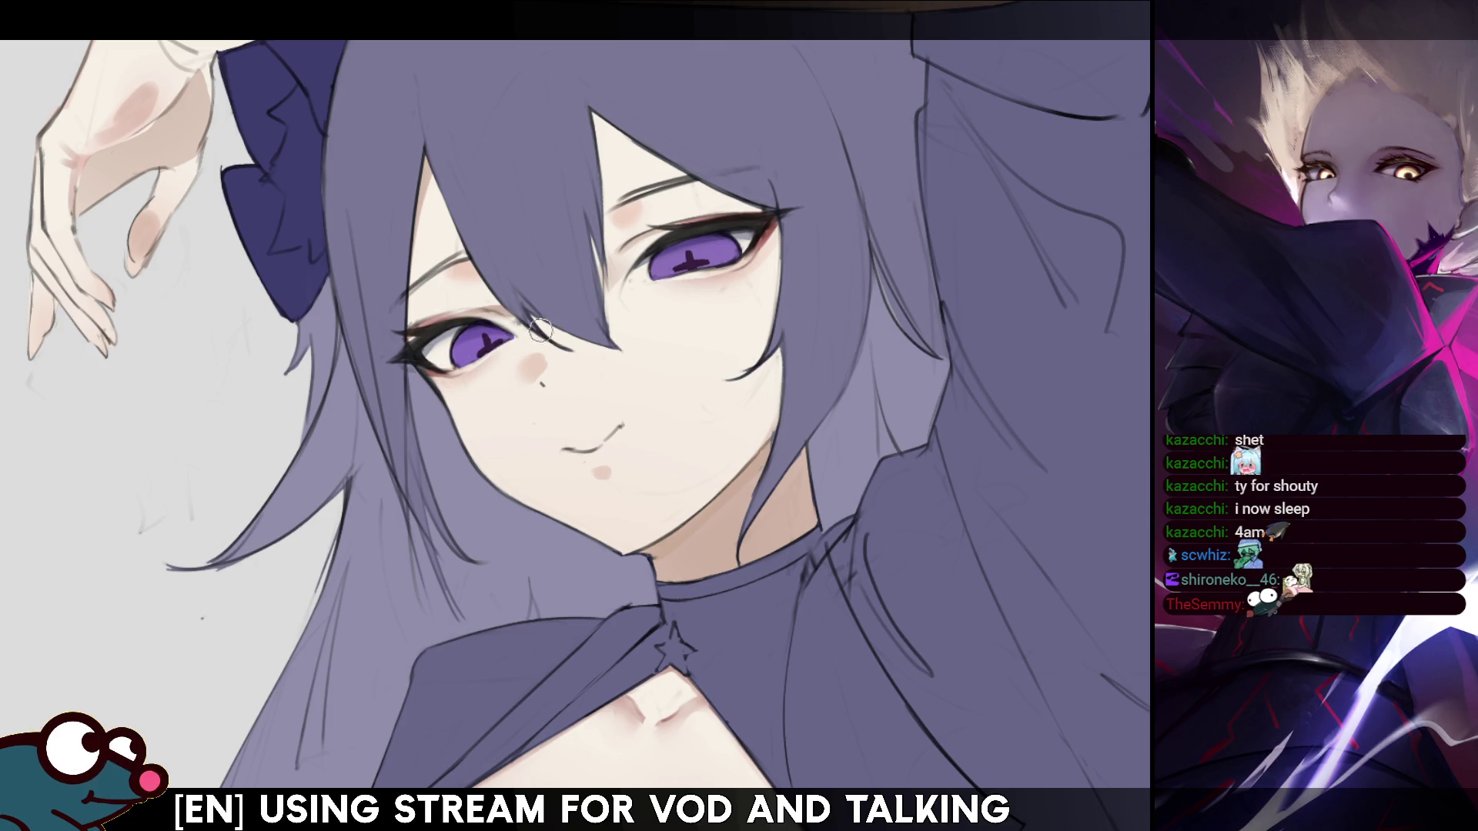
- Mirror the canvas to check the drawing, then magic-wand select the left-hand iris
{"action": "key", "text": "h"}
{"action": "key", "text": "h"}
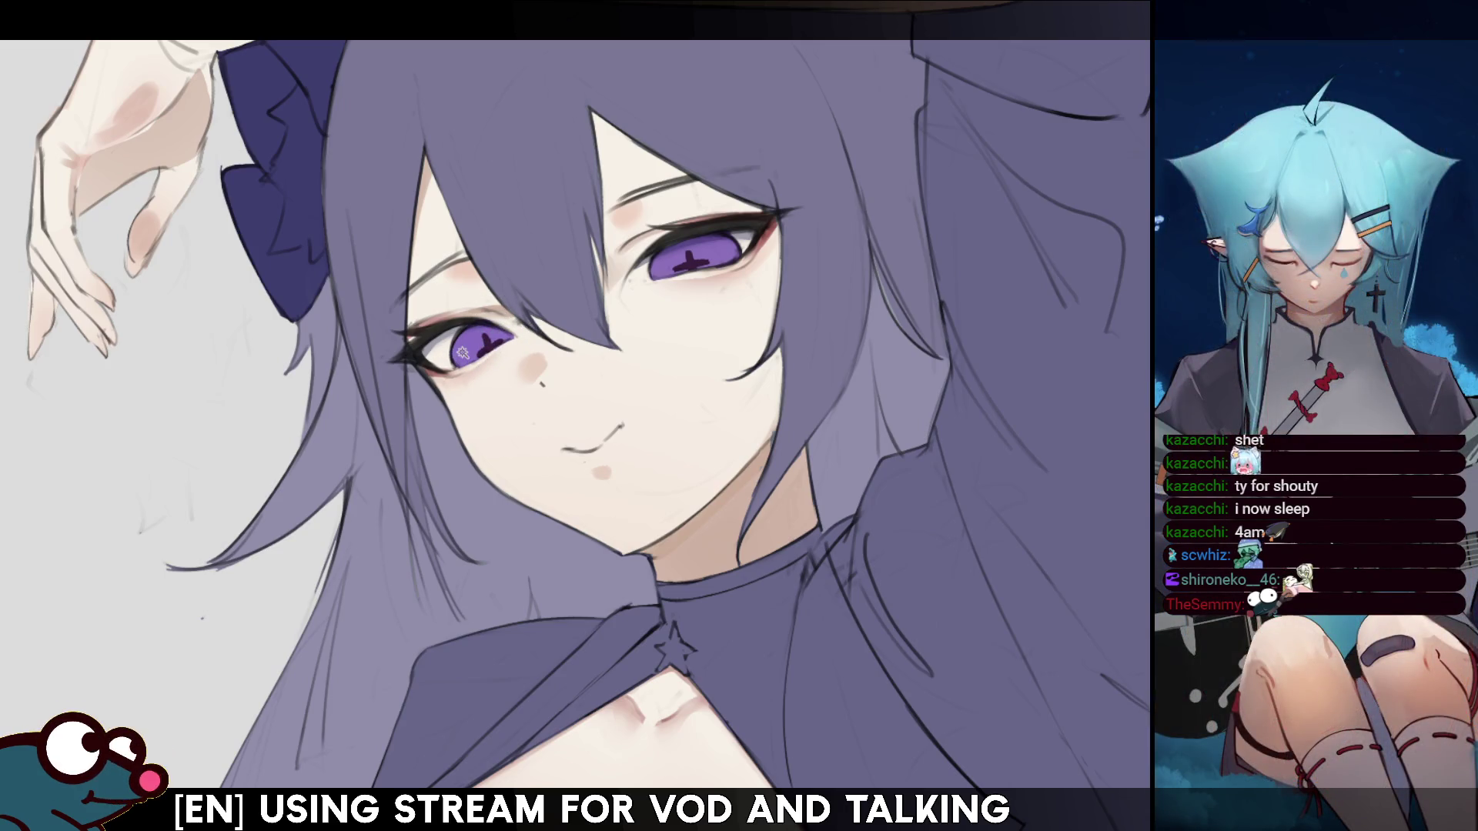
{"action": "left_click", "coordinate": [502, 351]}
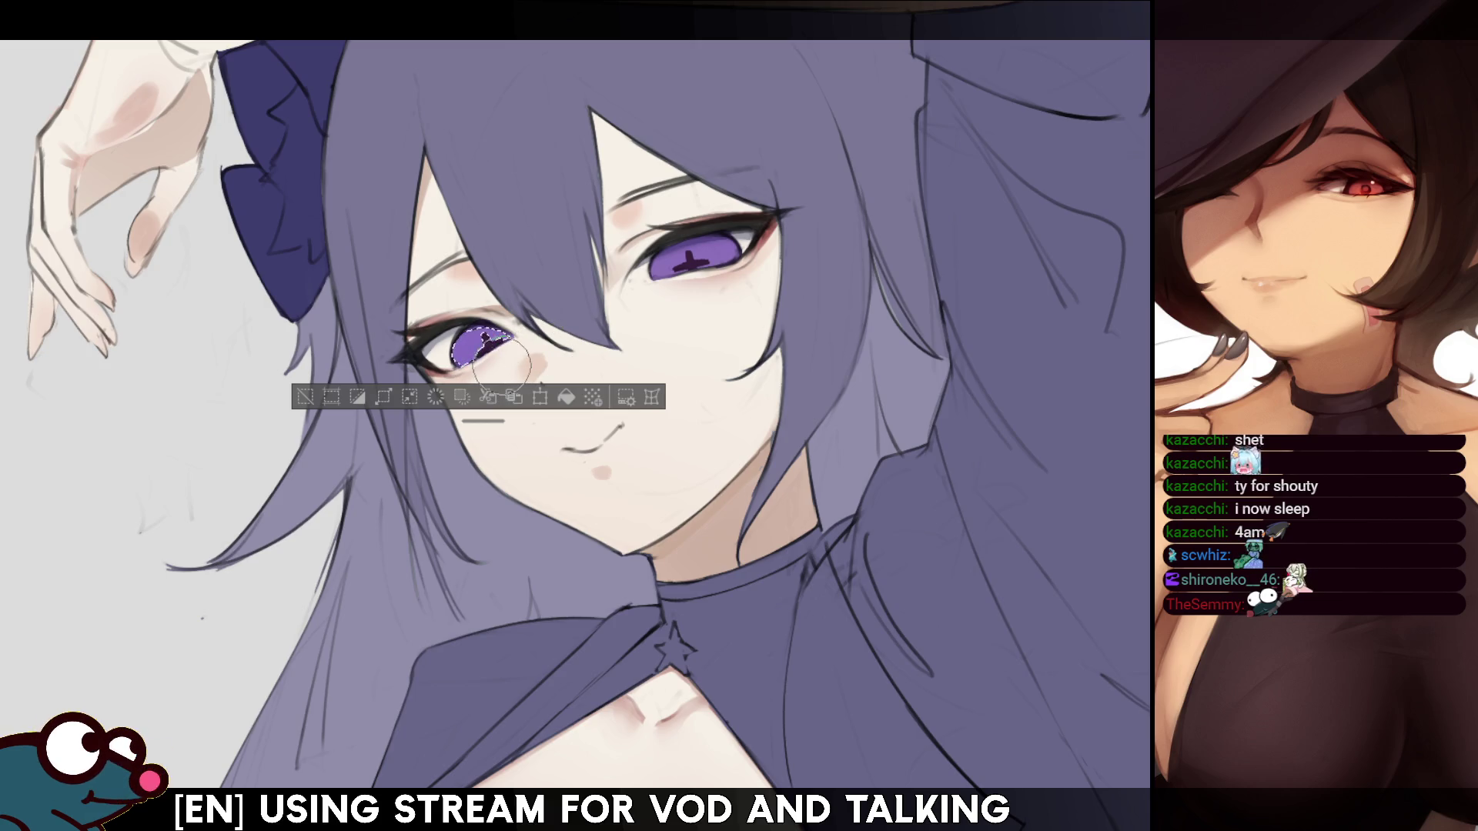
{"action": "left_click_drag", "start_coordinate": [482, 421], "coordinate": [431, 469]}
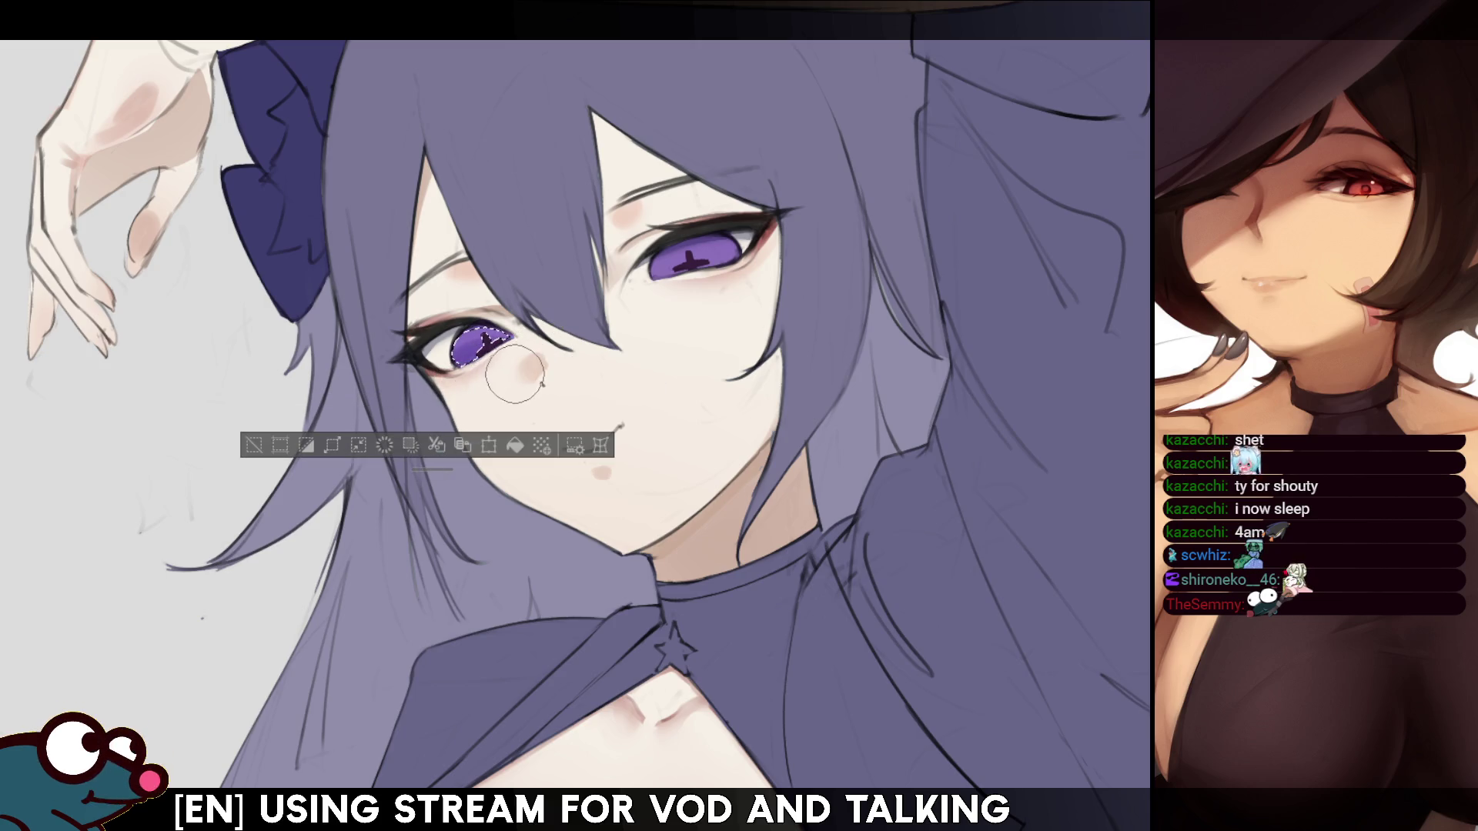
- Repaint the left iris a deeper, more saturated purple
{"action": "key", "text": "ctrl+d"}
{"action": "key", "text": "h"}
{"action": "key", "text": "h"}
{"action": "key", "text": "ctrl+z"}
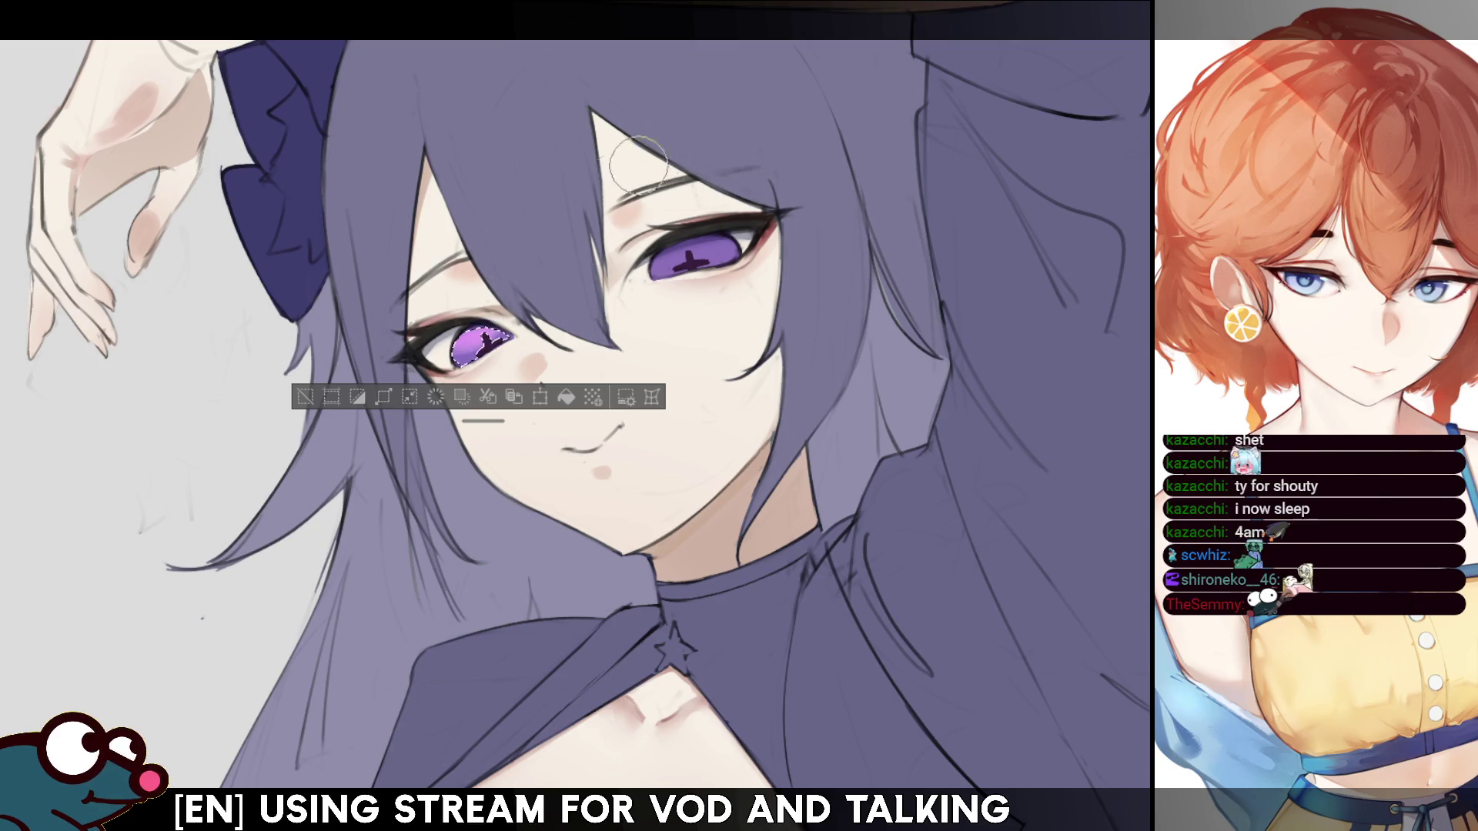
{"action": "left_click_drag", "start_coordinate": [462, 358], "coordinate": [485, 343]}
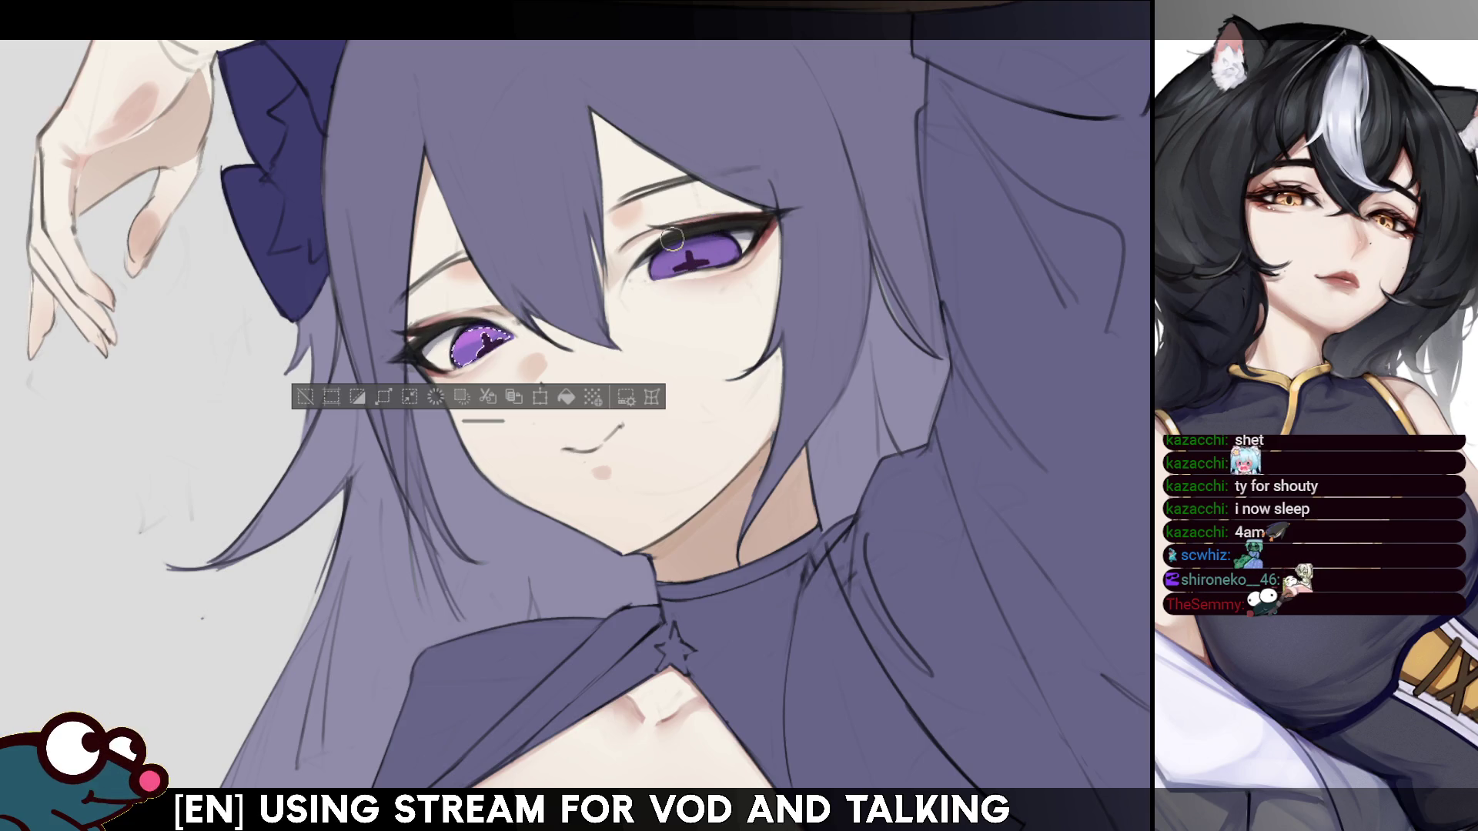
{"action": "key", "text": "ctrl+d"}
- Select the right iris and paint it the same deeper purple
{"action": "left_click_drag", "start_coordinate": [720, 245], "coordinate": [671, 265]}
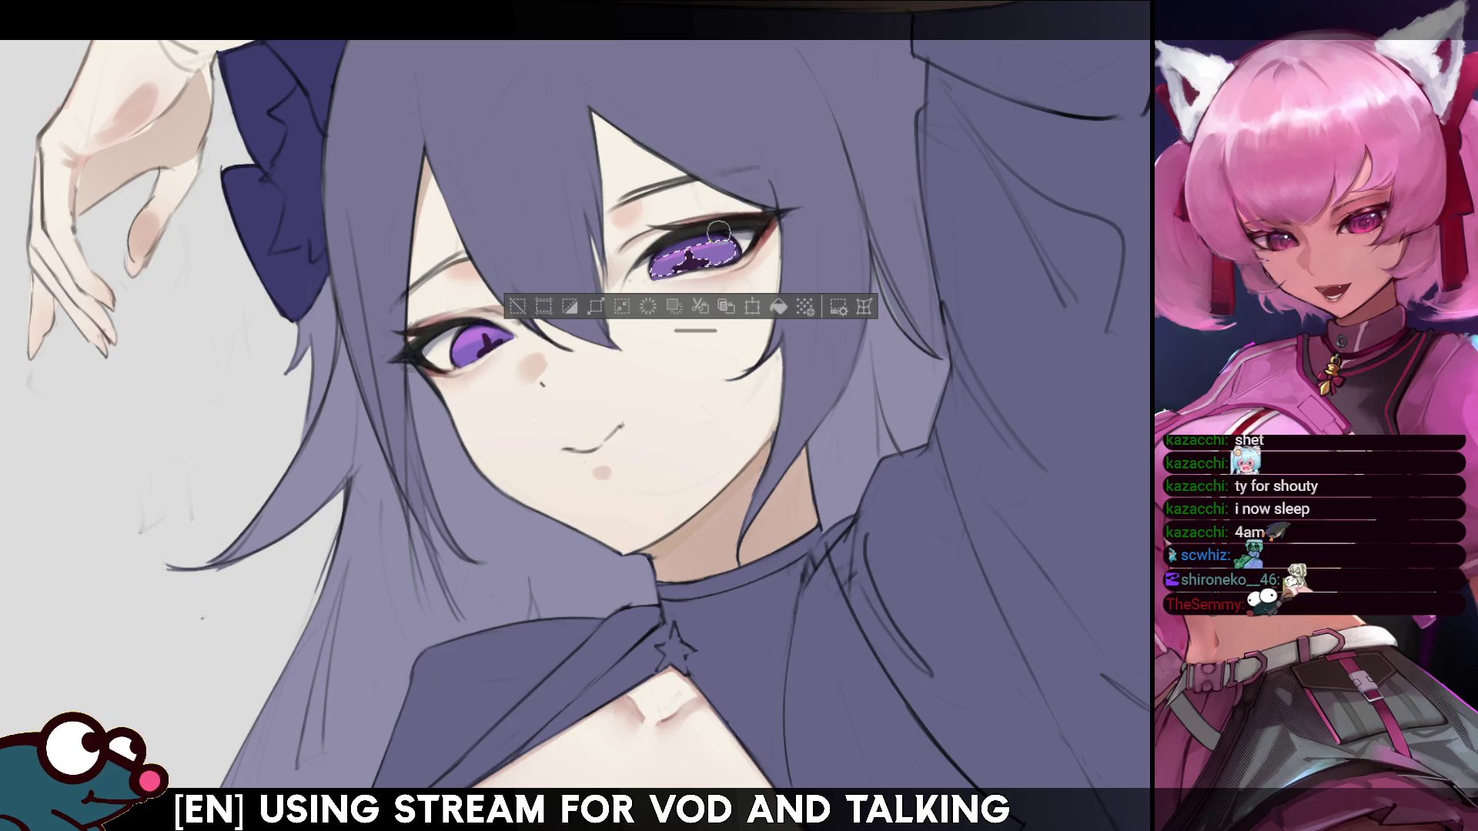
{"action": "mouse_move", "coordinate": [706, 230]}
{"action": "left_mouse_down"}
{"action": "mouse_move", "coordinate": [680, 243]}
{"action": "mouse_move", "coordinate": [723, 232]}
{"action": "left_mouse_up"}
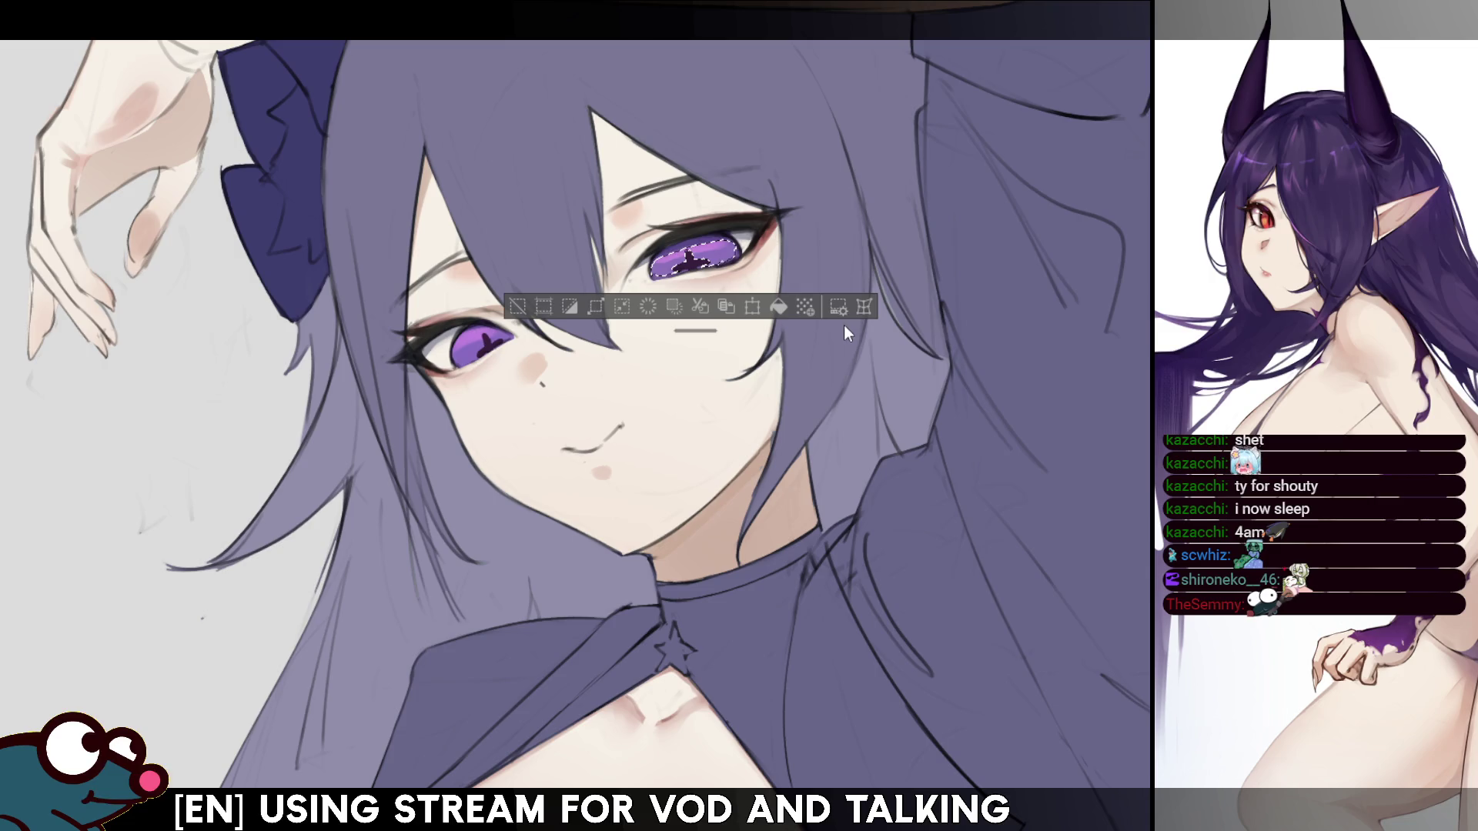
{"action": "key", "text": "ctrl+z"}
{"action": "key", "text": "ctrl+z"}
{"action": "key", "text": "ctrl+z"}
{"action": "key", "text": "ctrl+z"}
{"action": "key", "text": "ctrl+z"}
{"action": "key", "text": "ctrl+z"}
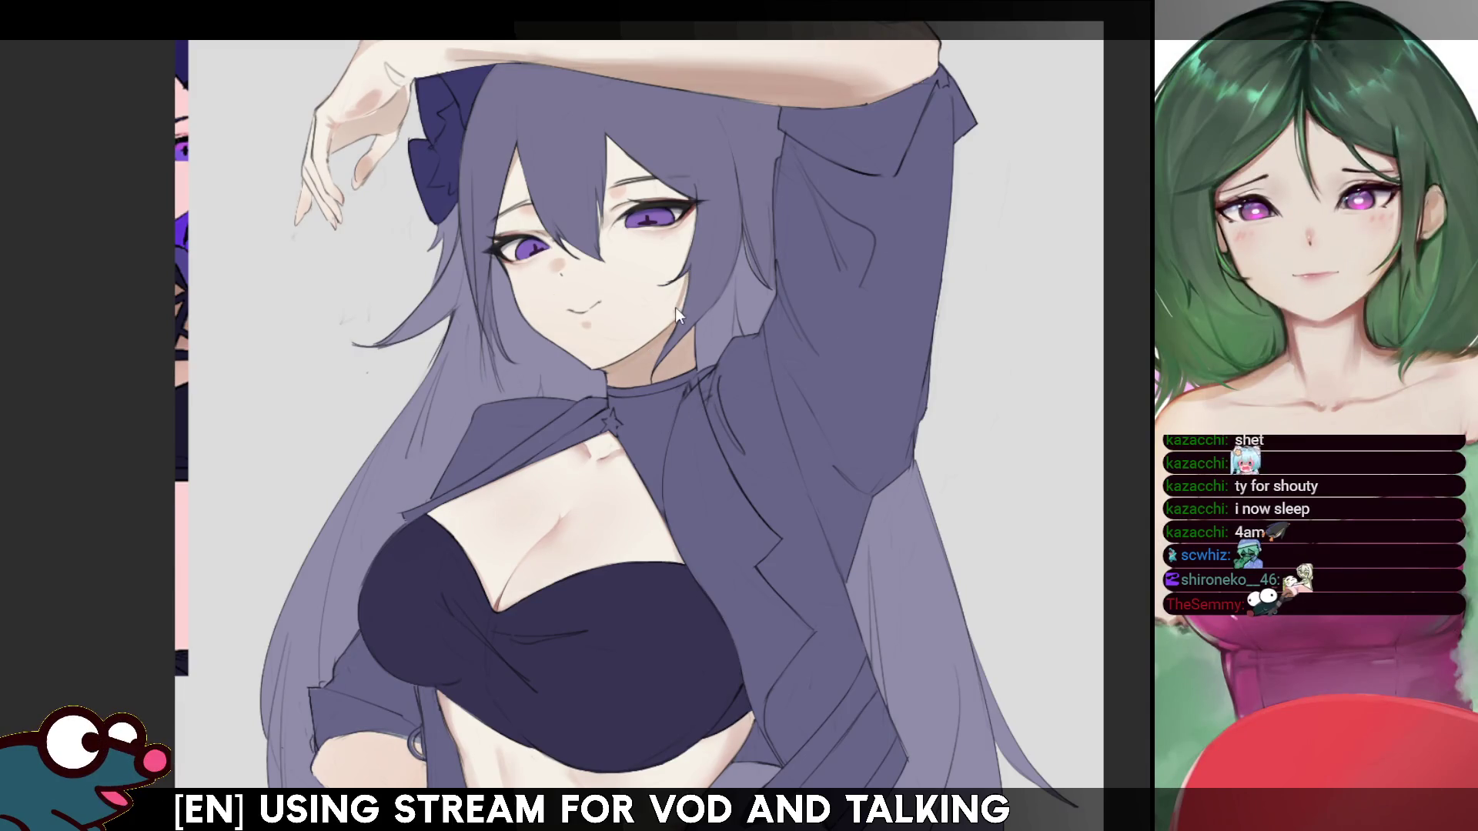
- Add dark strokes along the hair beside the face and near the ear
{"action": "left_click_drag", "start_coordinate": [686, 275], "coordinate": [661, 335]}
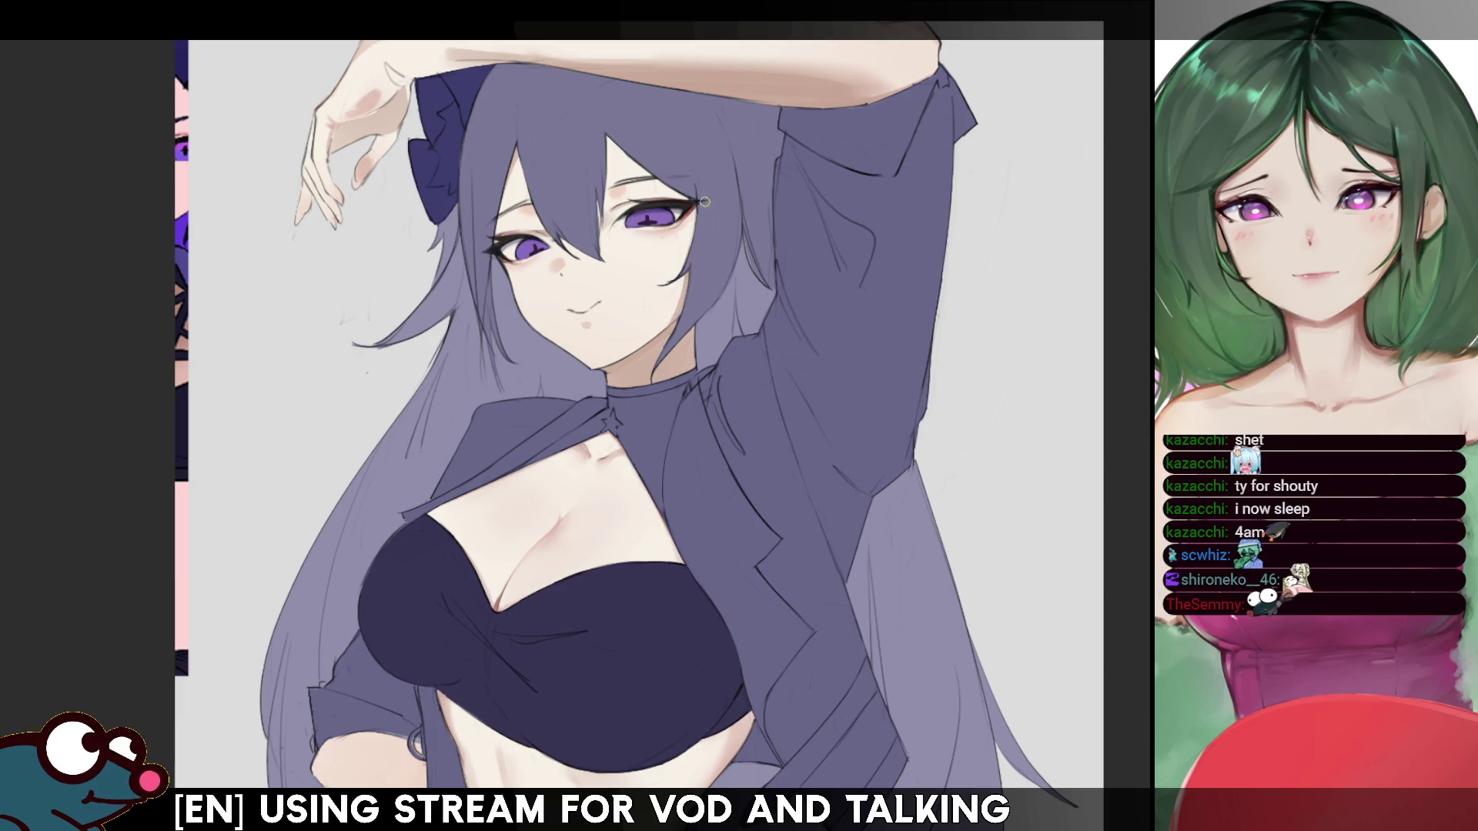
{"action": "left_click_drag", "start_coordinate": [693, 218], "coordinate": [678, 258]}
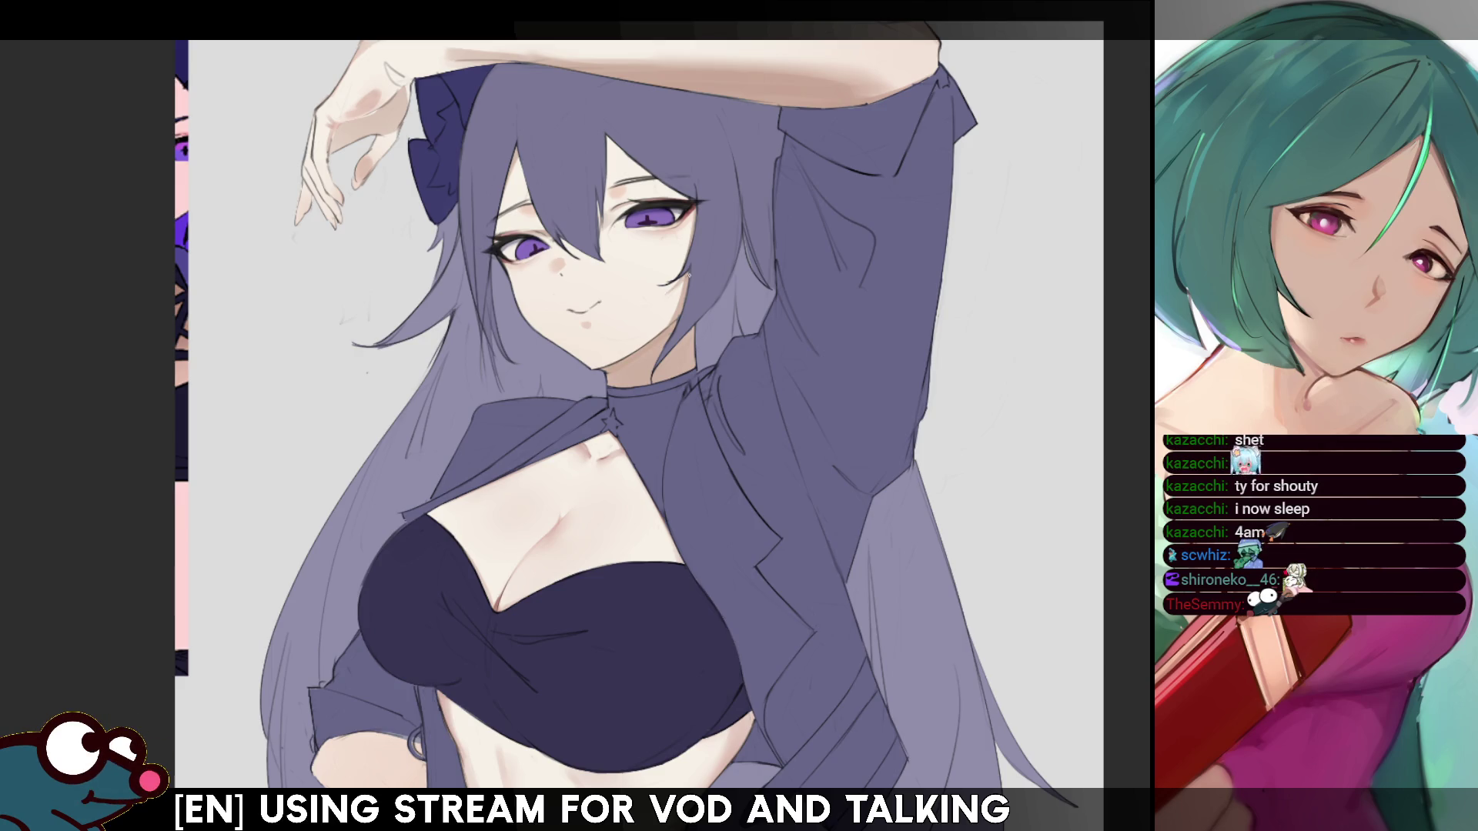
{"action": "key", "text": "h"}
{"action": "key", "text": "h"}
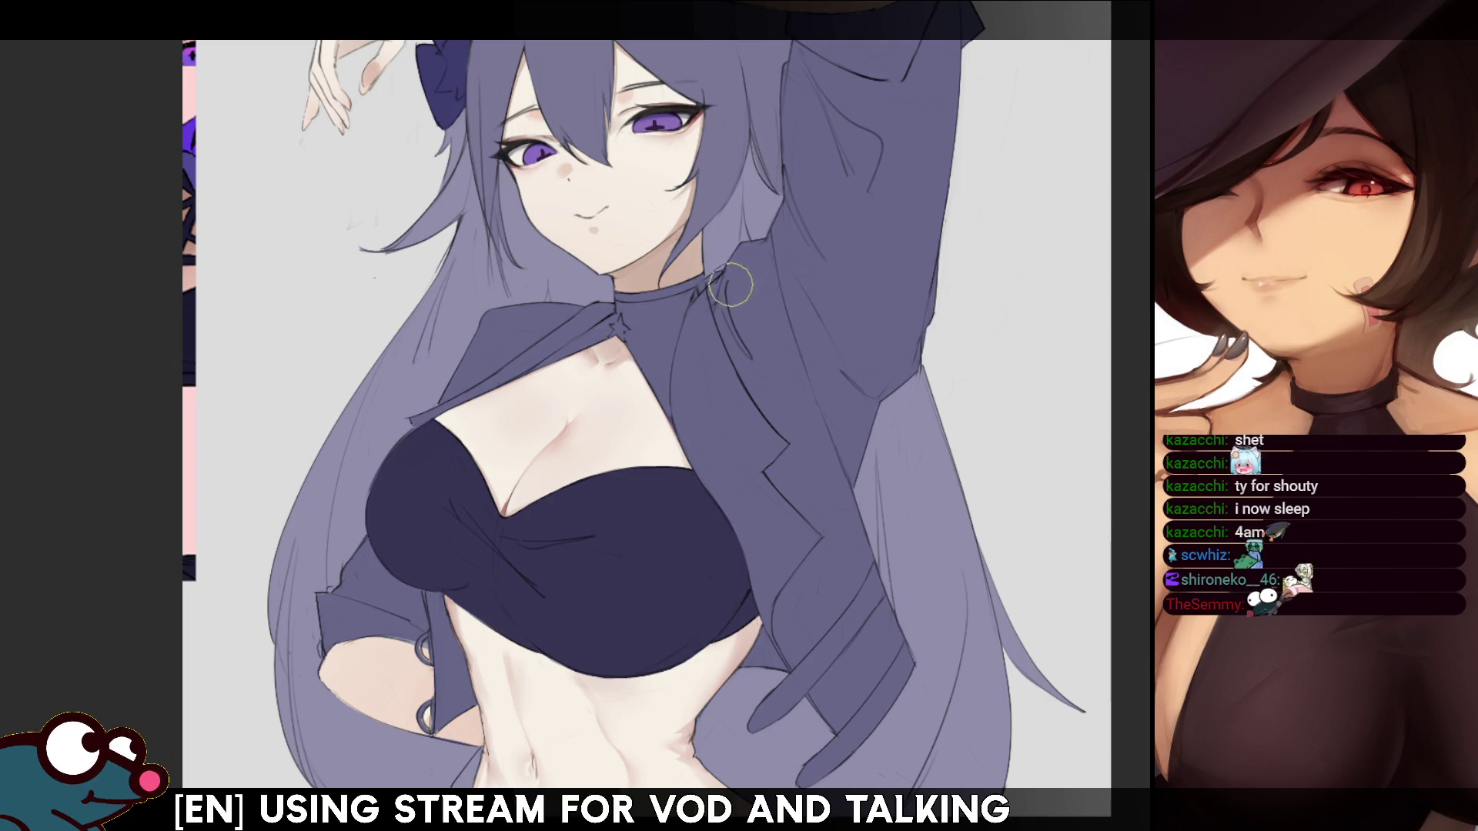
- With a smaller brush, sketch a small star charm at the collar
{"action": "key", "text": "h"}
{"action": "key", "text": "h"}
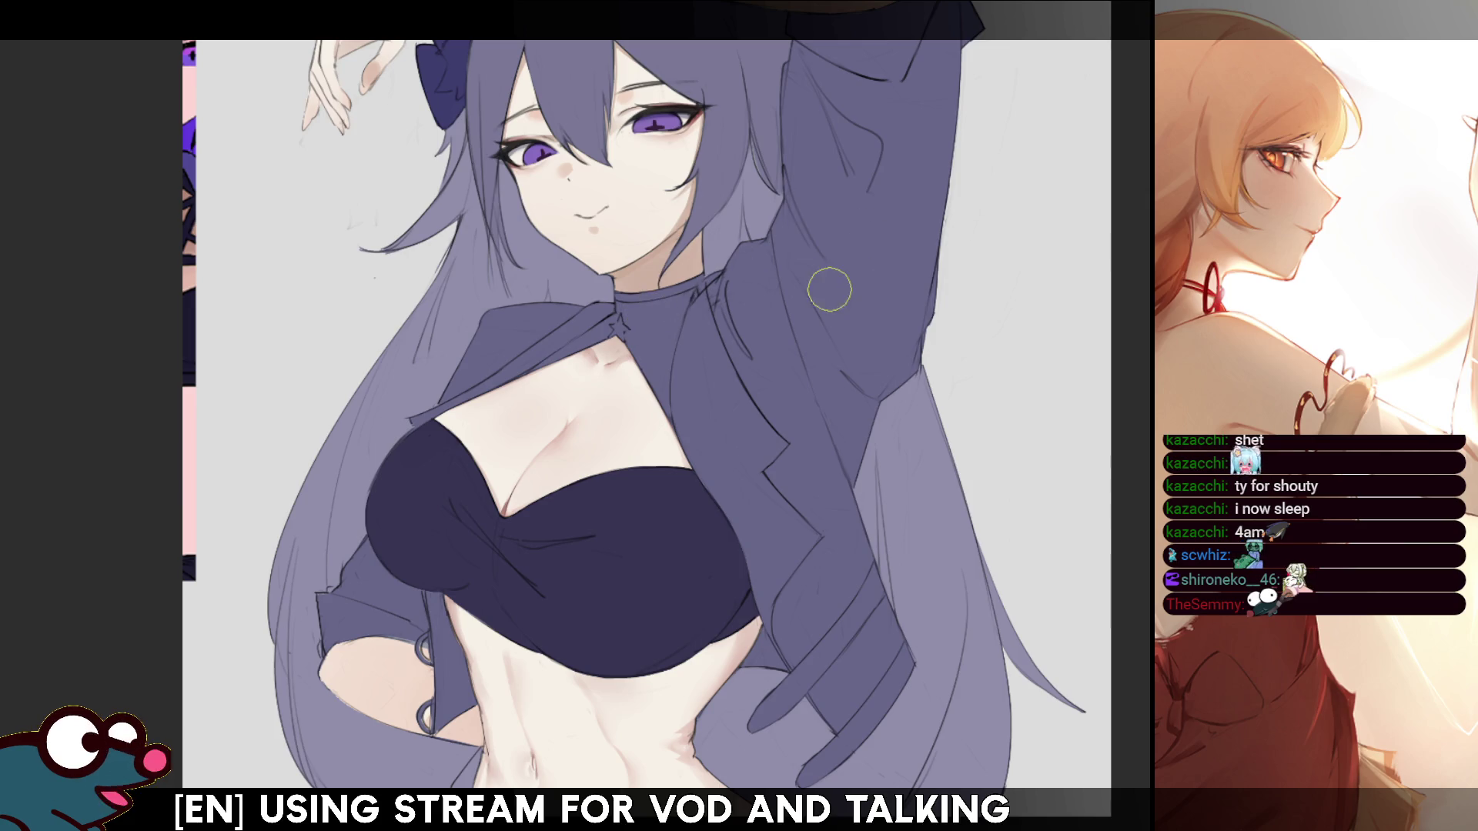
{"action": "key", "text": "bracketleft"}
{"action": "key", "text": "bracketleft"}
{"action": "key", "text": "bracketleft"}
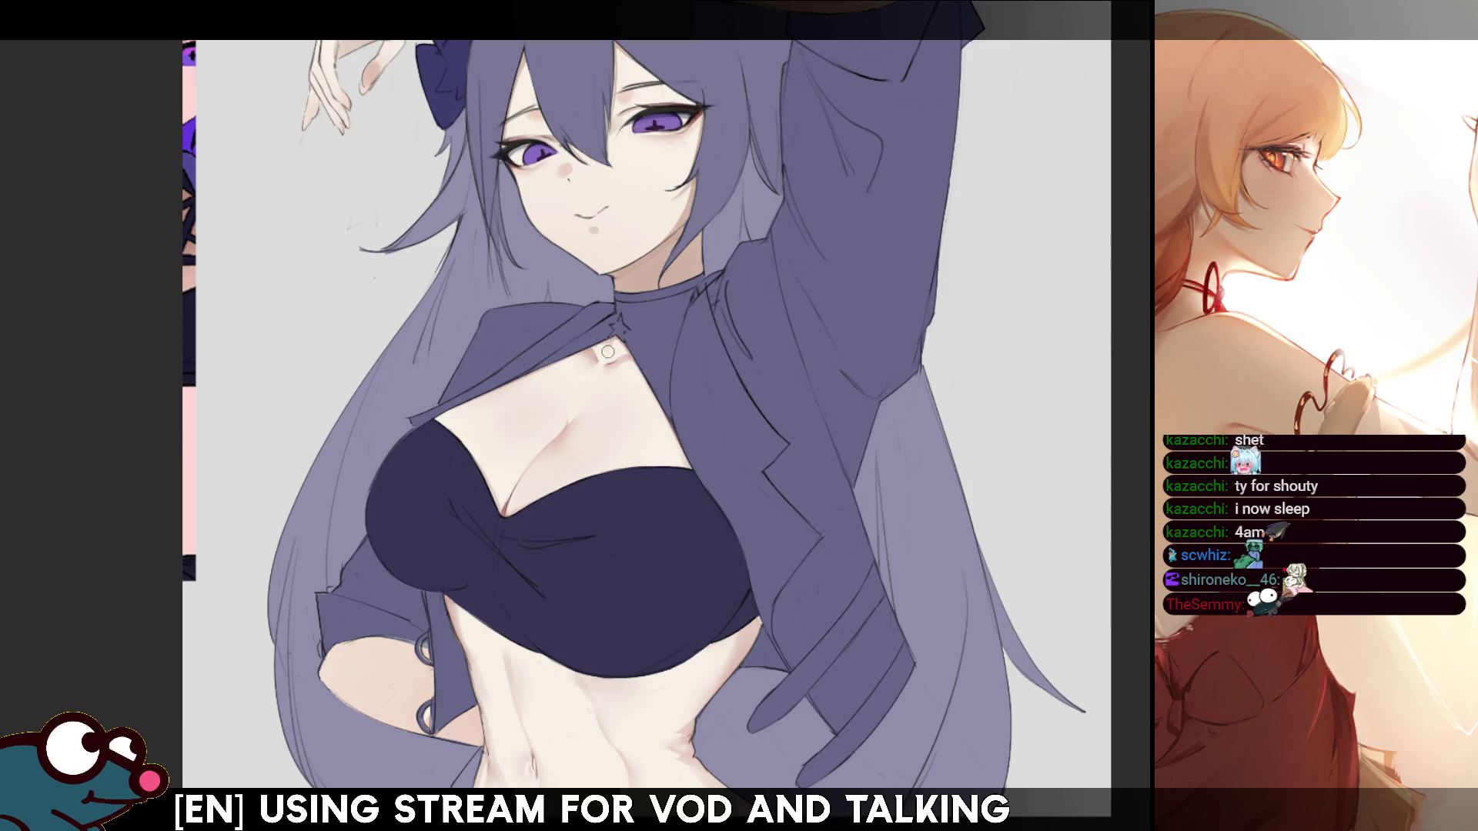
{"action": "key", "text": "h"}
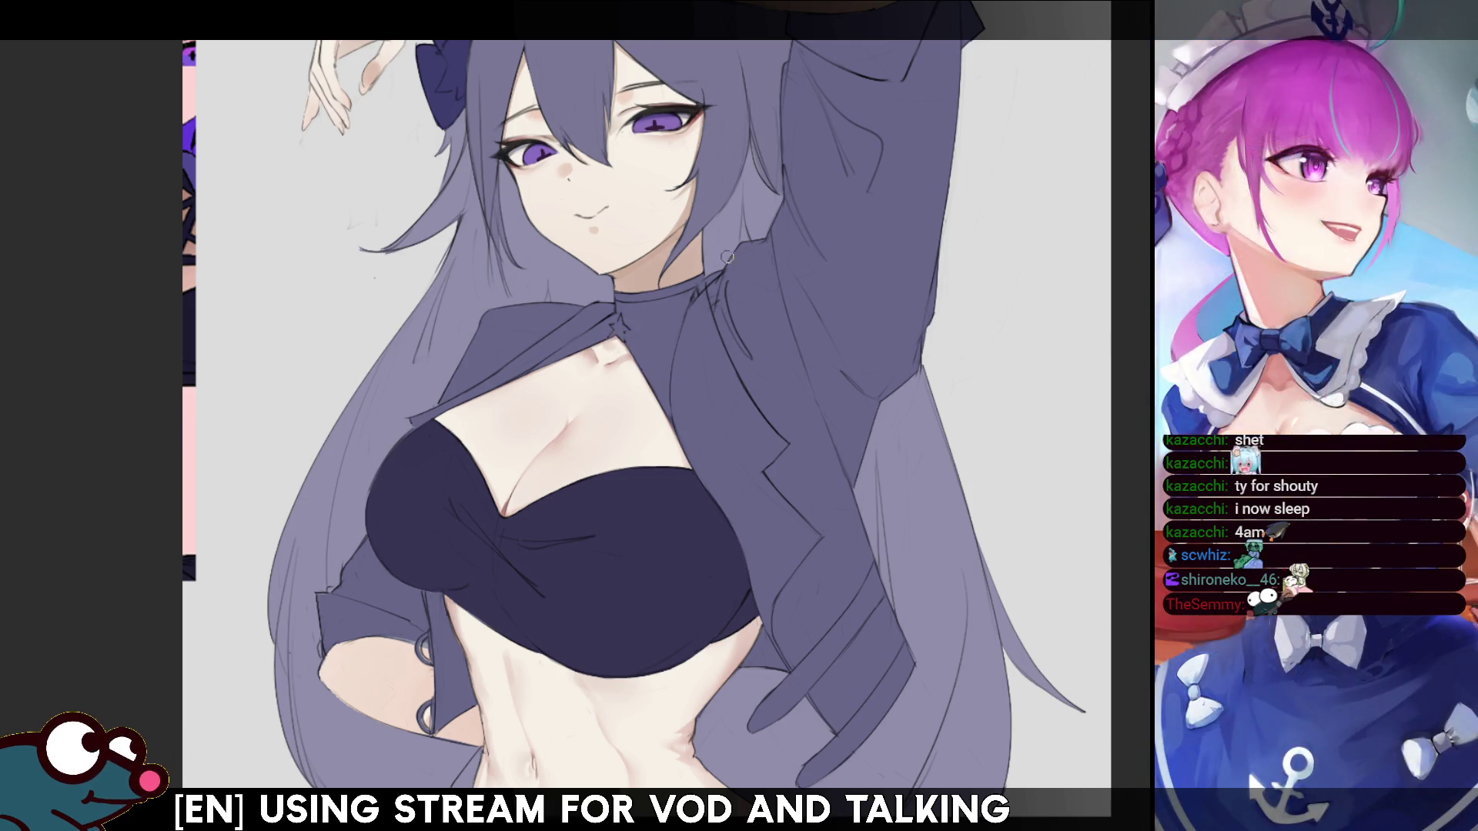
{"action": "key", "text": "h"}
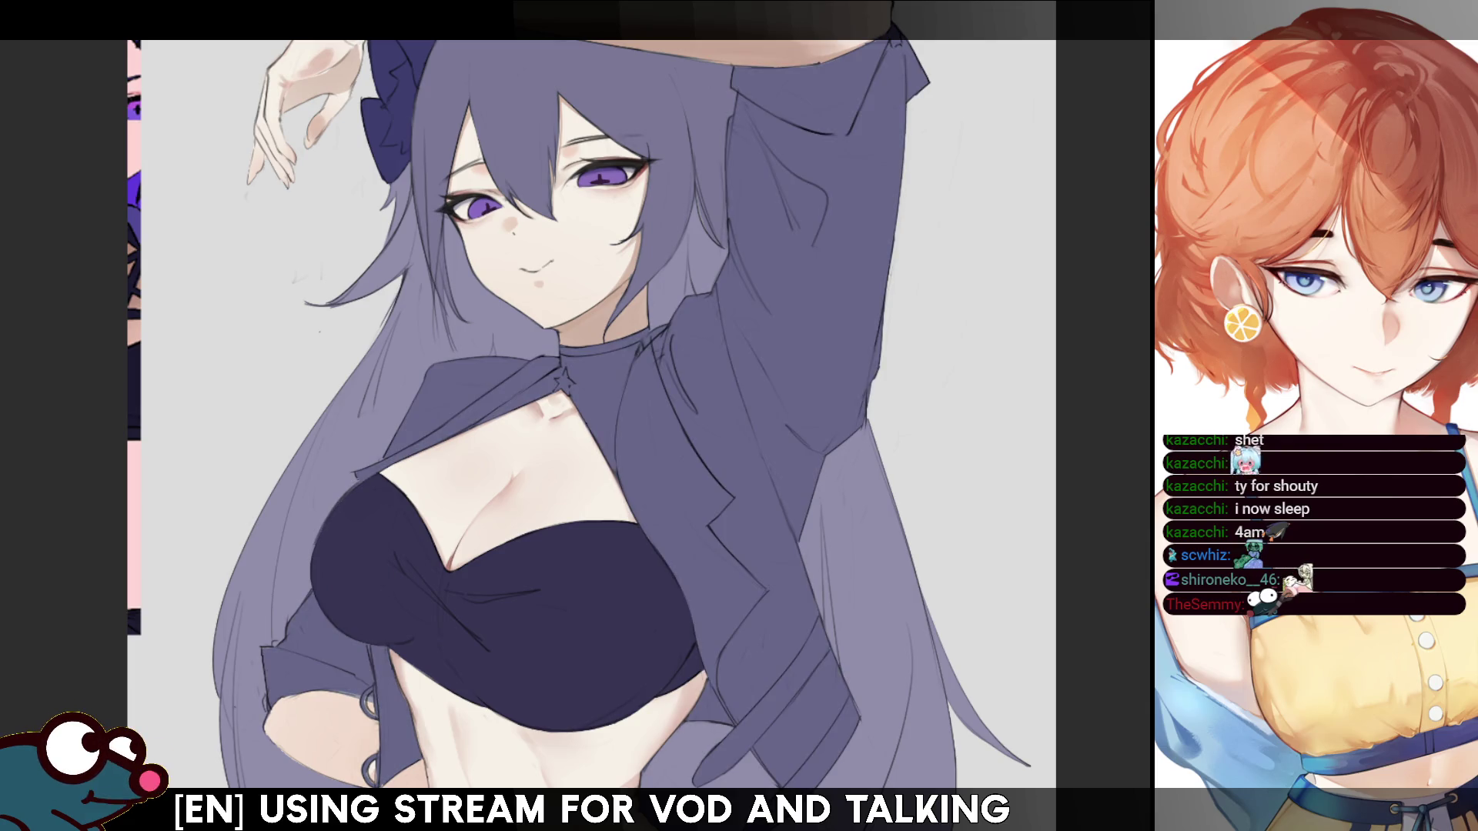
- Auto-select the collar and its band, then fill them with dark navy
{"action": "left_click", "coordinate": [606, 398]}
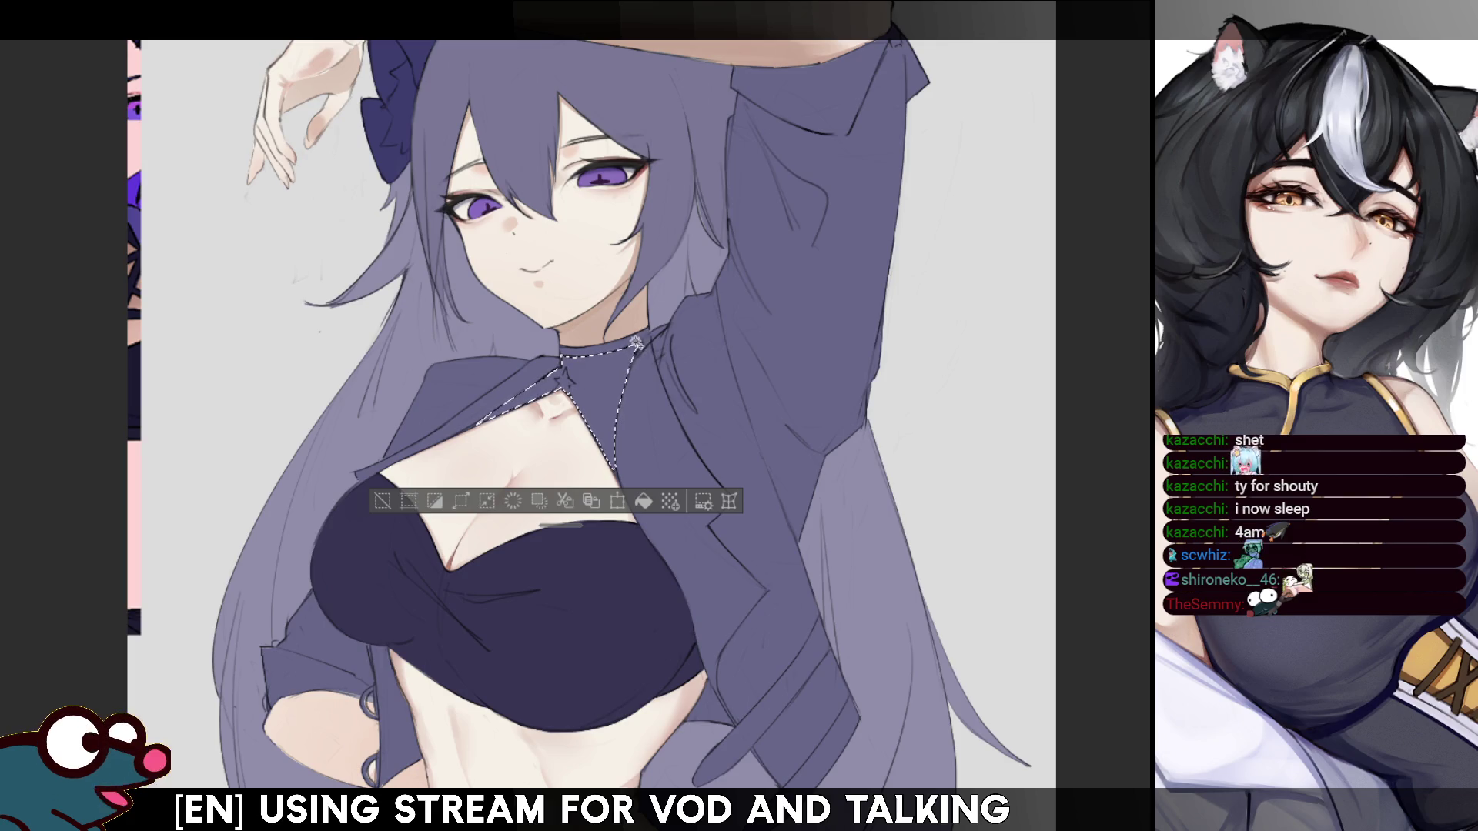
{"action": "left_click", "coordinate": [629, 354]}
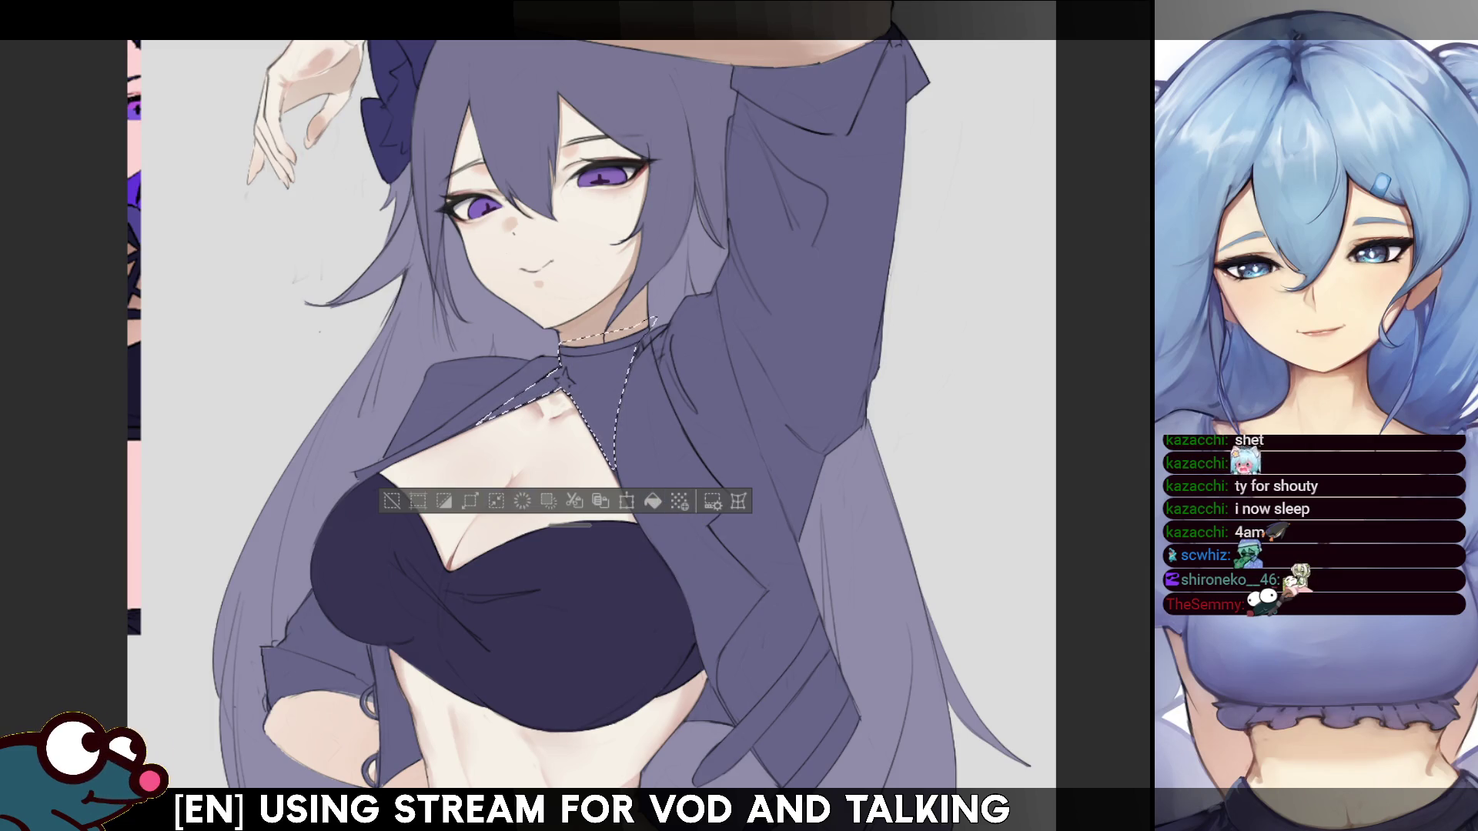
{"action": "left_click", "coordinate": [653, 501]}
{"action": "key", "text": "ctrl+d"}
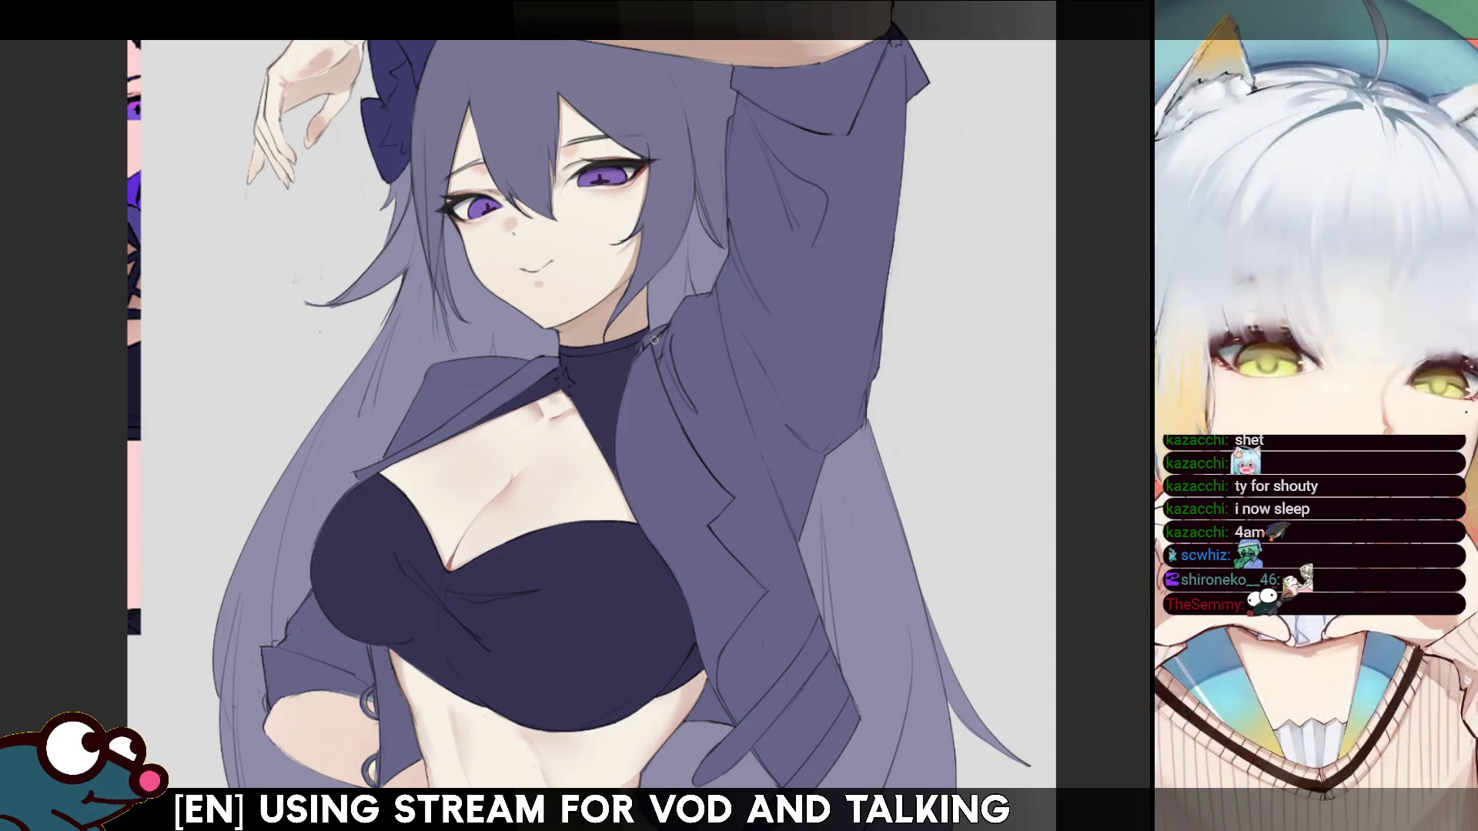
{"action": "key", "text": "h"}
{"action": "key", "text": "h"}
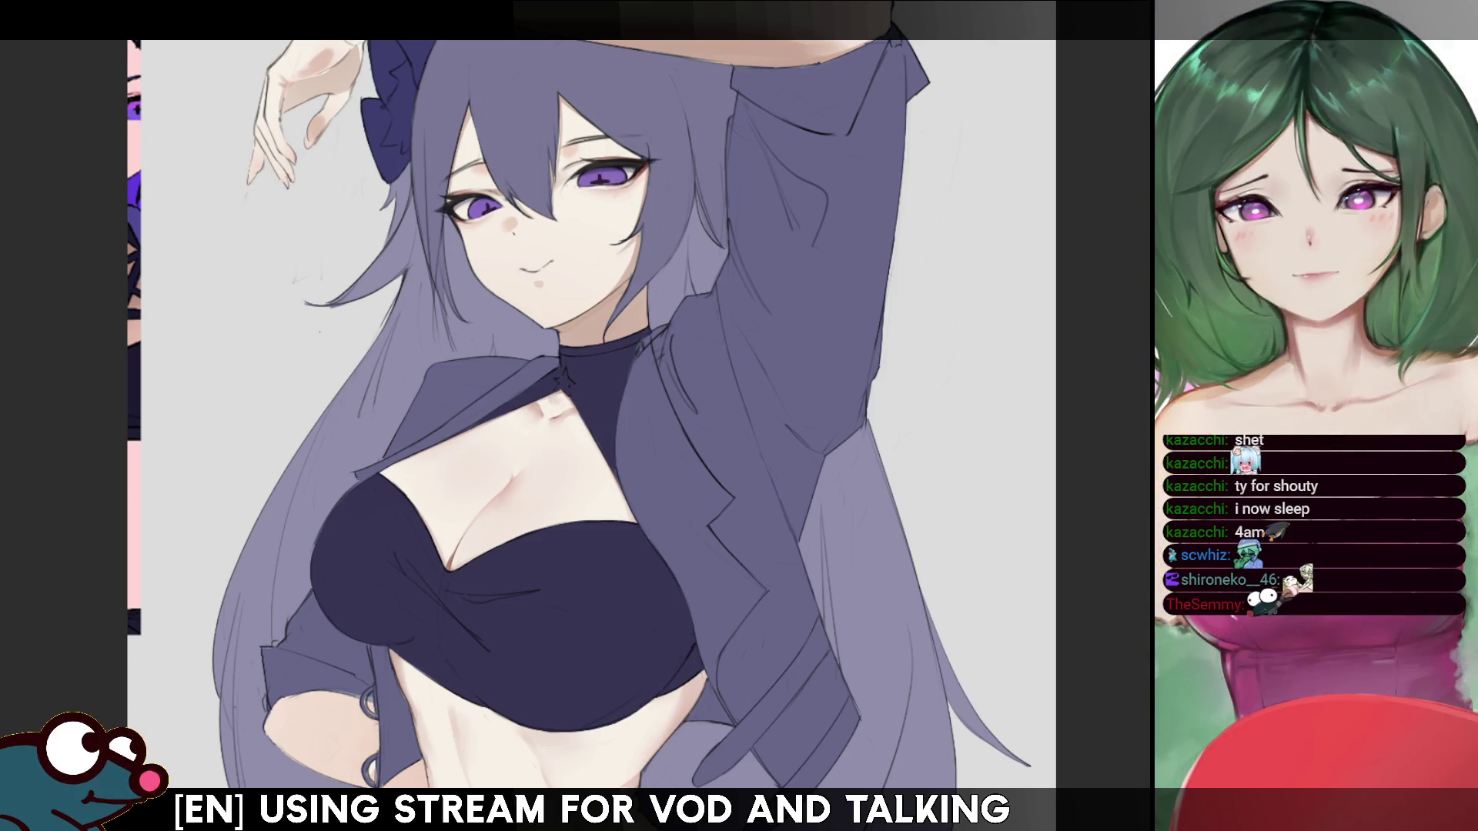
{"action": "left_click_drag", "start_coordinate": [593, 416], "coordinate": [622, 416]}
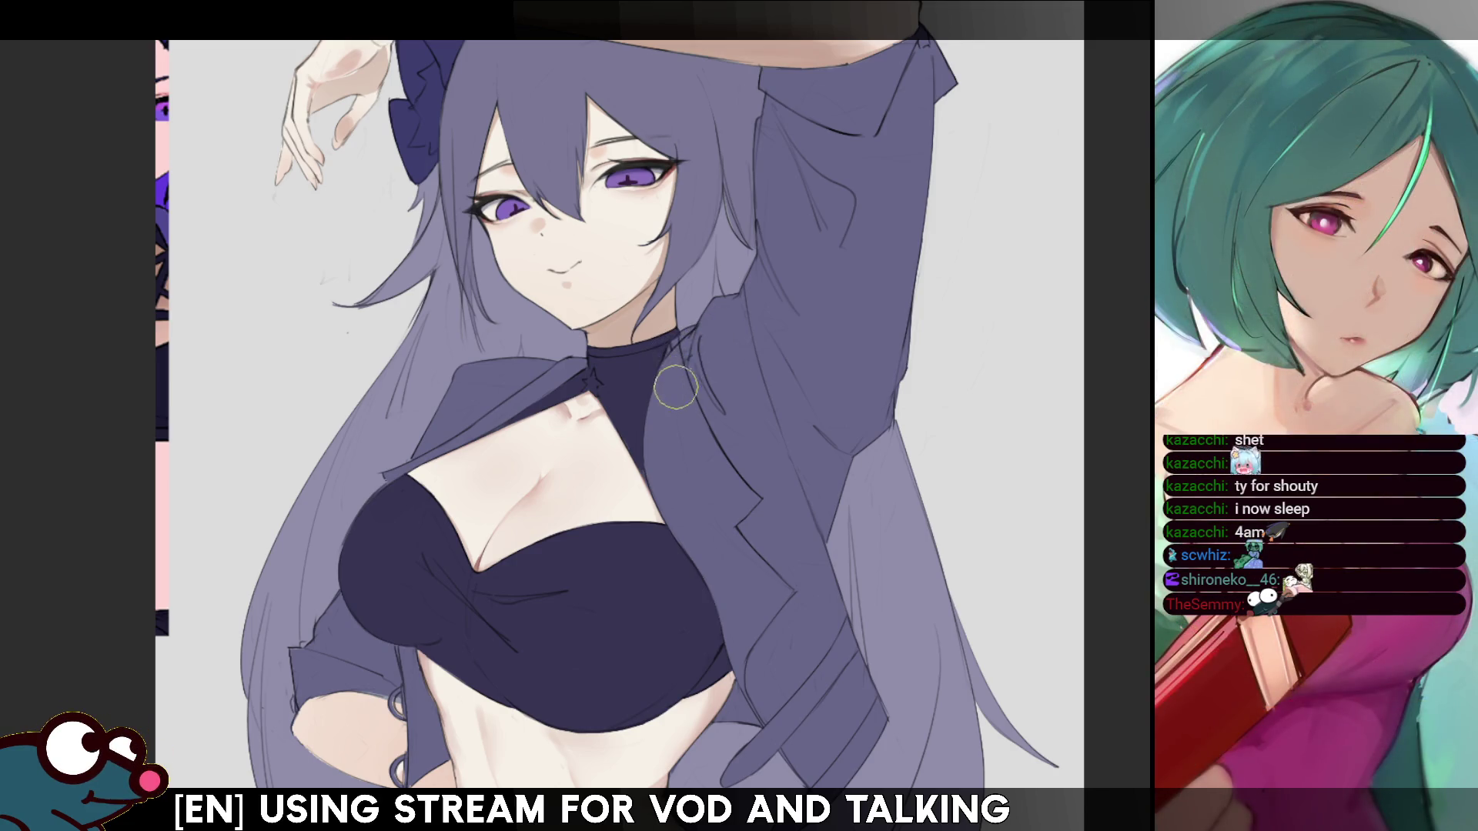
{"action": "scroll", "coordinate": [620, 416], "scroll_direction": "down", "scroll_amount": 1}
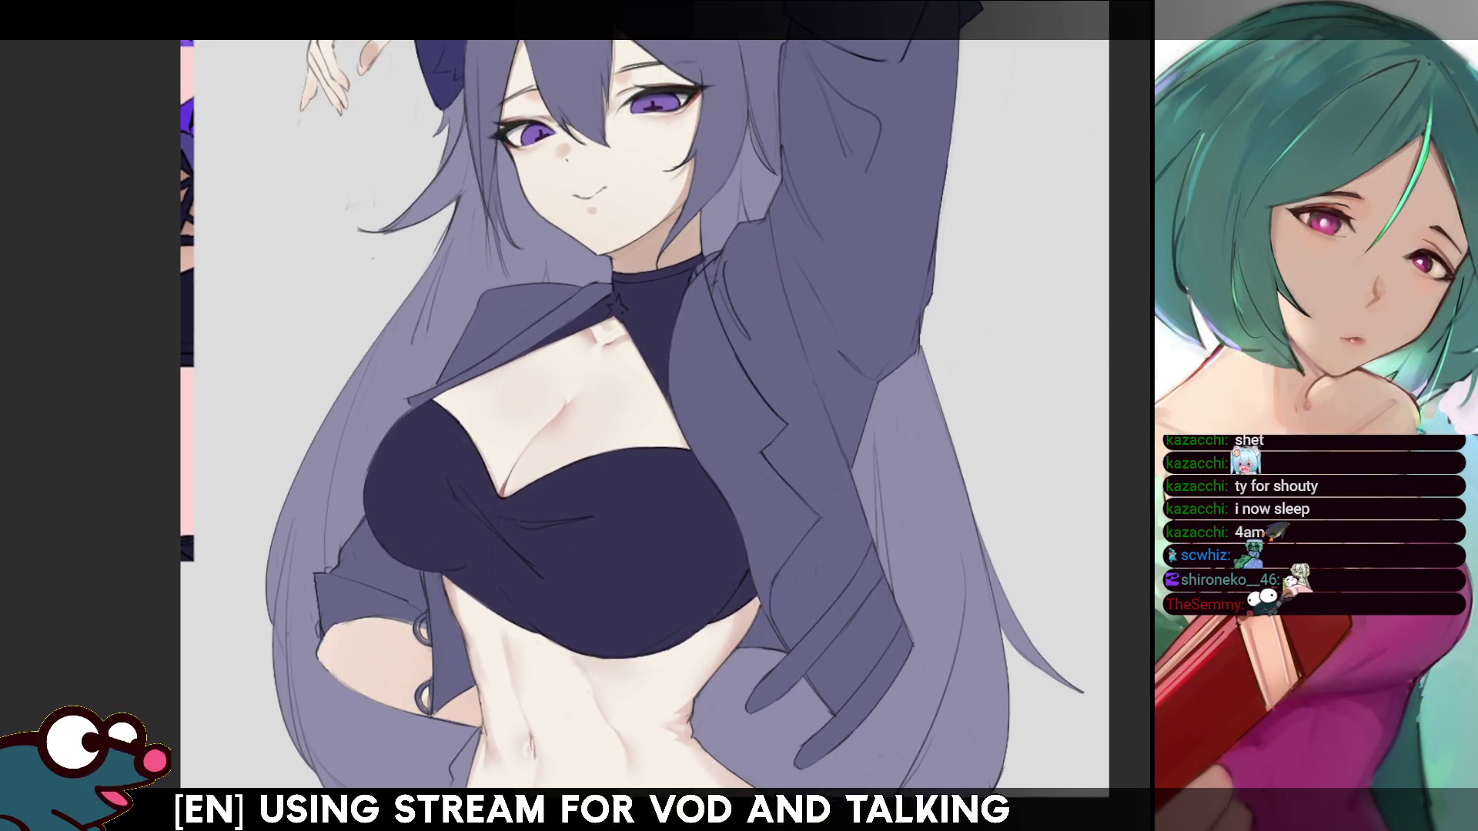
- Tilt the view and brush a small ring and shading onto the dark collar
{"action": "left_click_drag", "start_coordinate": [621, 416], "coordinate": [730, 520]}
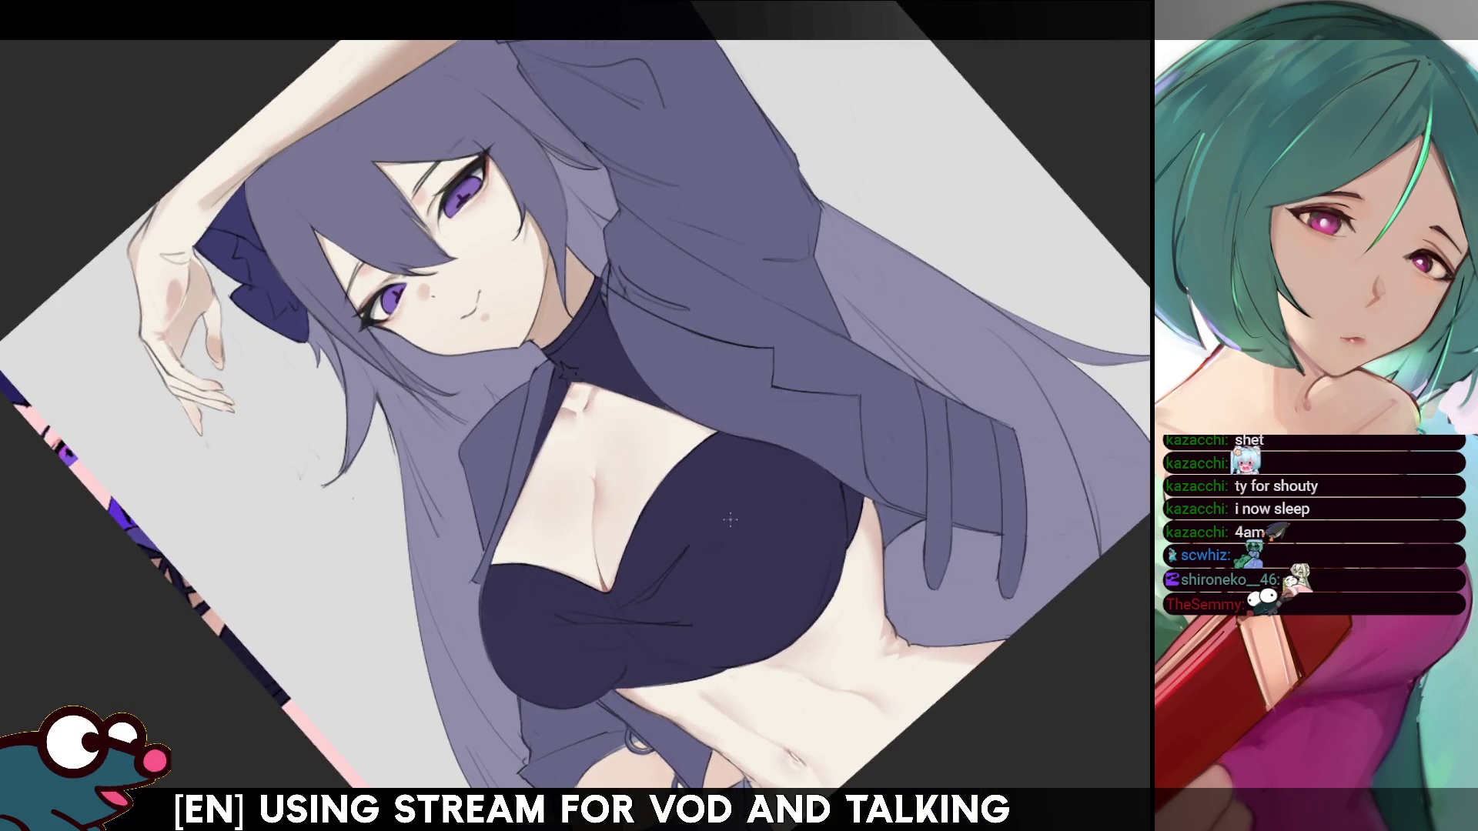
{"action": "key", "text": "ctrl+0"}
{"action": "scroll", "coordinate": [574, 416], "scroll_direction": "up", "scroll_amount": 3}
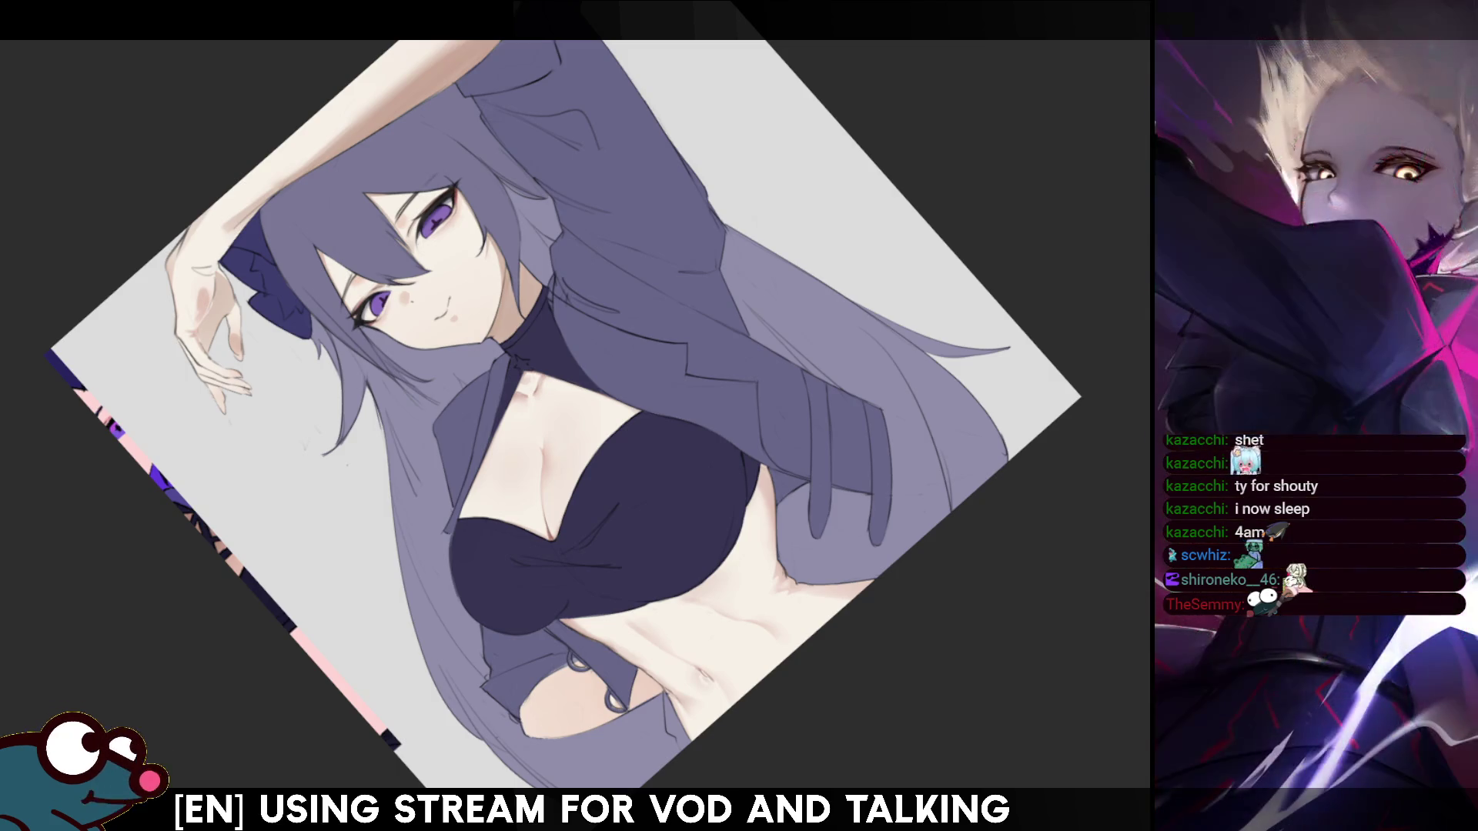
{"action": "key", "text": "5"}
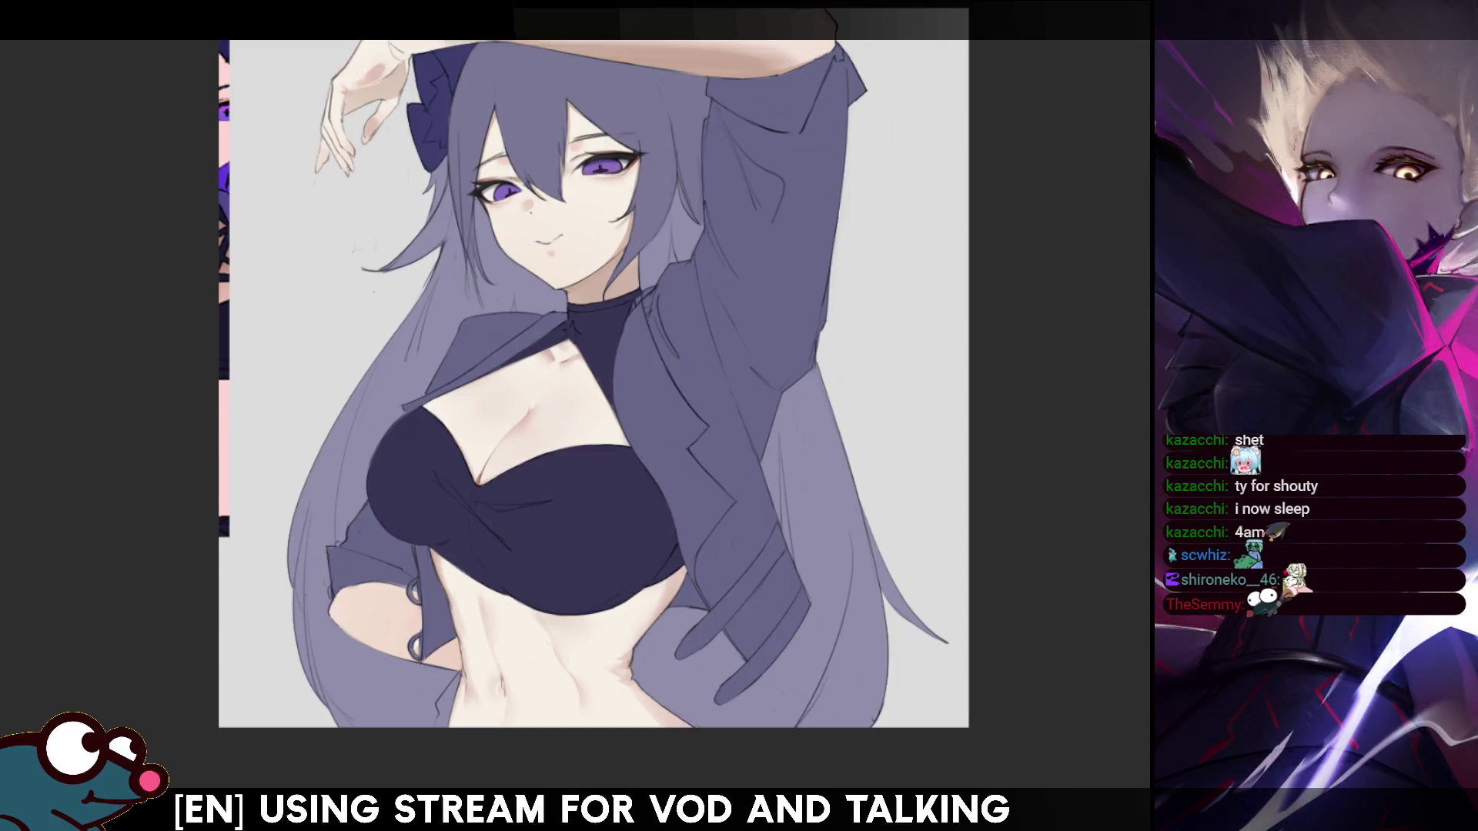
{"action": "key", "text": "4"}
{"action": "key", "text": "4"}
{"action": "key", "text": "4"}
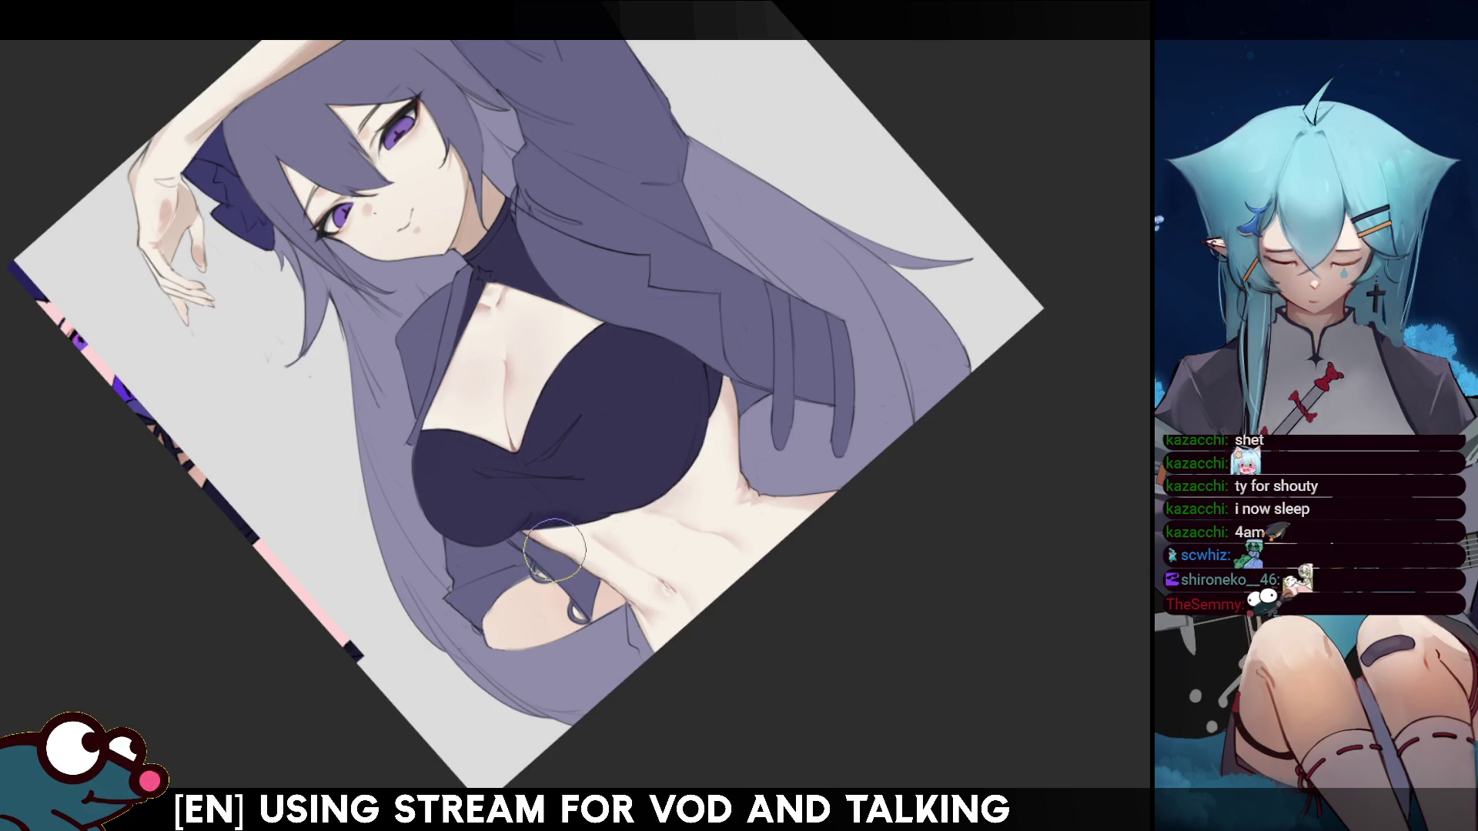
{"action": "key", "text": "m"}
{"action": "key", "text": "m"}
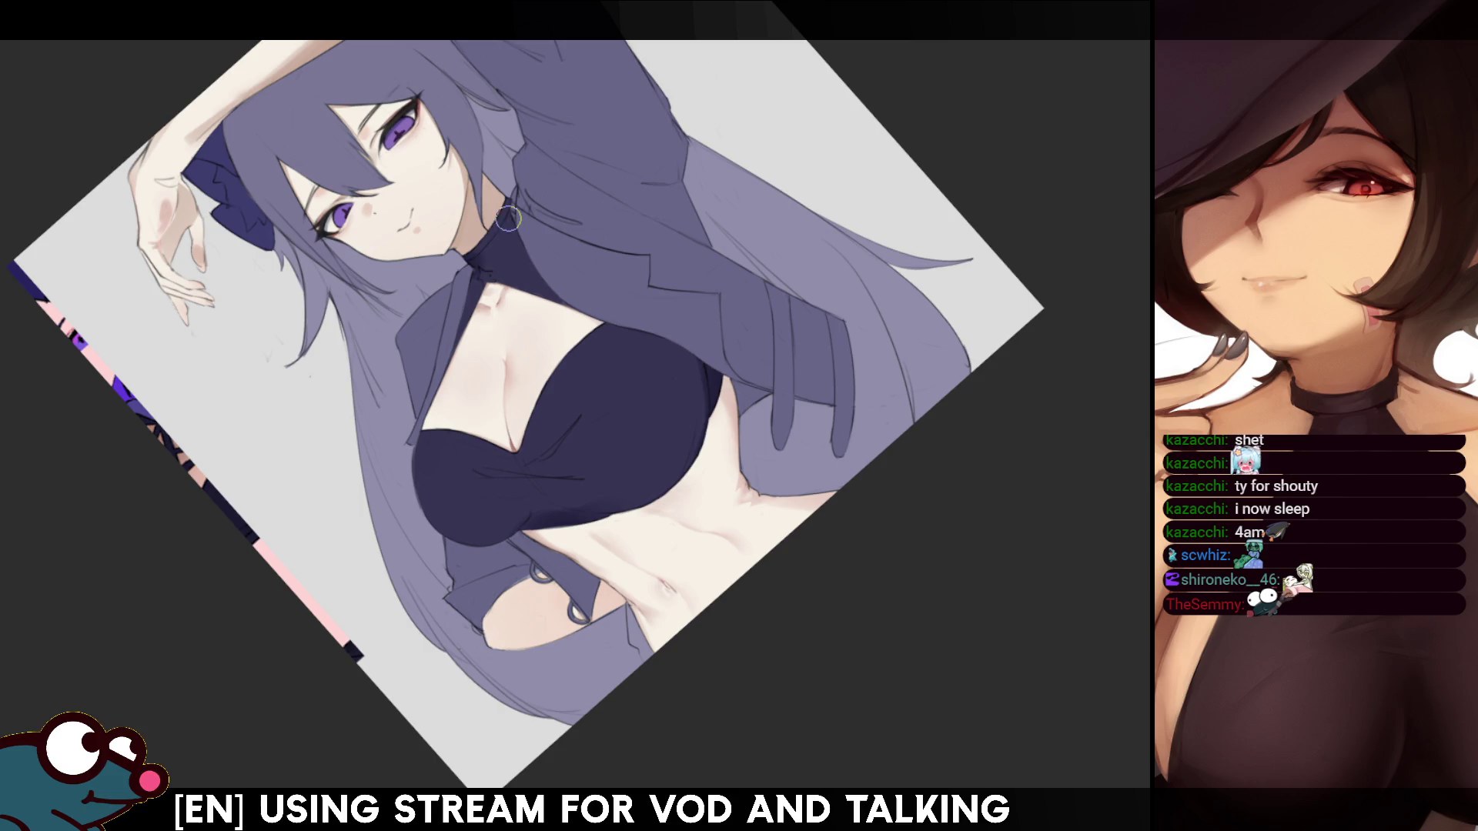
{"action": "left_click_drag", "start_coordinate": [504, 224], "coordinate": [516, 185]}
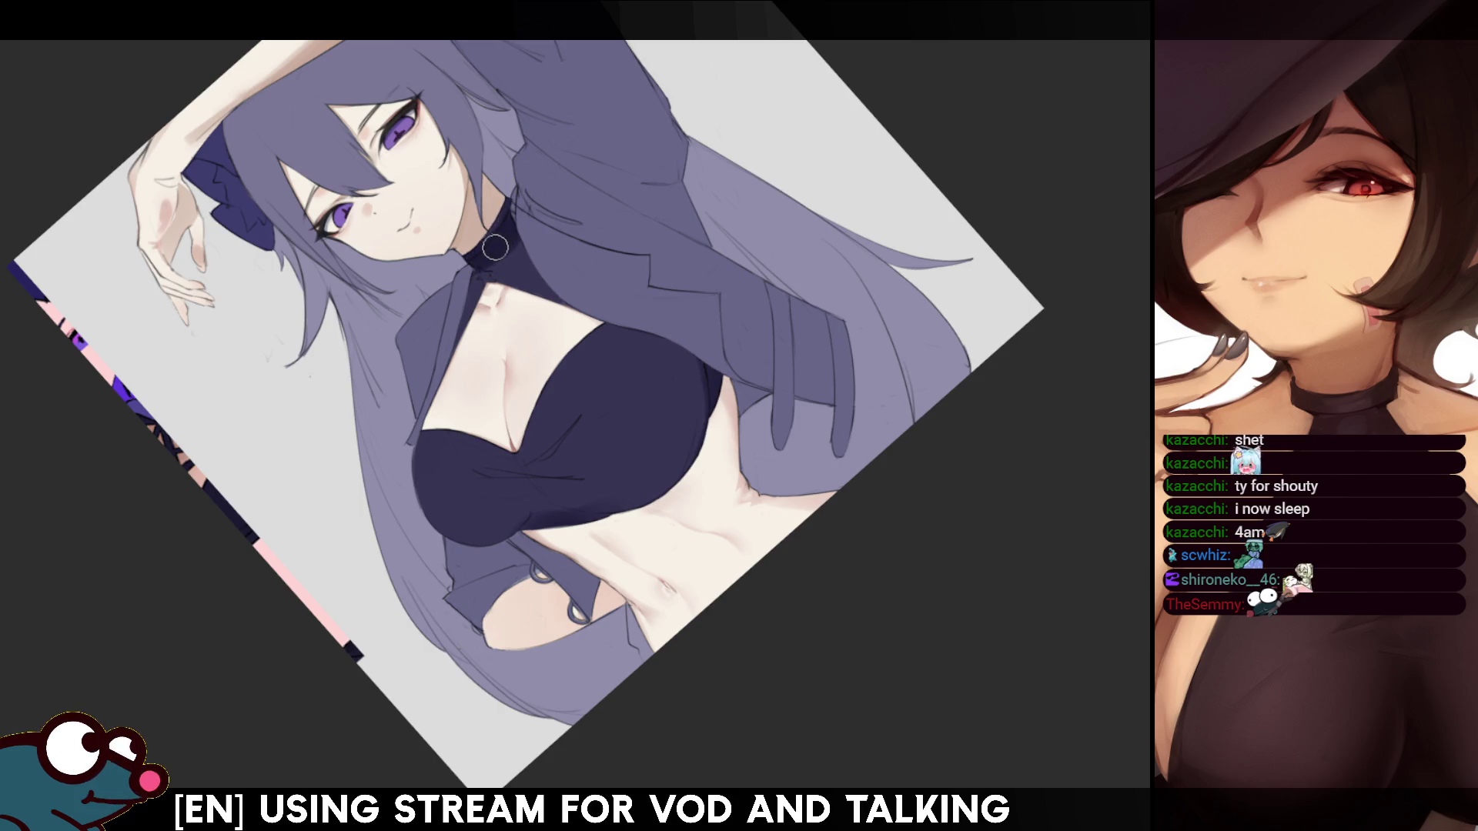
{"action": "key", "text": "m"}
{"action": "key", "text": "m"}
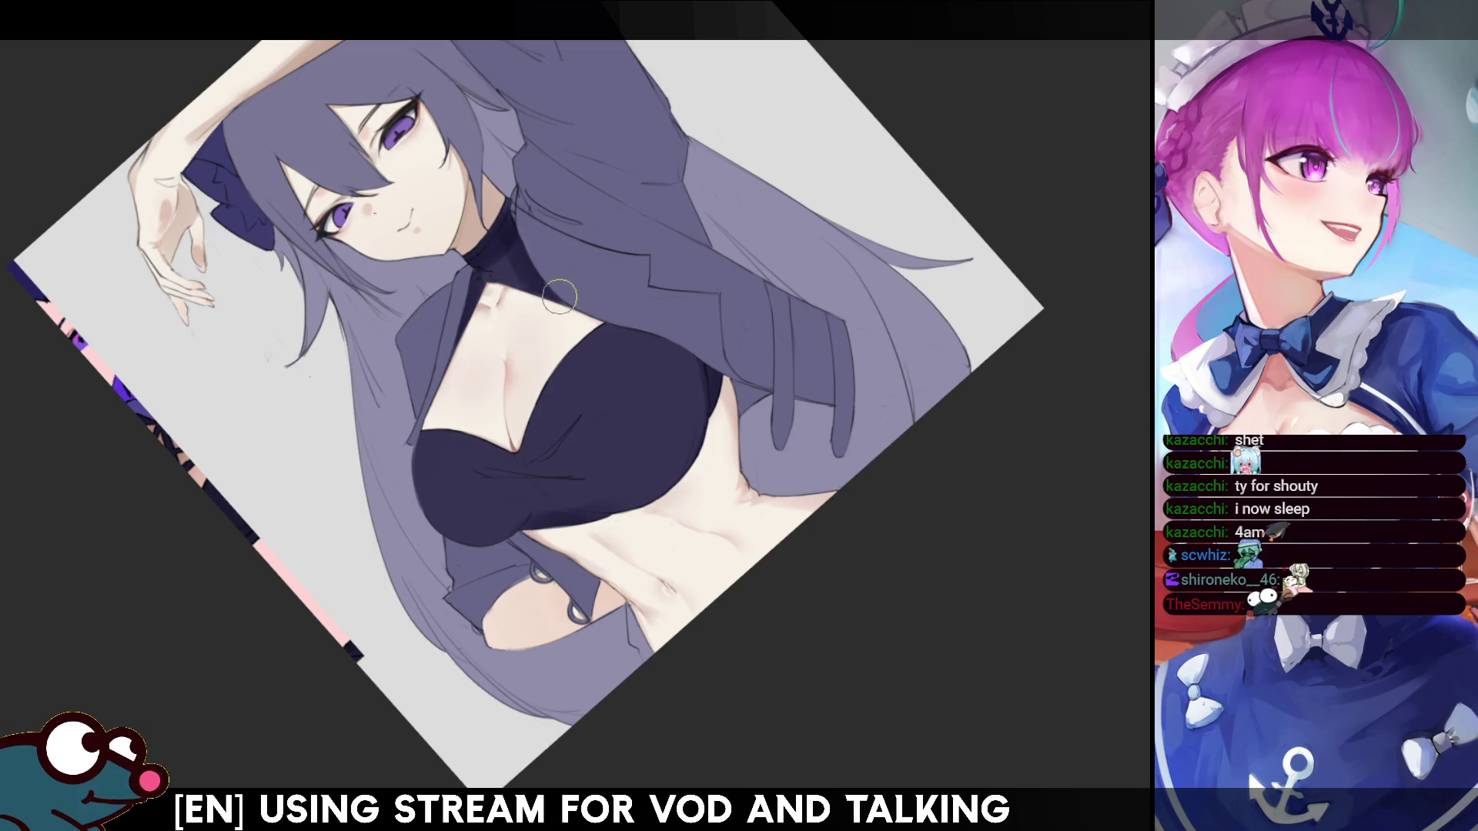
{"action": "key", "text": "h"}
{"action": "key", "text": "h"}
{"action": "key", "text": "h"}
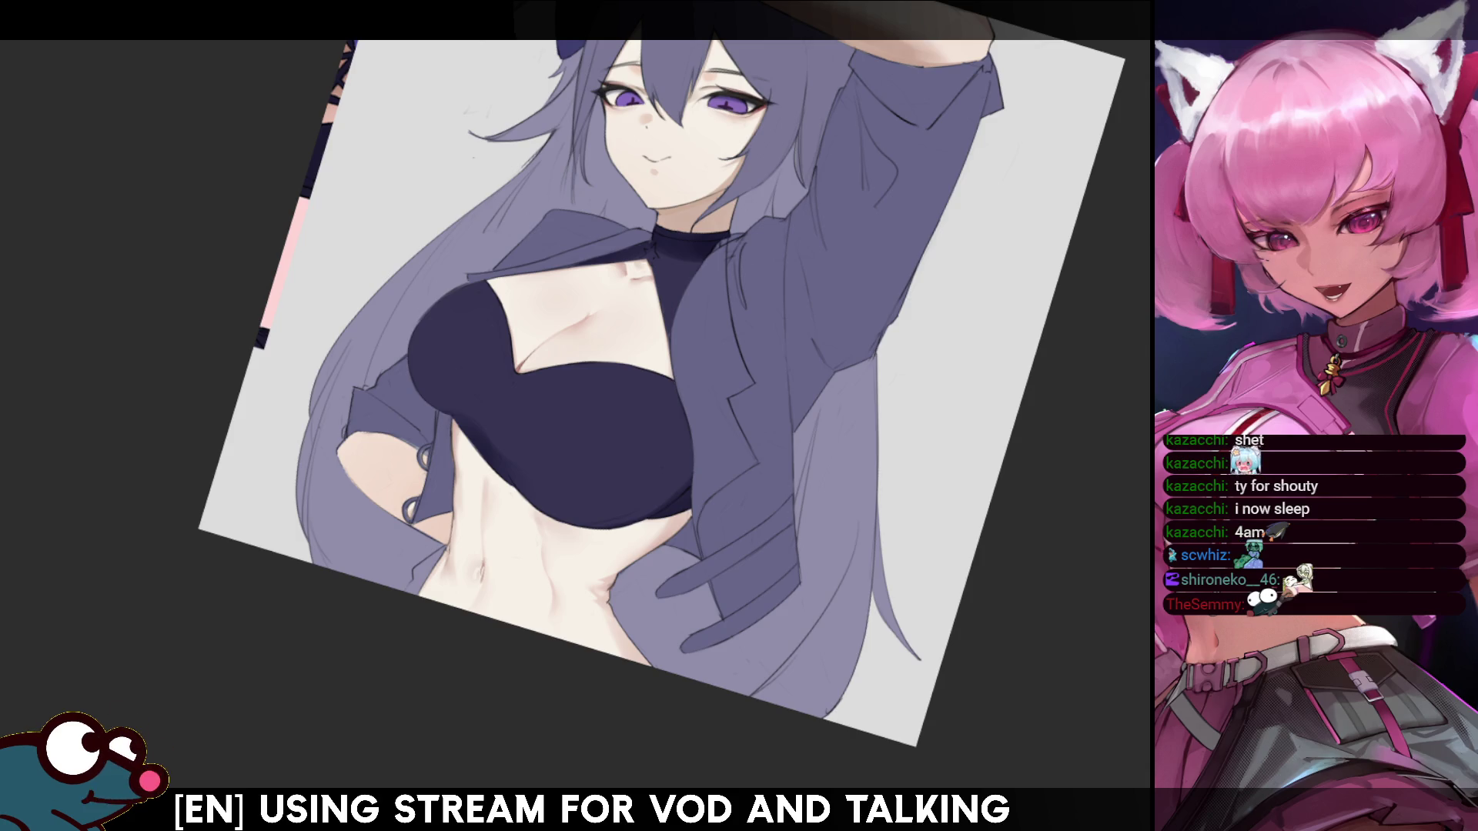
- Paint a thin lavender line and lighter strokes on the dark top
{"action": "left_click_drag", "start_coordinate": [522, 495], "coordinate": [454, 360]}
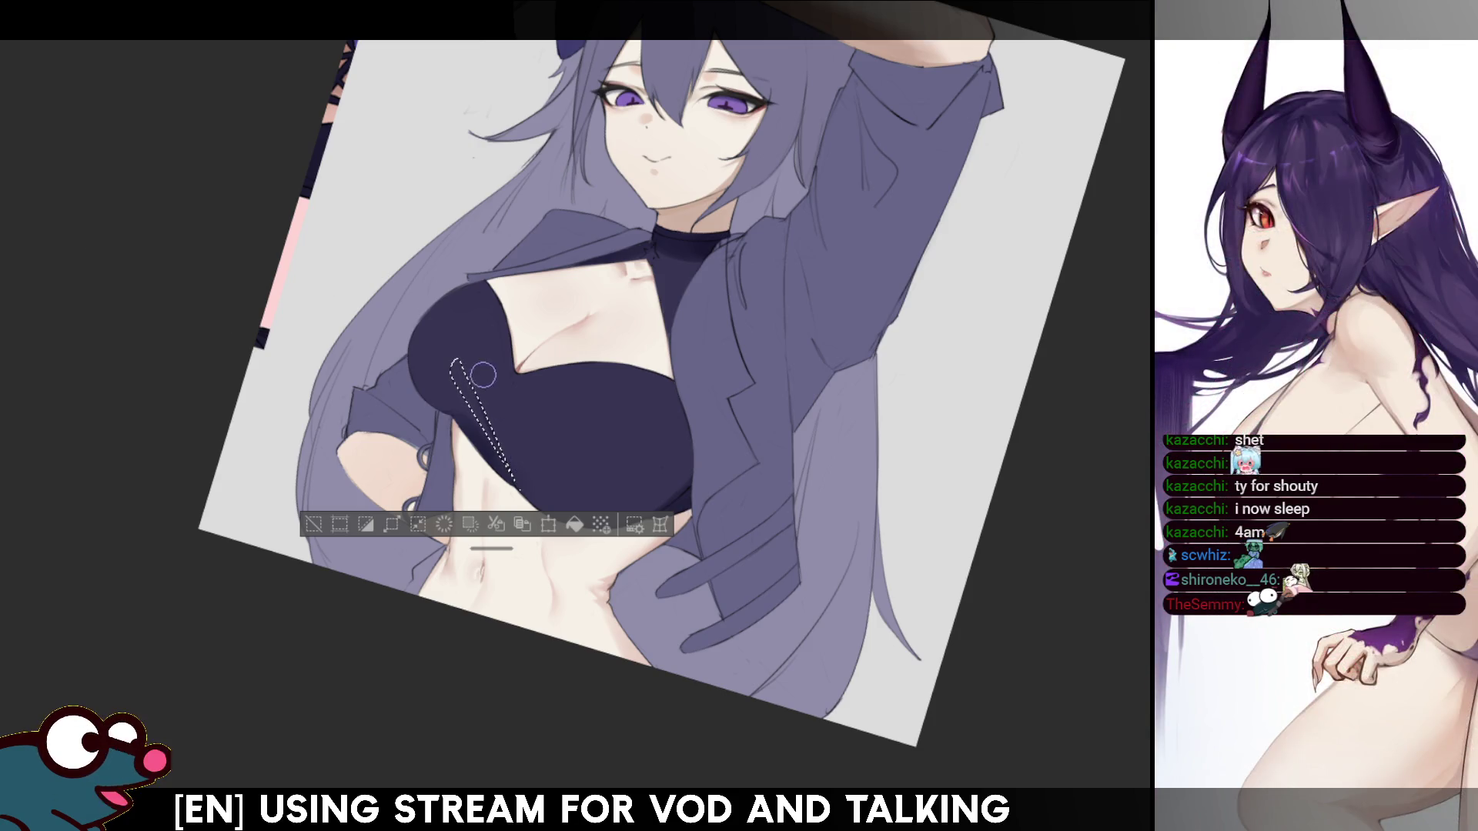
{"action": "left_click_drag", "start_coordinate": [504, 429], "coordinate": [461, 350]}
{"action": "key", "text": "ctrl+d"}
{"action": "key", "text": "h"}
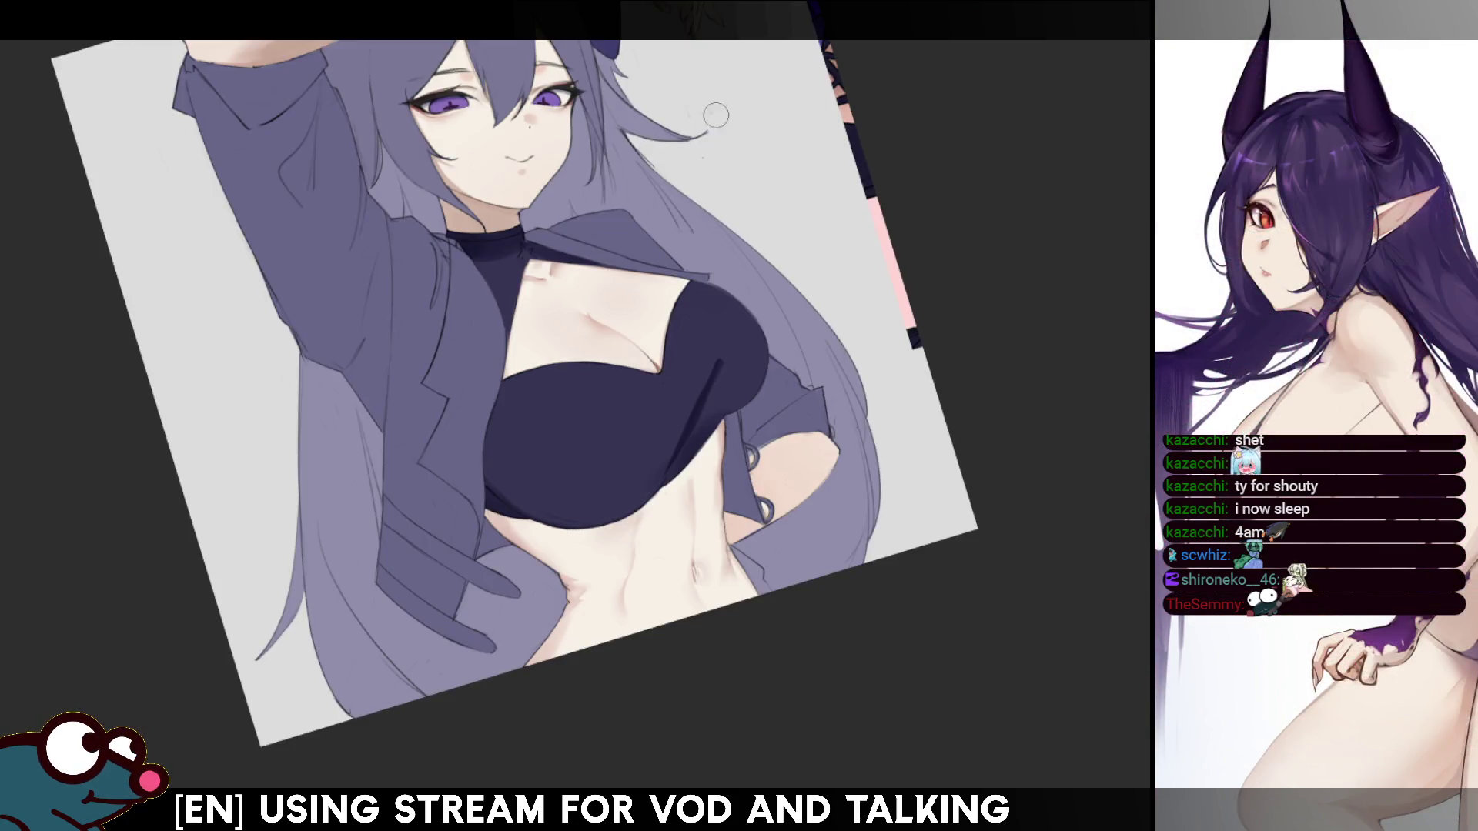
{"action": "key", "text": "h"}
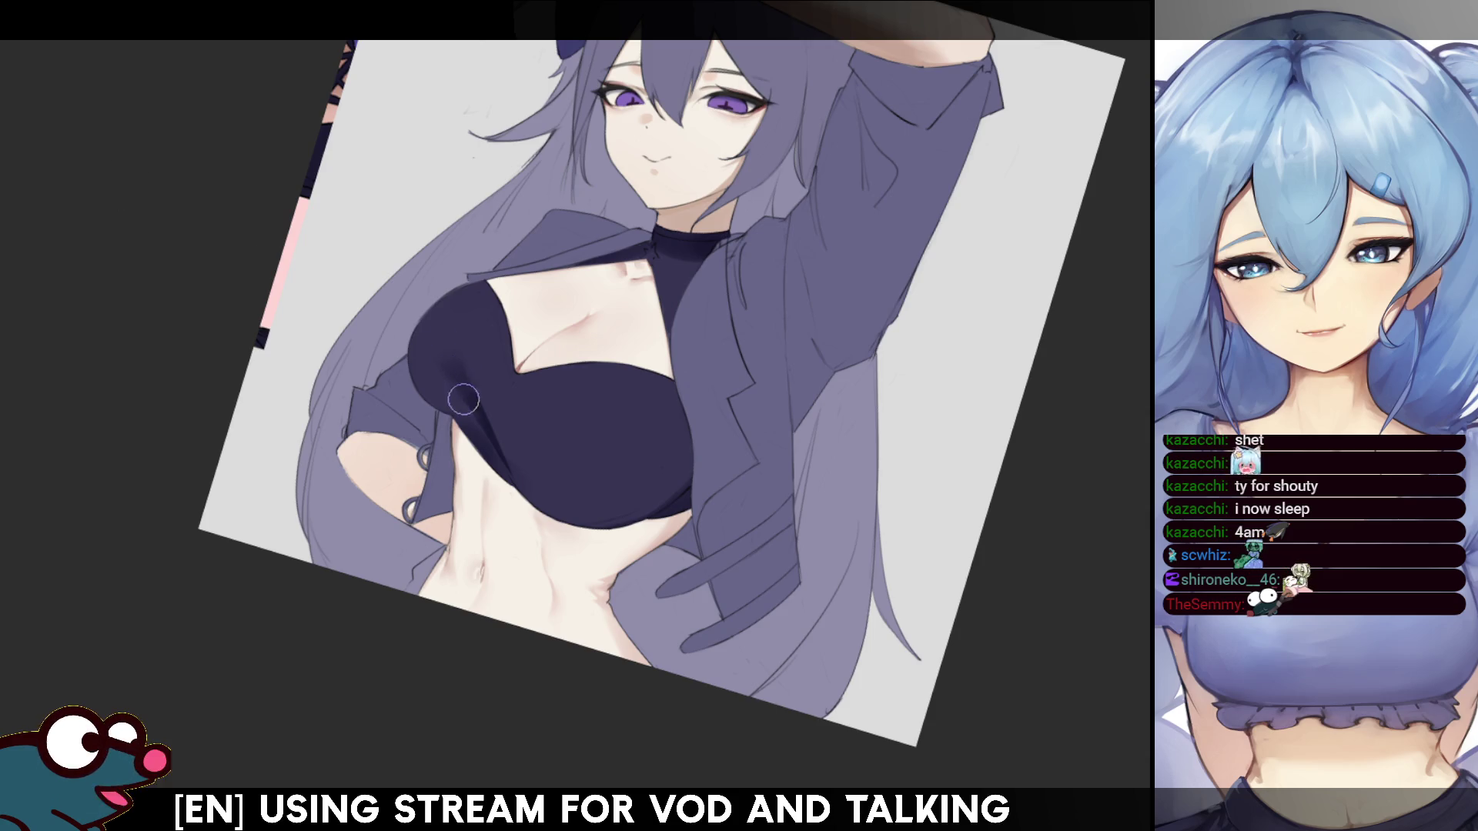
- Mirror, rotate and zoom the view in on the torso and bandeau top
{"action": "key", "text": "m"}
{"action": "key", "text": "m"}
{"action": "left_click_drag", "start_coordinate": [721, 236], "coordinate": [1134, 368]}
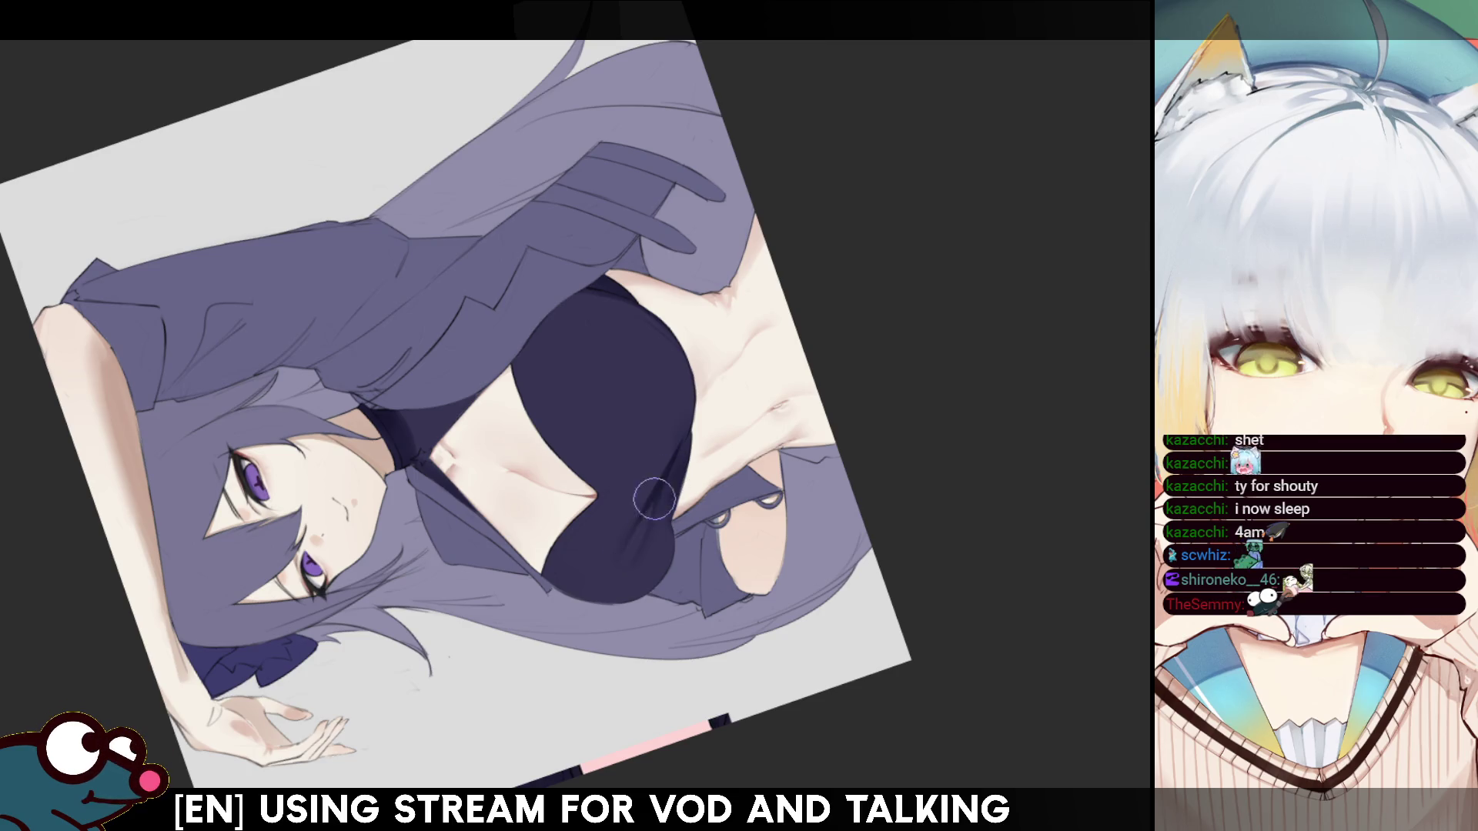
{"action": "key", "text": "m"}
{"action": "key", "text": "m"}
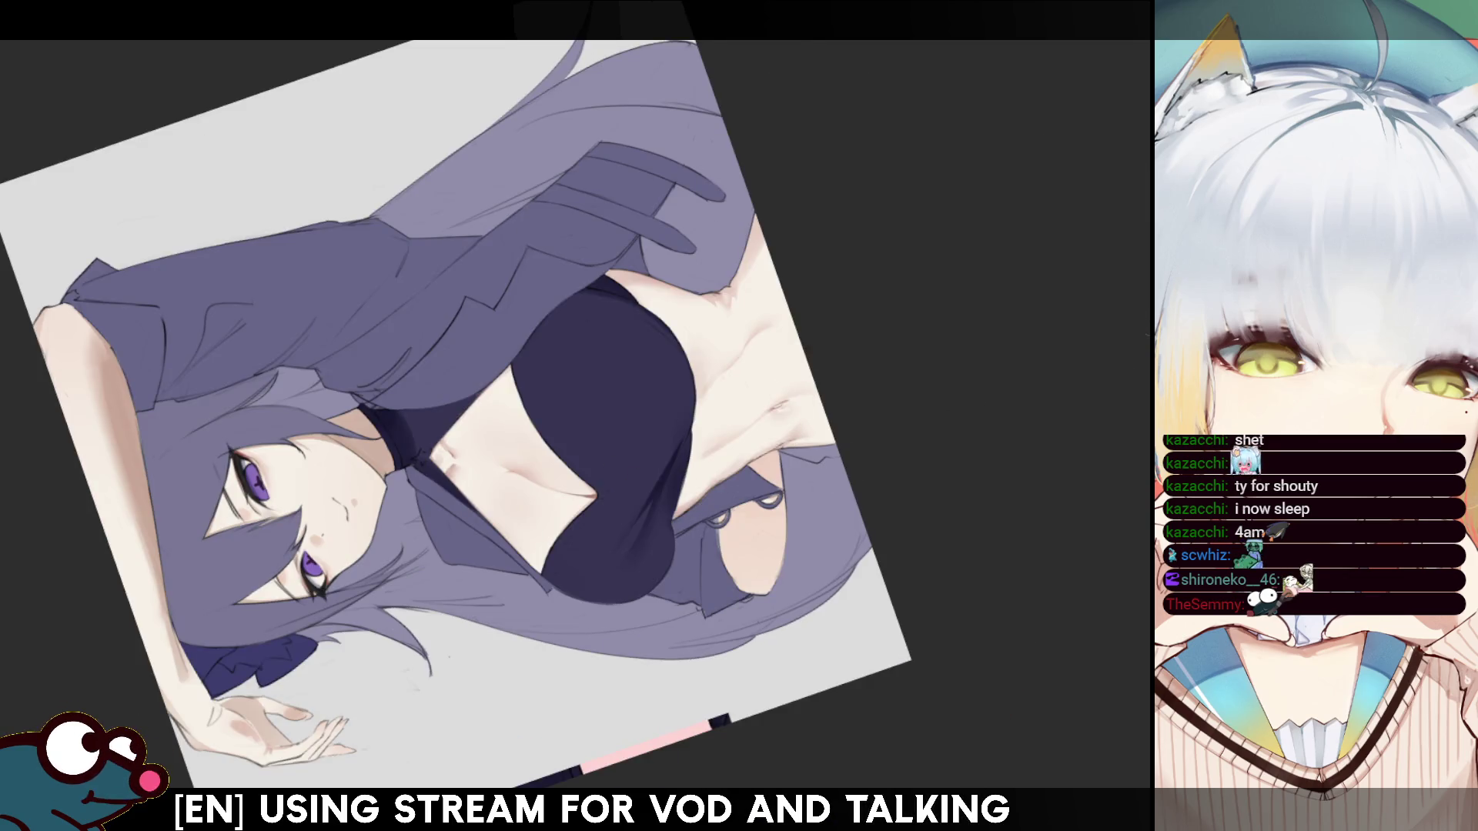
{"action": "key", "text": "6"}
{"action": "key", "text": "6"}
{"action": "key", "text": "6"}
{"action": "key", "text": "m"}
{"action": "key", "text": "4"}
{"action": "key", "text": "4"}
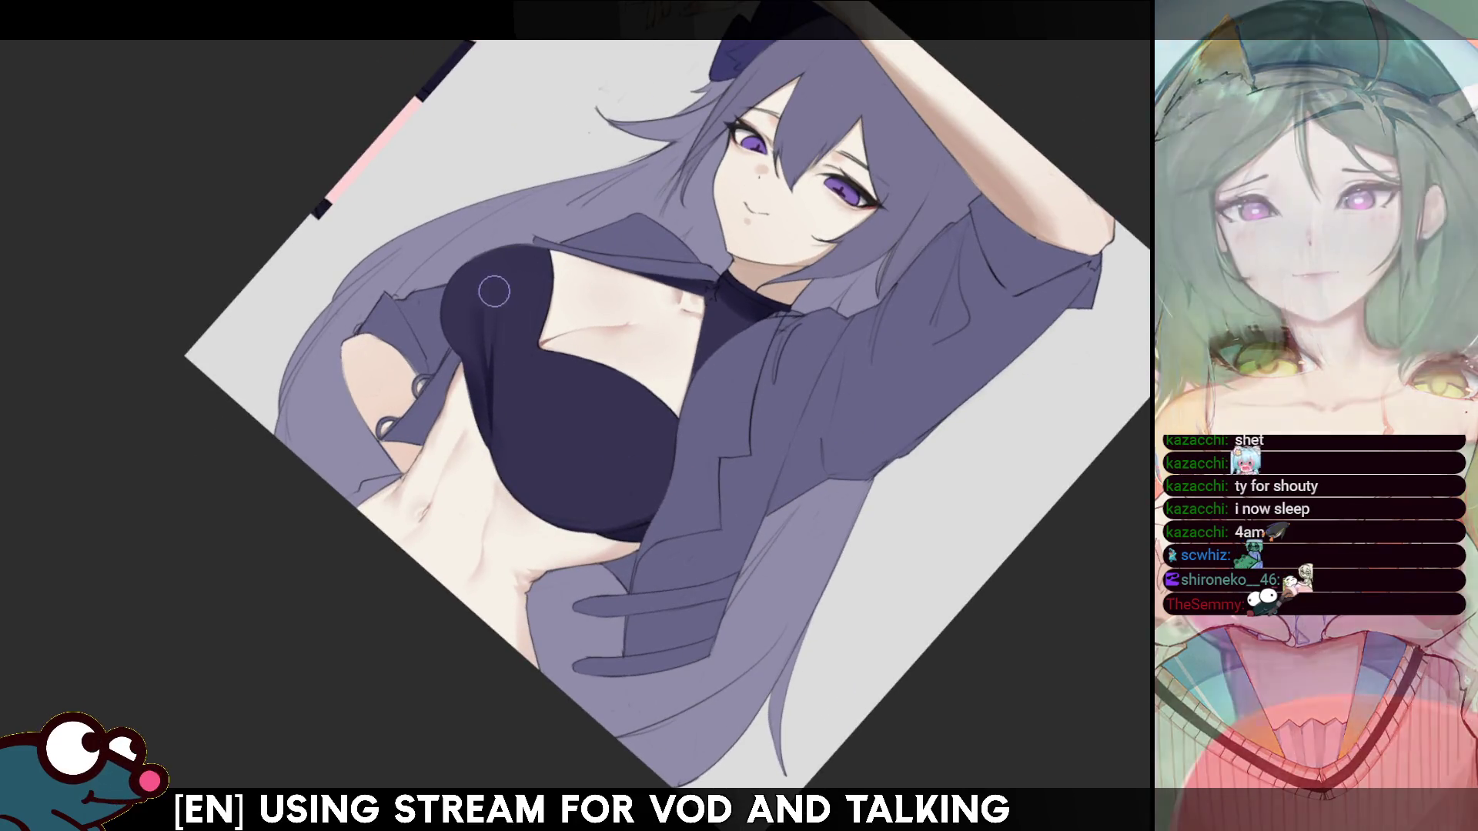
{"action": "key", "text": "m"}
{"action": "key", "text": "m"}
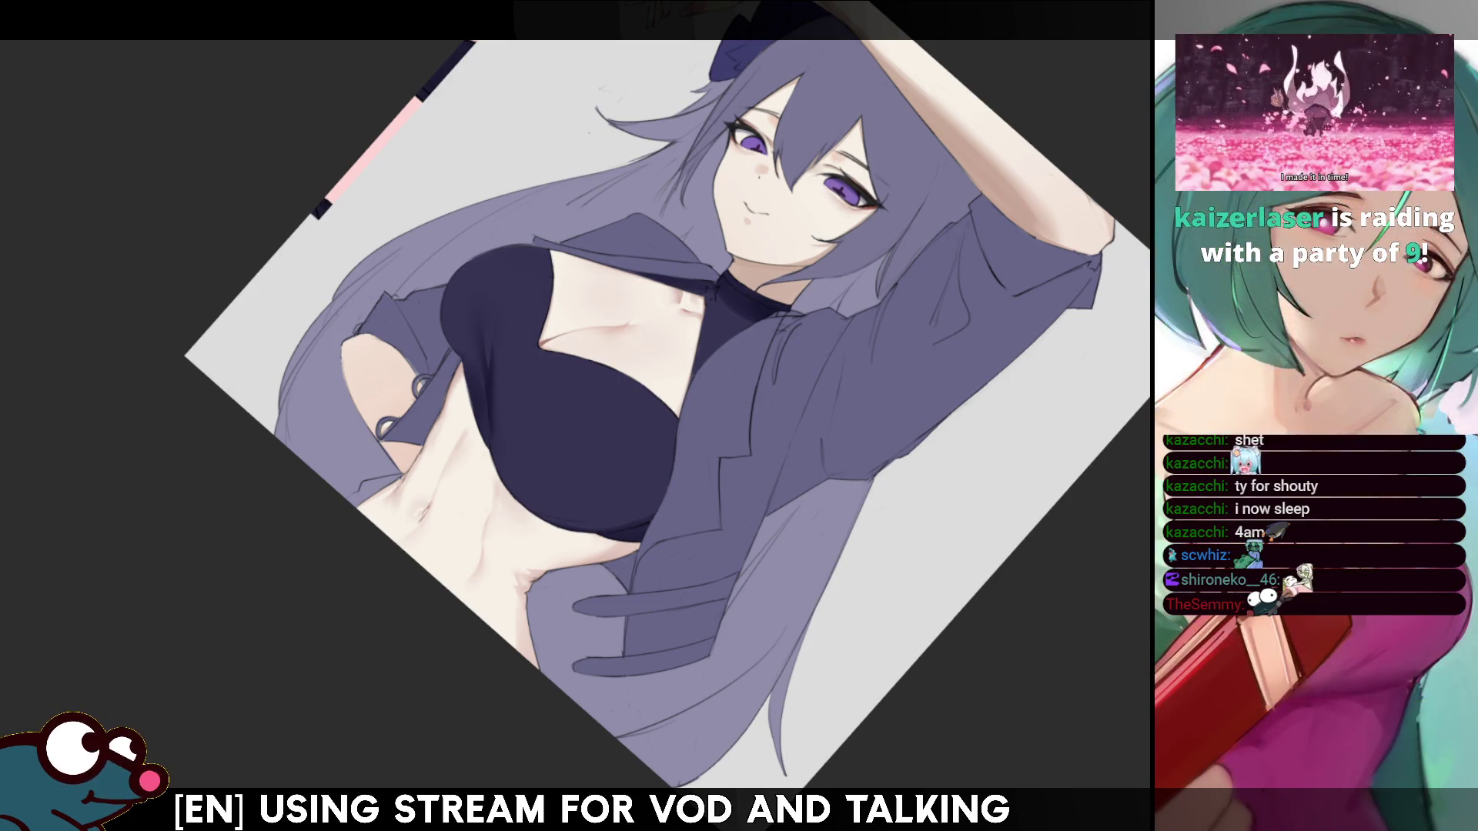
{"action": "key", "text": "h"}
{"action": "scroll", "coordinate": [575, 416], "scroll_direction": "up", "scroll_amount": 3}
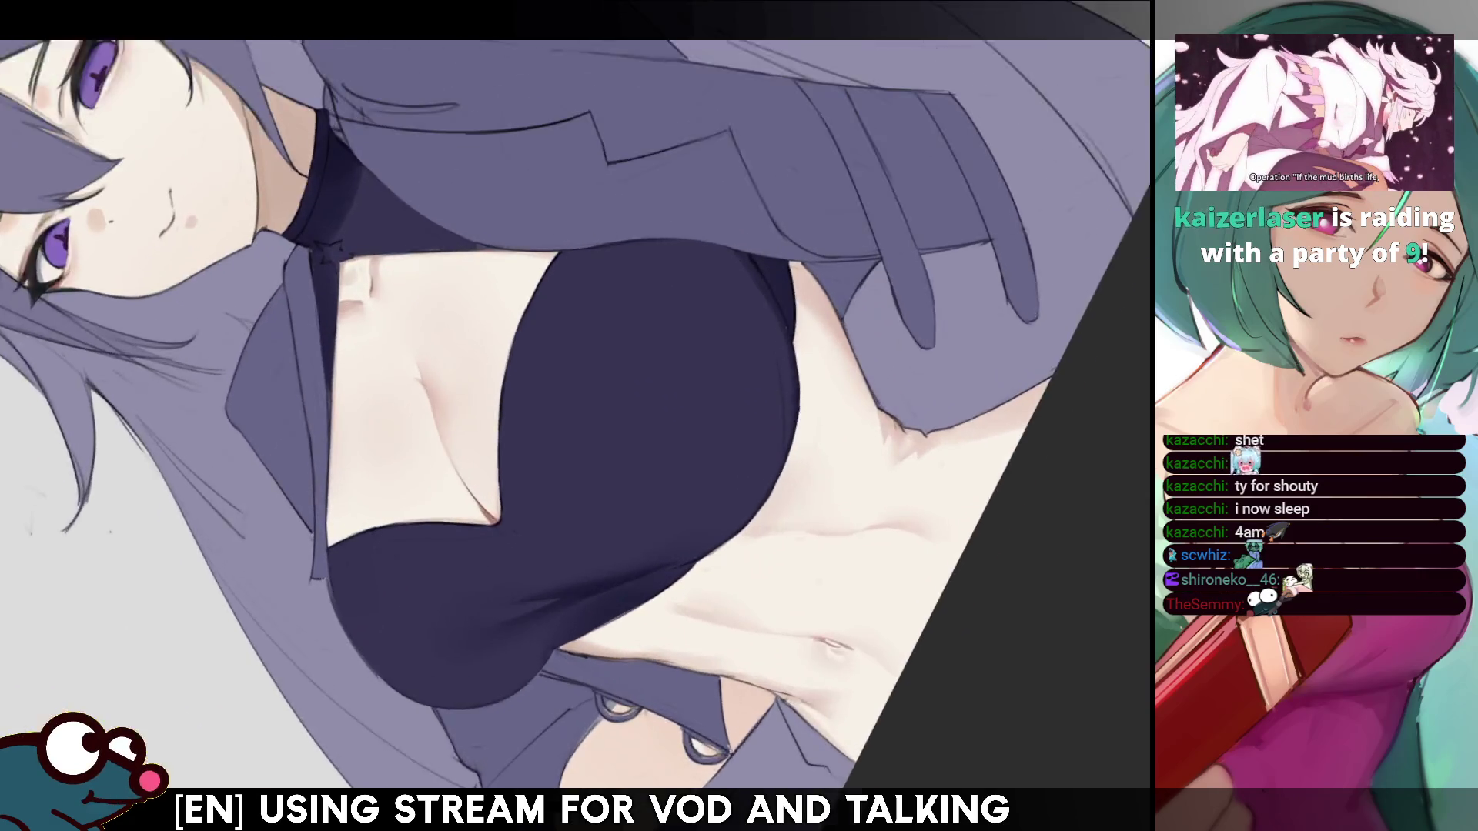
- Render shading on the stomach and dark top, mirroring the view to check
{"action": "left_click_drag", "start_coordinate": [1012, 407], "coordinate": [927, 357]}
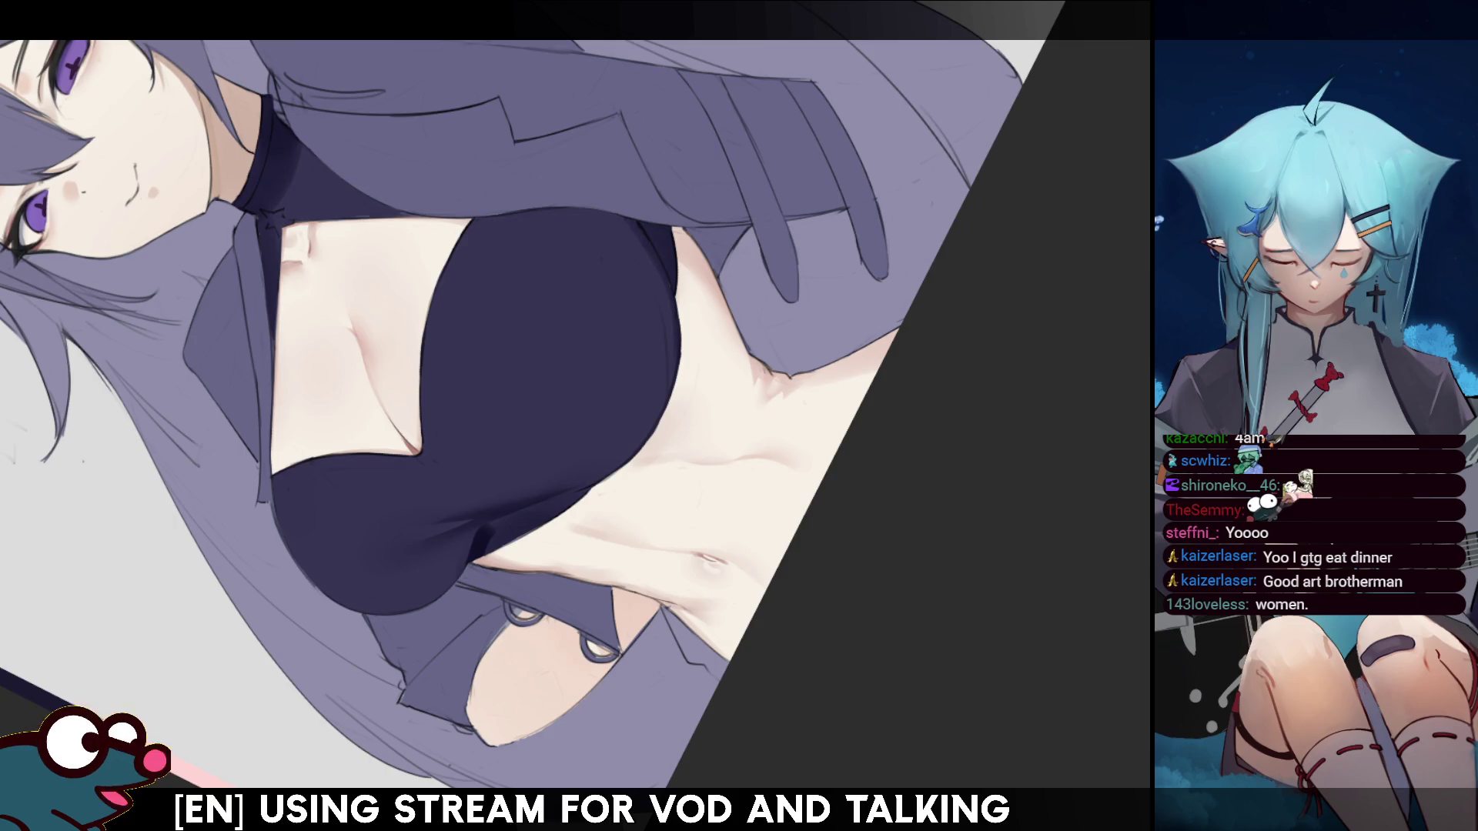
{"action": "scroll", "coordinate": [531, 385], "scroll_direction": "down", "scroll_amount": 5}
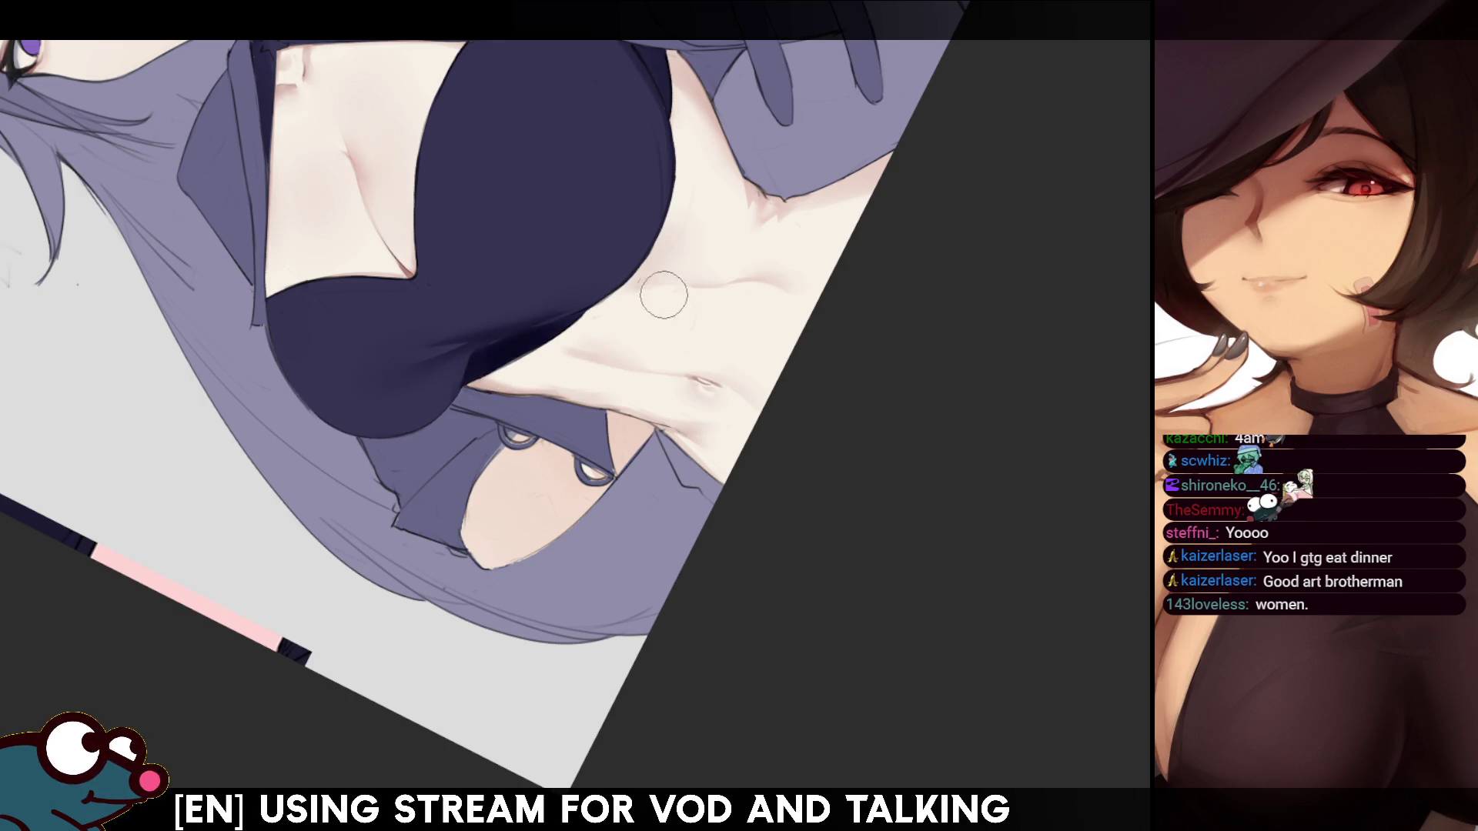
{"action": "key", "text": "m"}
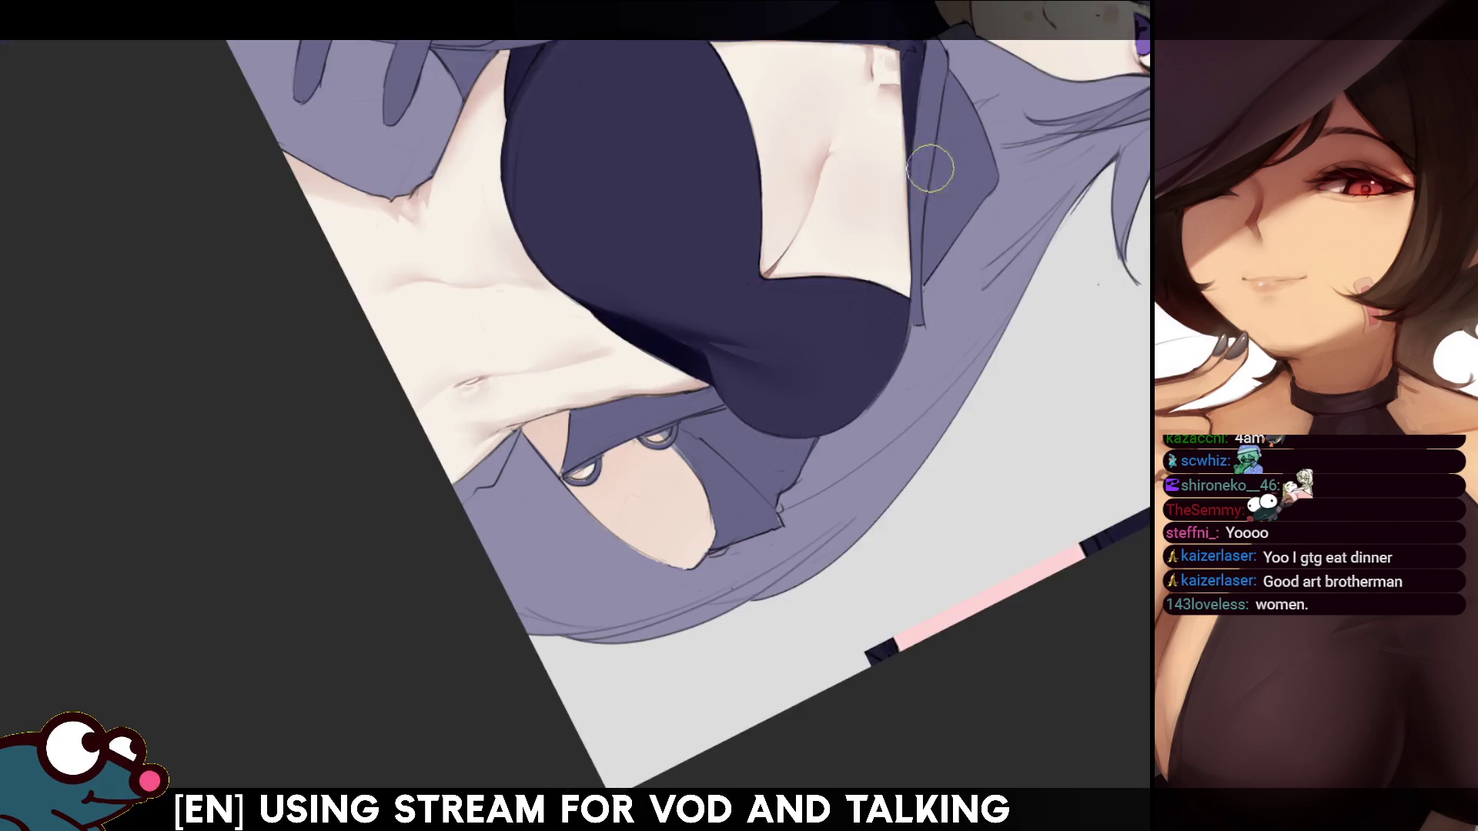
{"action": "key", "text": "m"}
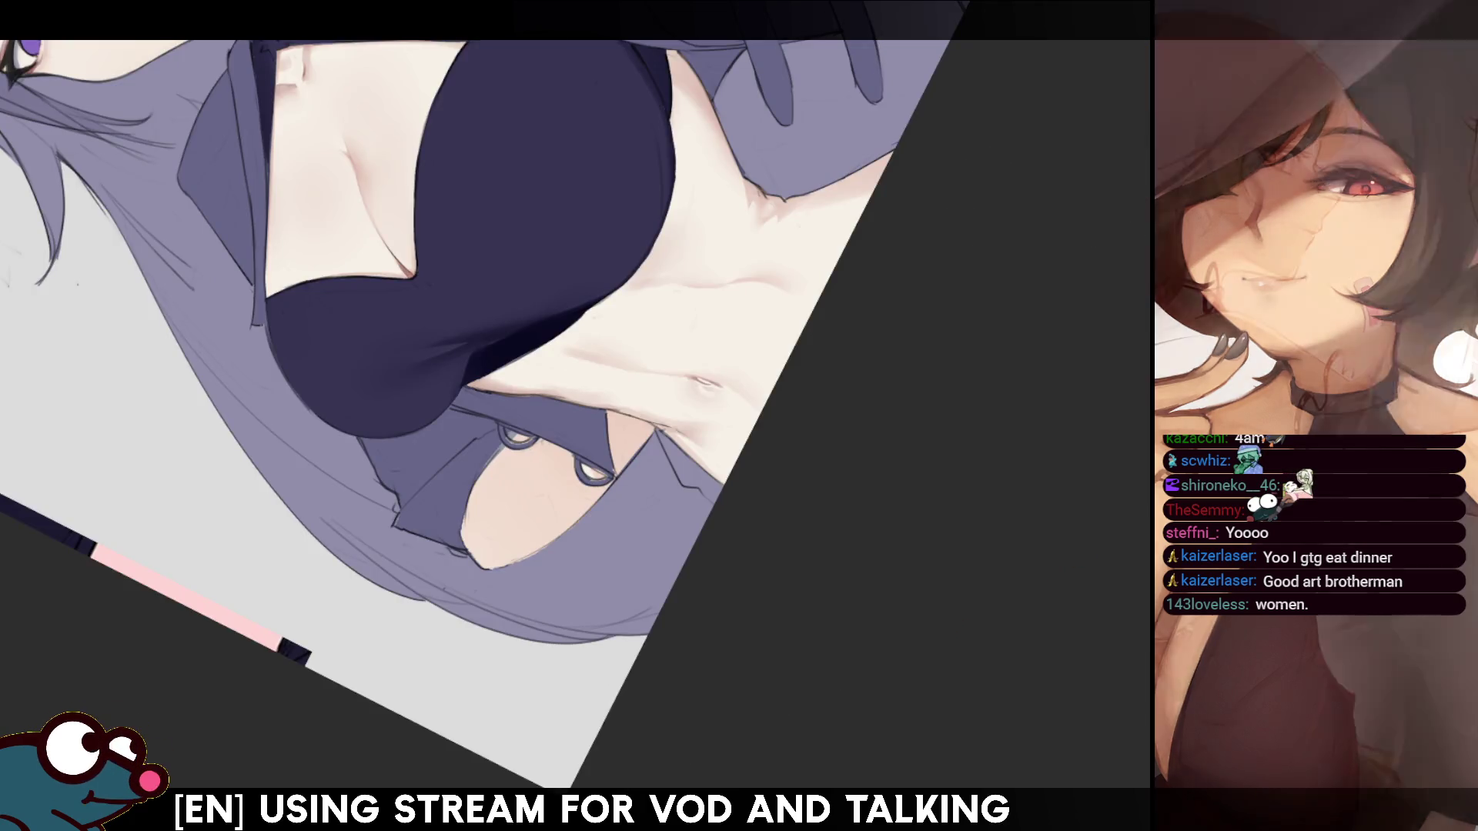
{"action": "key", "text": "m"}
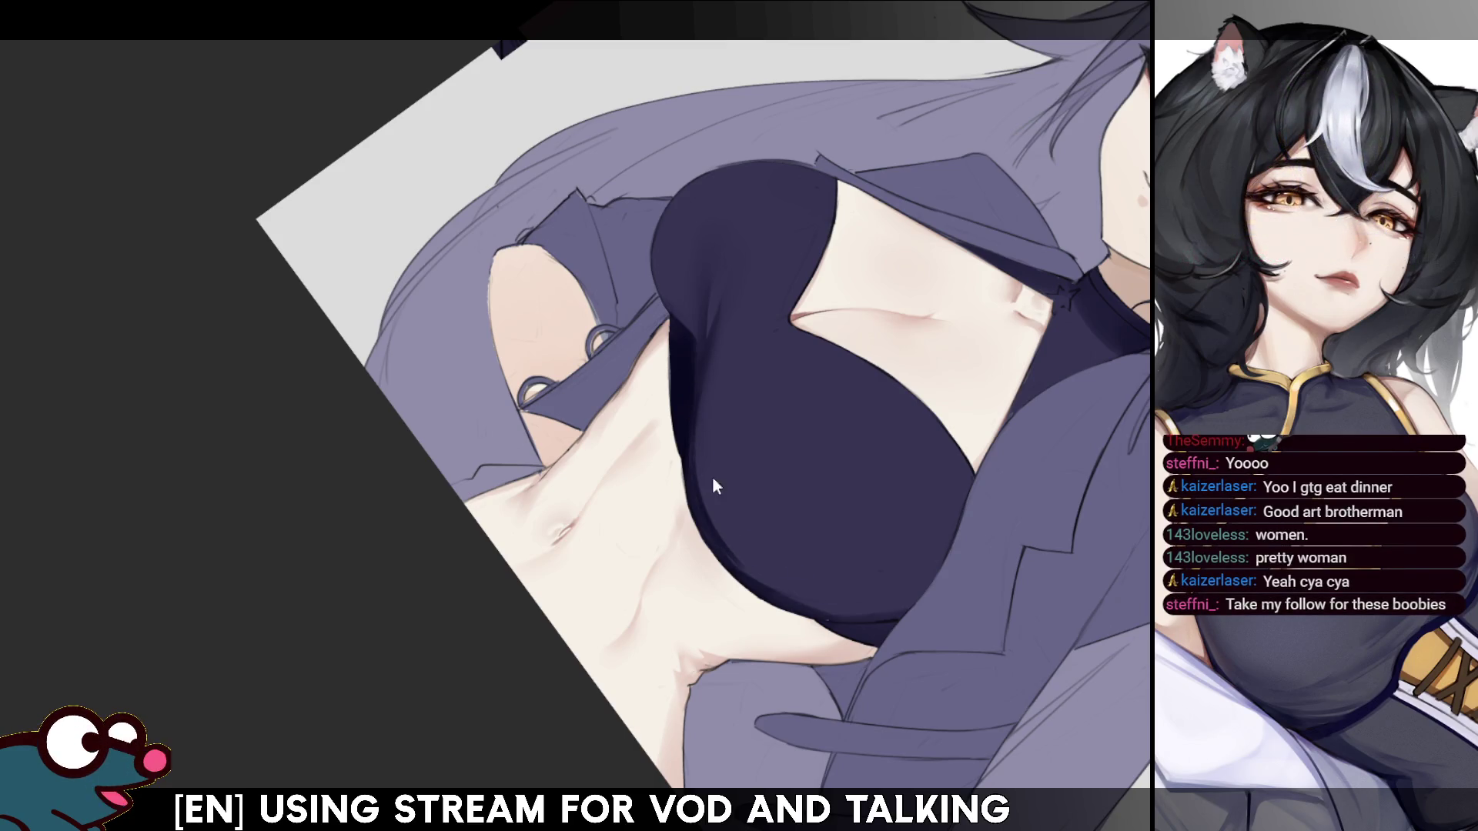
- Review the torso mirrored and rotated, shrink the brush, then fit the whole canvas
{"action": "key", "text": "h"}
{"action": "key", "text": "h"}
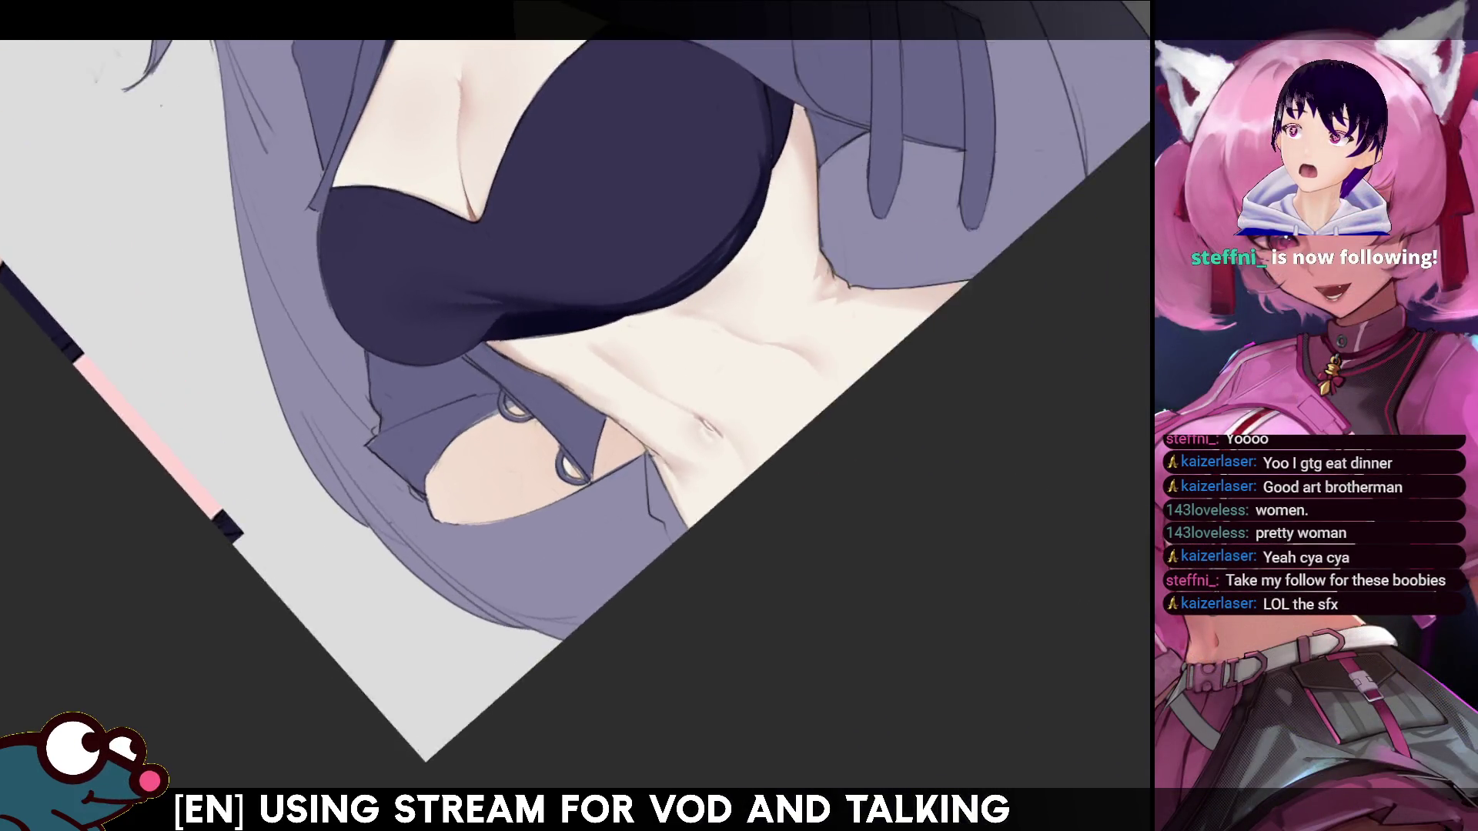
{"action": "left_click_drag", "start_coordinate": [585, 331], "coordinate": [672, 137]}
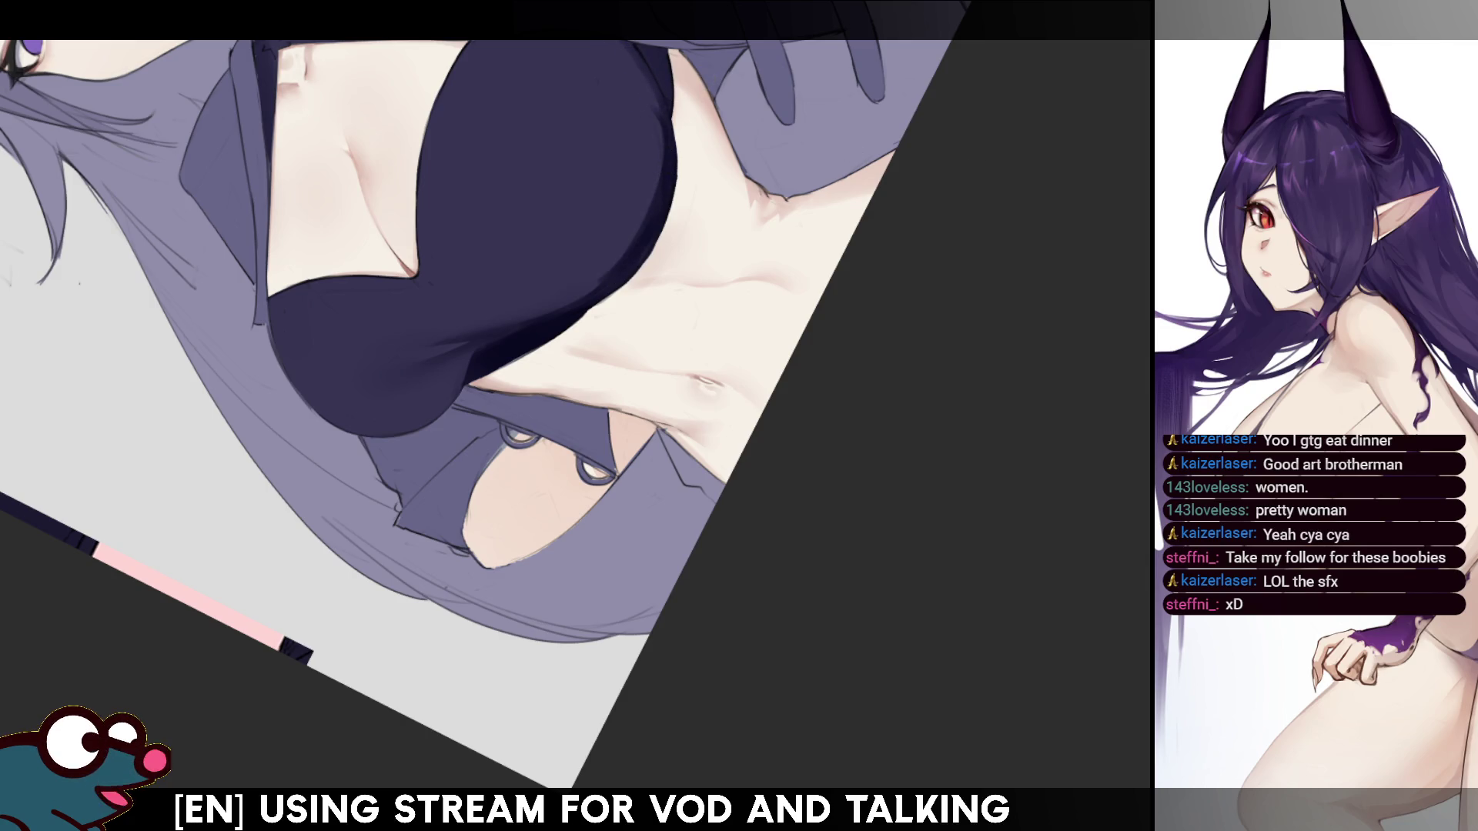
{"action": "key", "text": "m"}
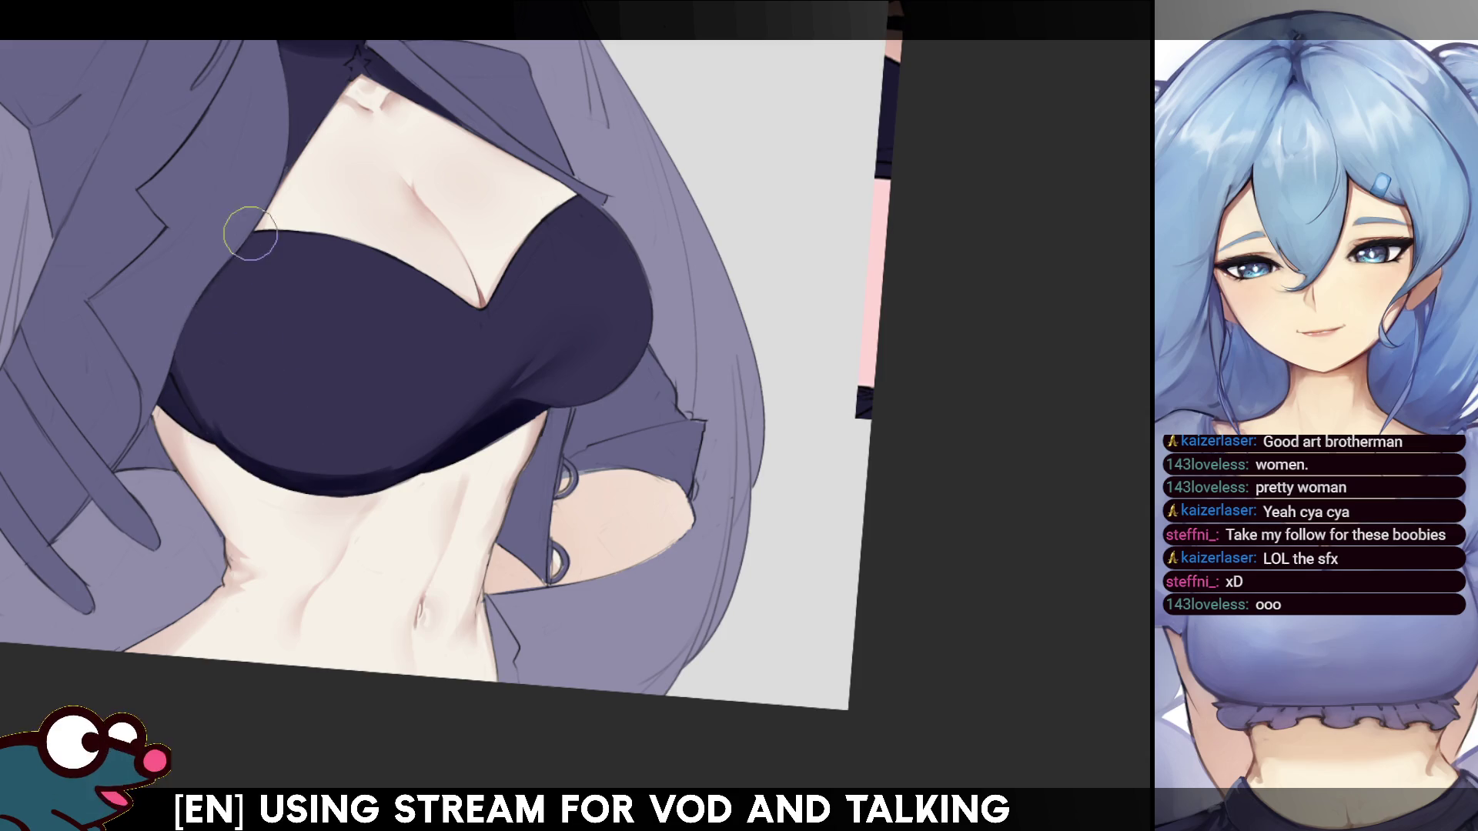
{"action": "key", "text": "m"}
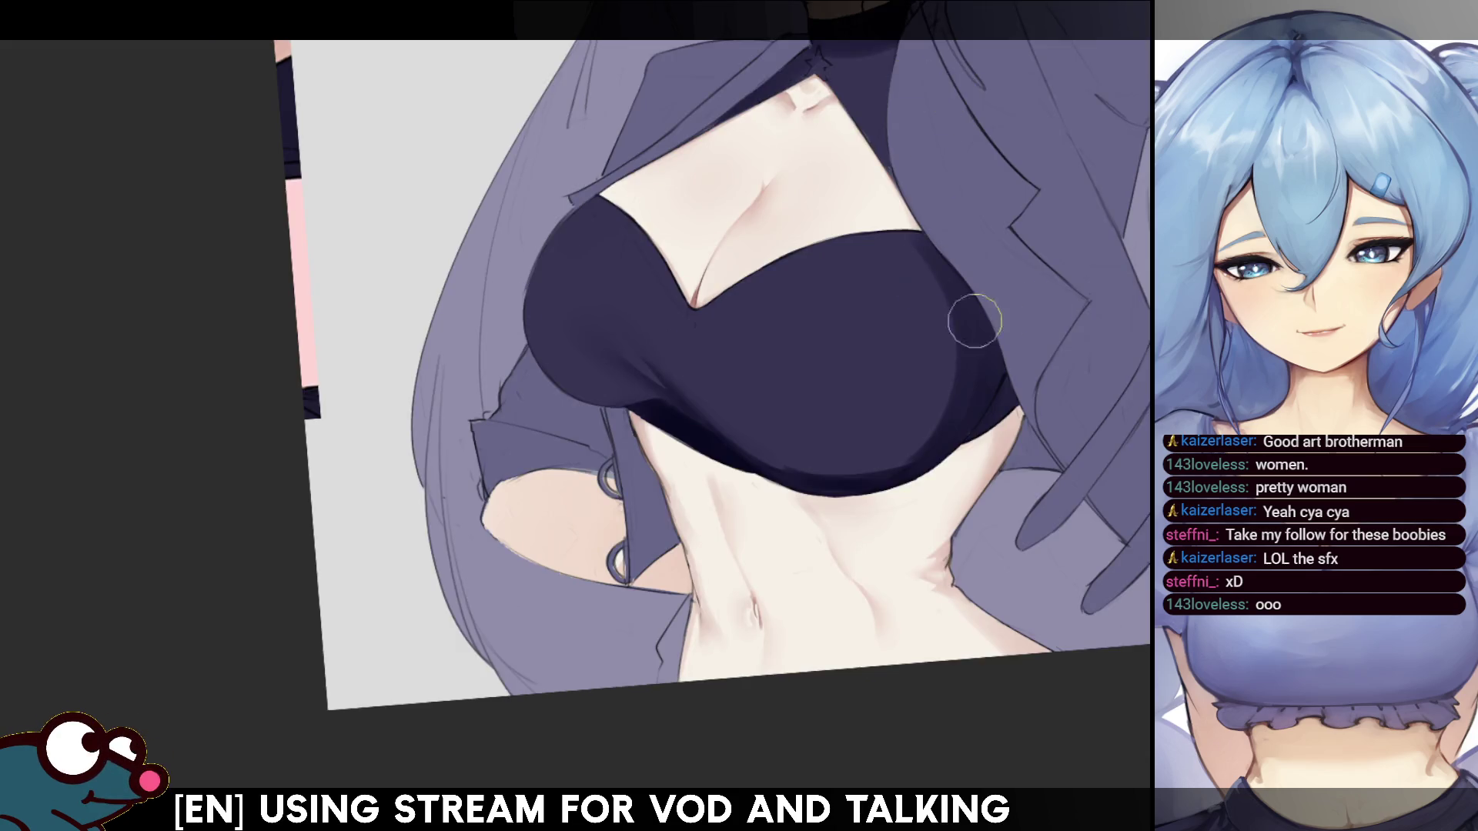
{"action": "scroll", "coordinate": [963, 569], "scroll_direction": "up", "scroll_amount": 5}
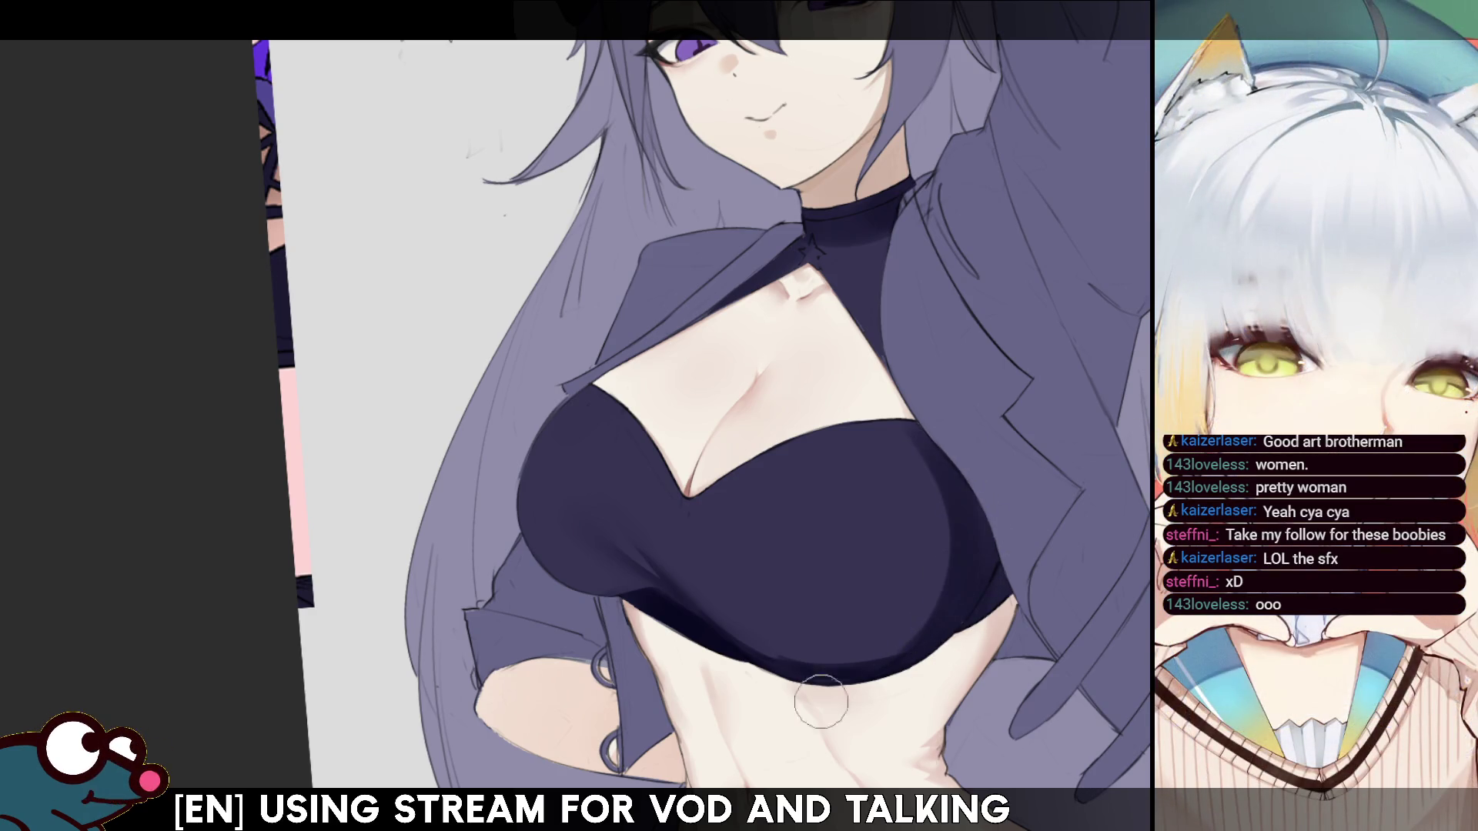
{"action": "key", "text": "["}
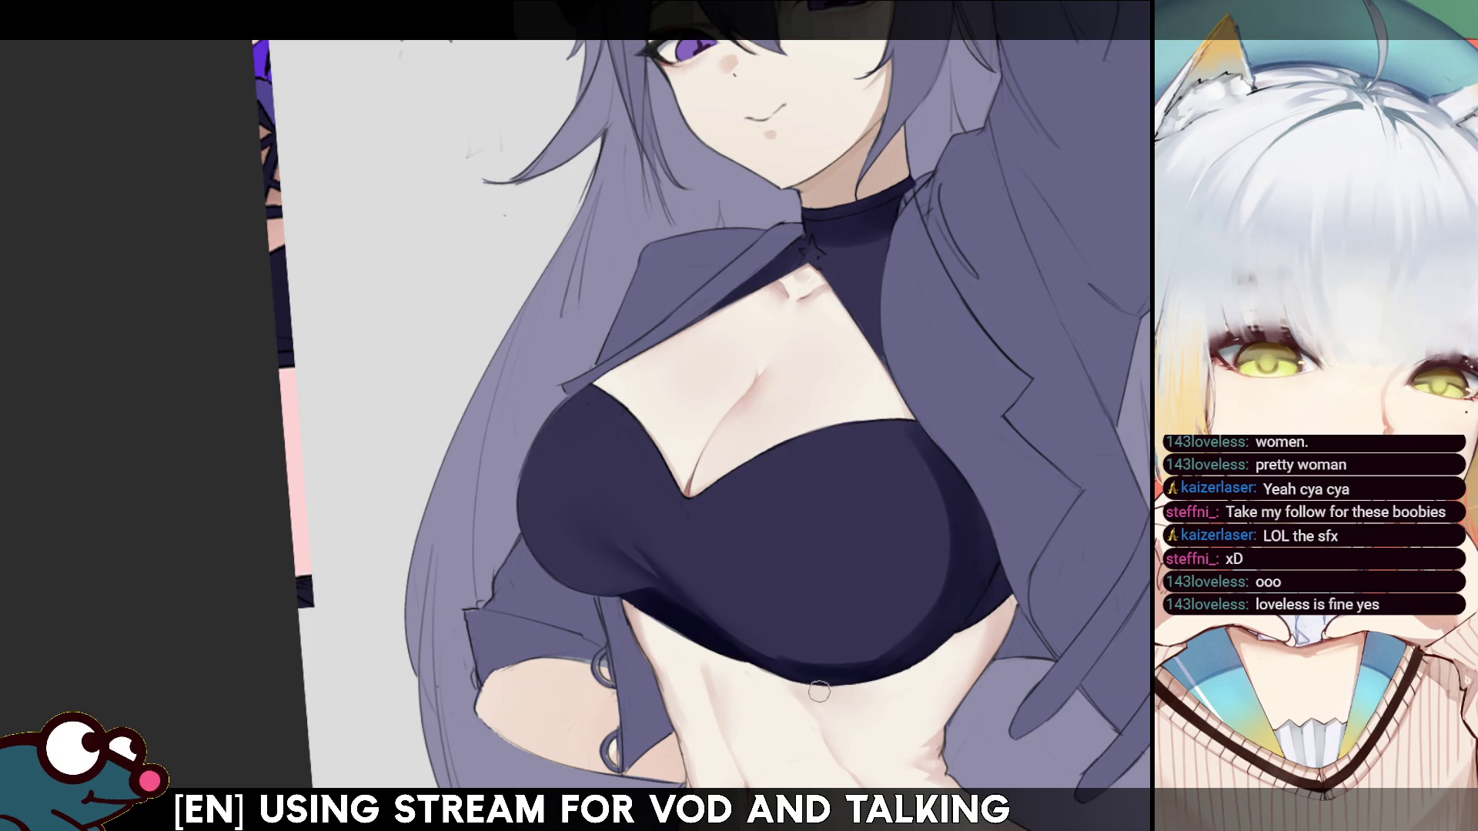
{"action": "key", "text": "ctrl+0"}
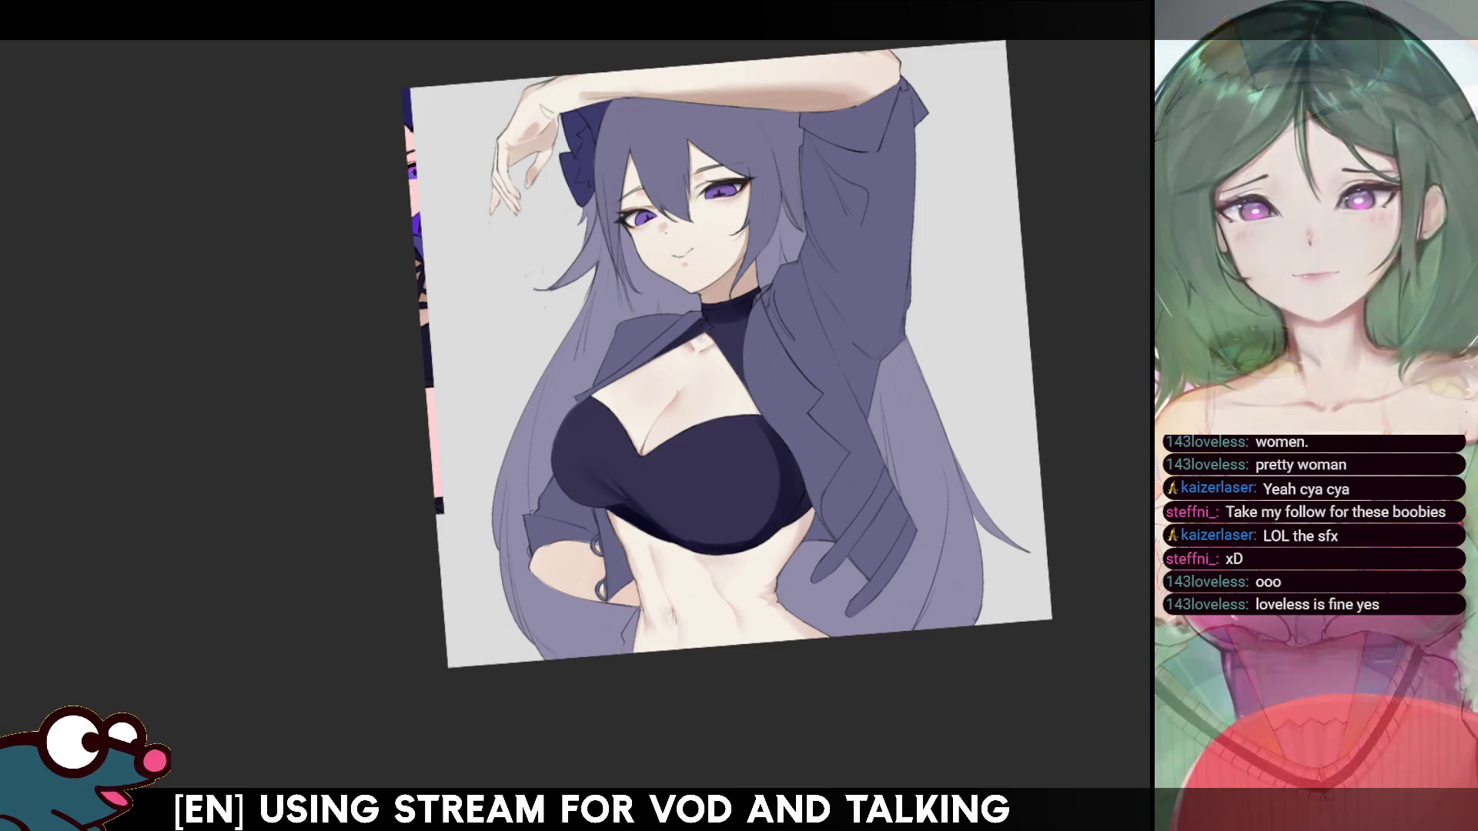
- Rotate the view counter-clockwise, mirror-check it, and zoom back onto the bandeau and stomach
{"action": "key", "text": "ctrl+["}
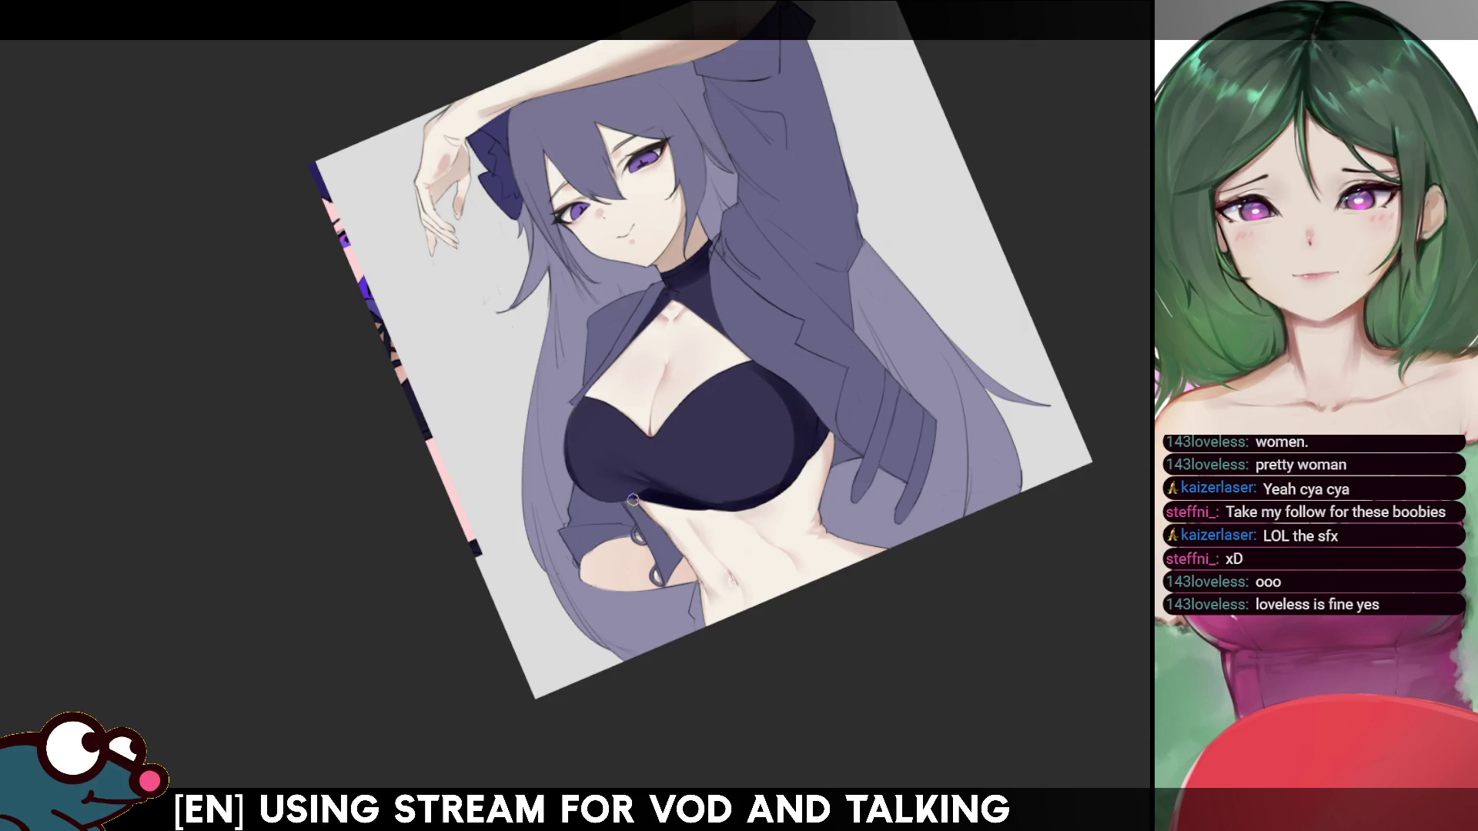
{"action": "key", "text": "h"}
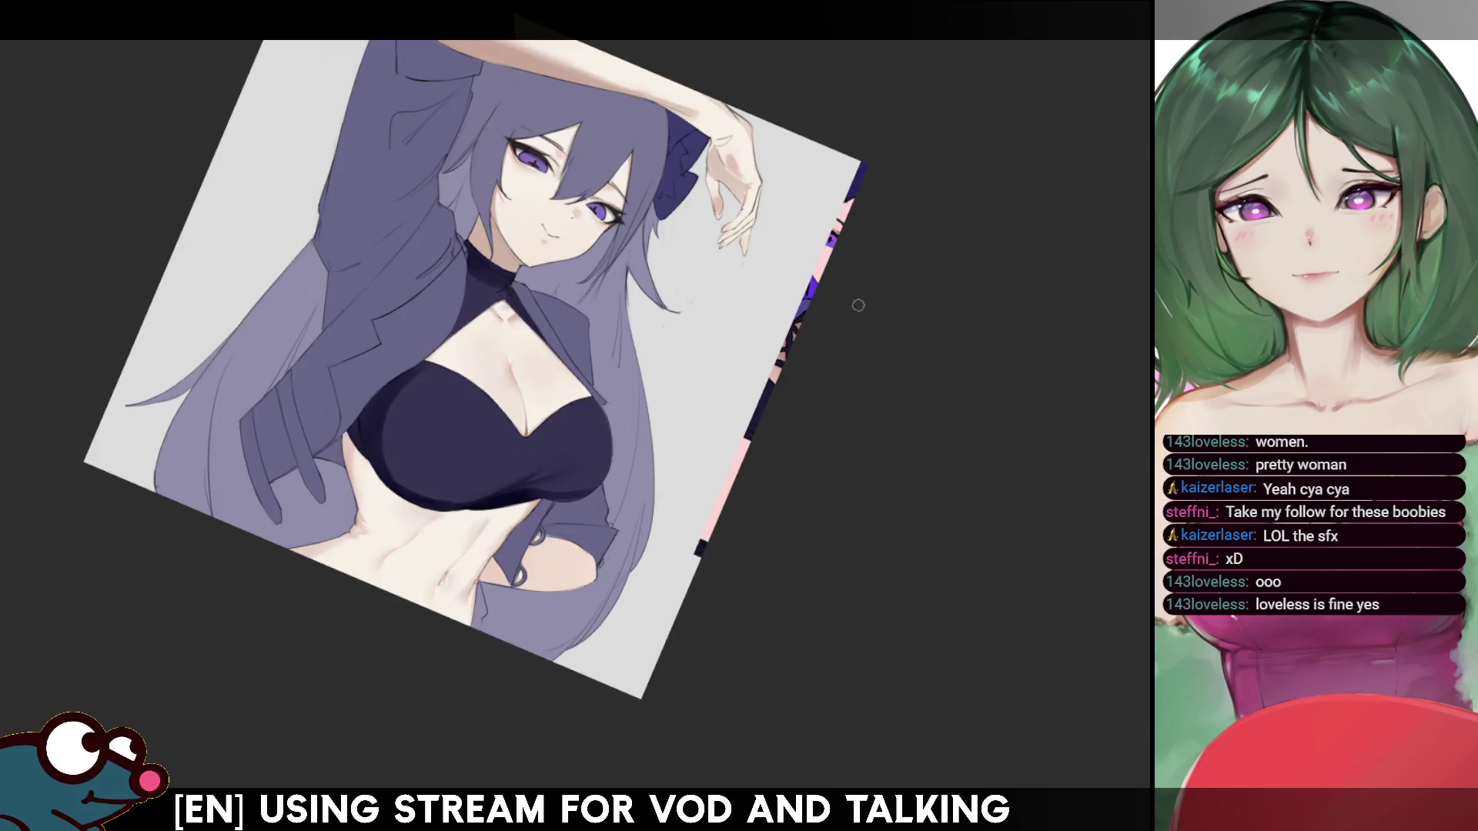
{"action": "key", "text": "h"}
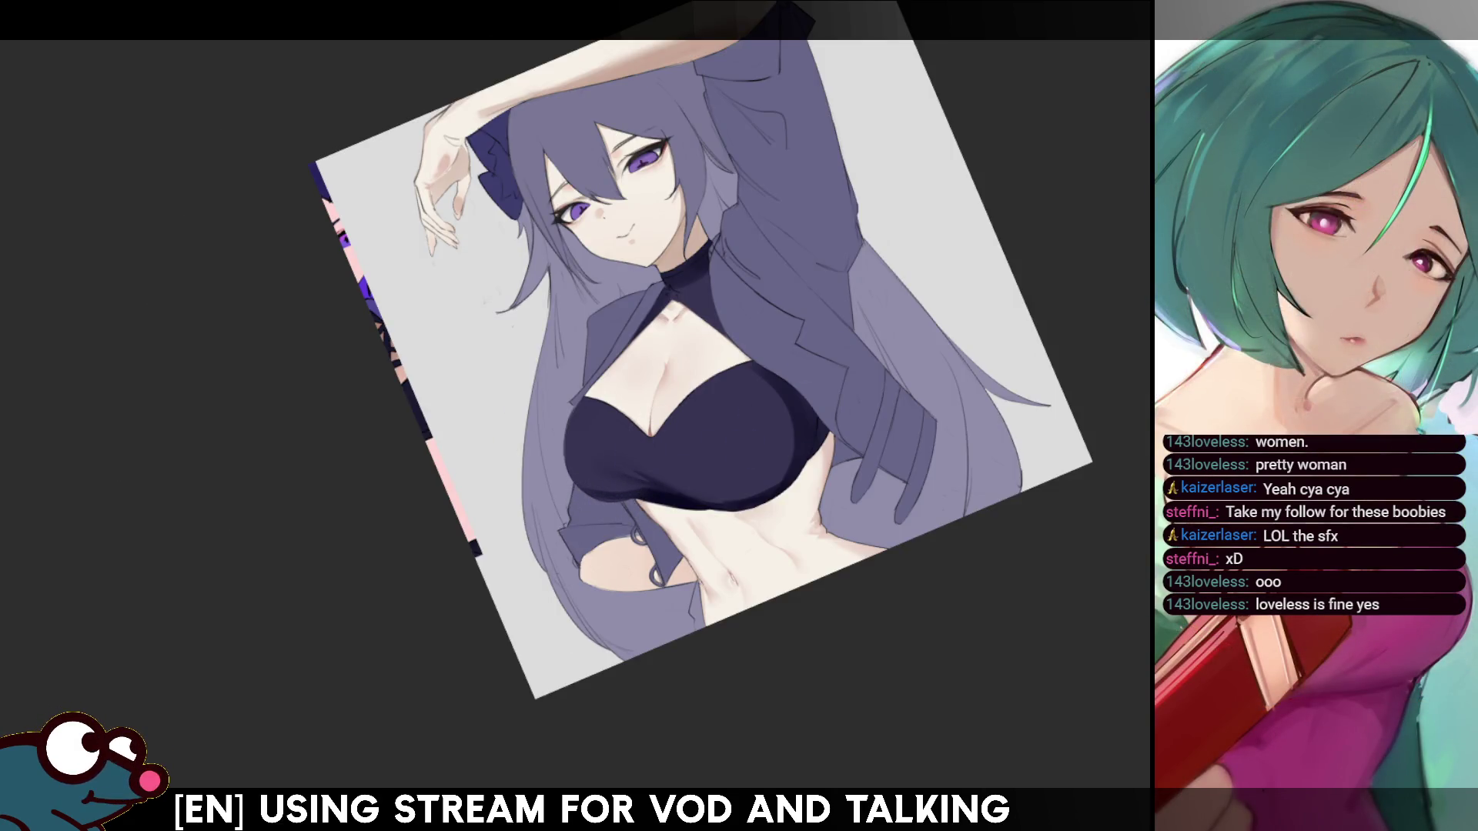
{"action": "scroll", "coordinate": [583, 530], "scroll_direction": "up", "scroll_amount": 5}
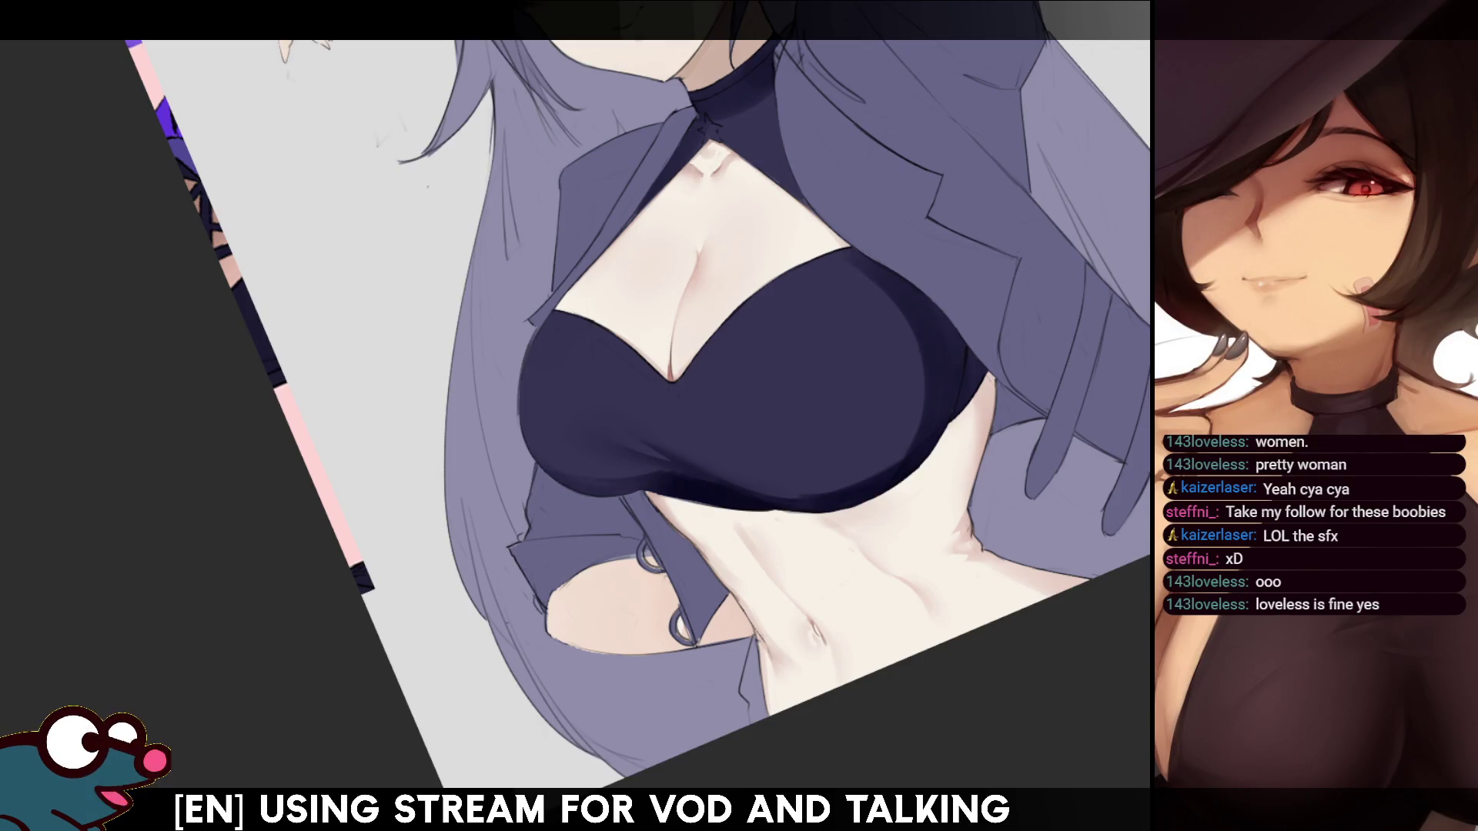
- Airbrush warm shading over the chest and bandeau top with a smaller brush, then zoom out
{"action": "left_click_drag", "start_coordinate": [832, 134], "coordinate": [812, 196]}
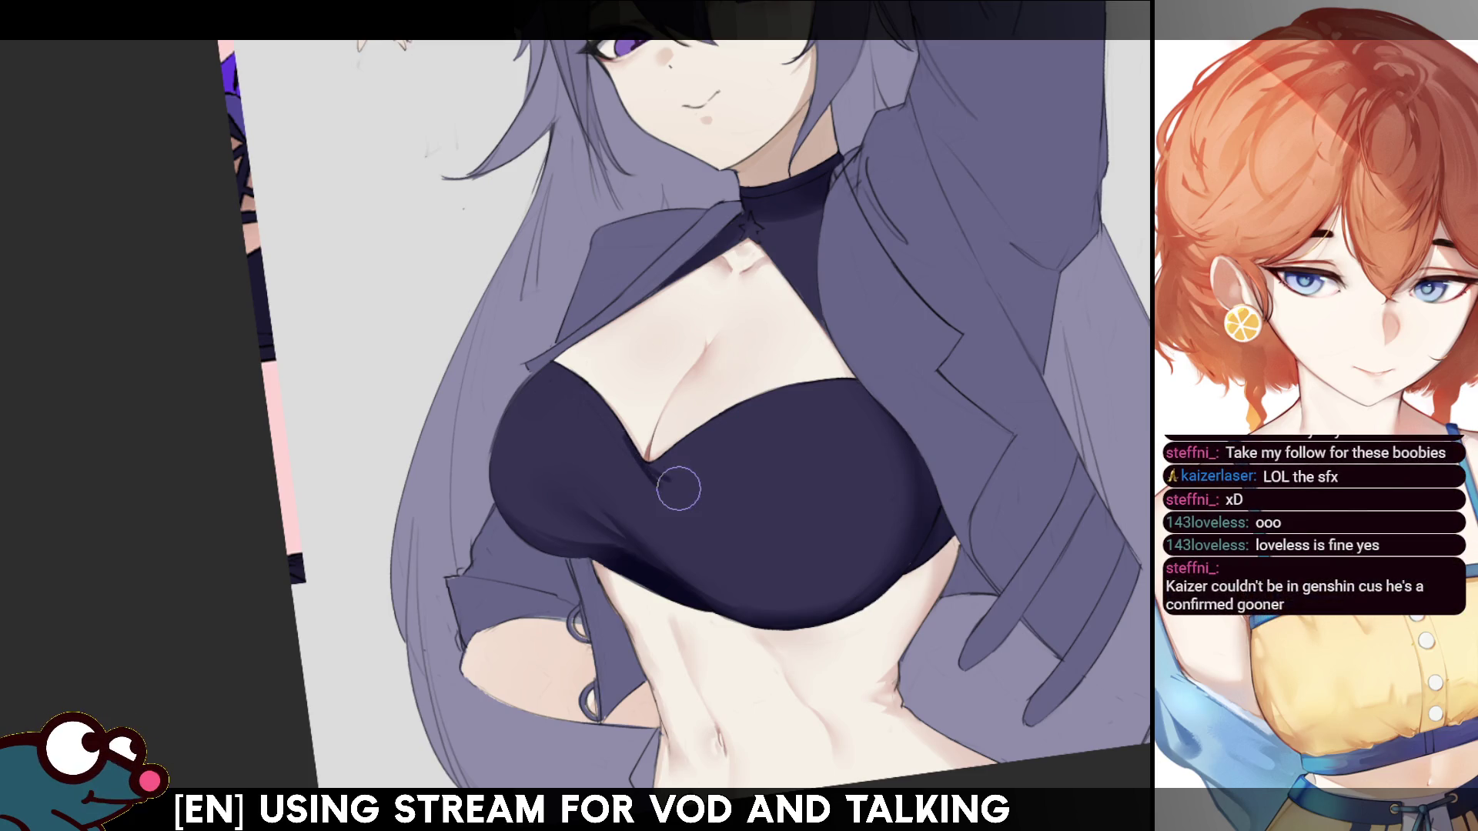
{"action": "key", "text": "m"}
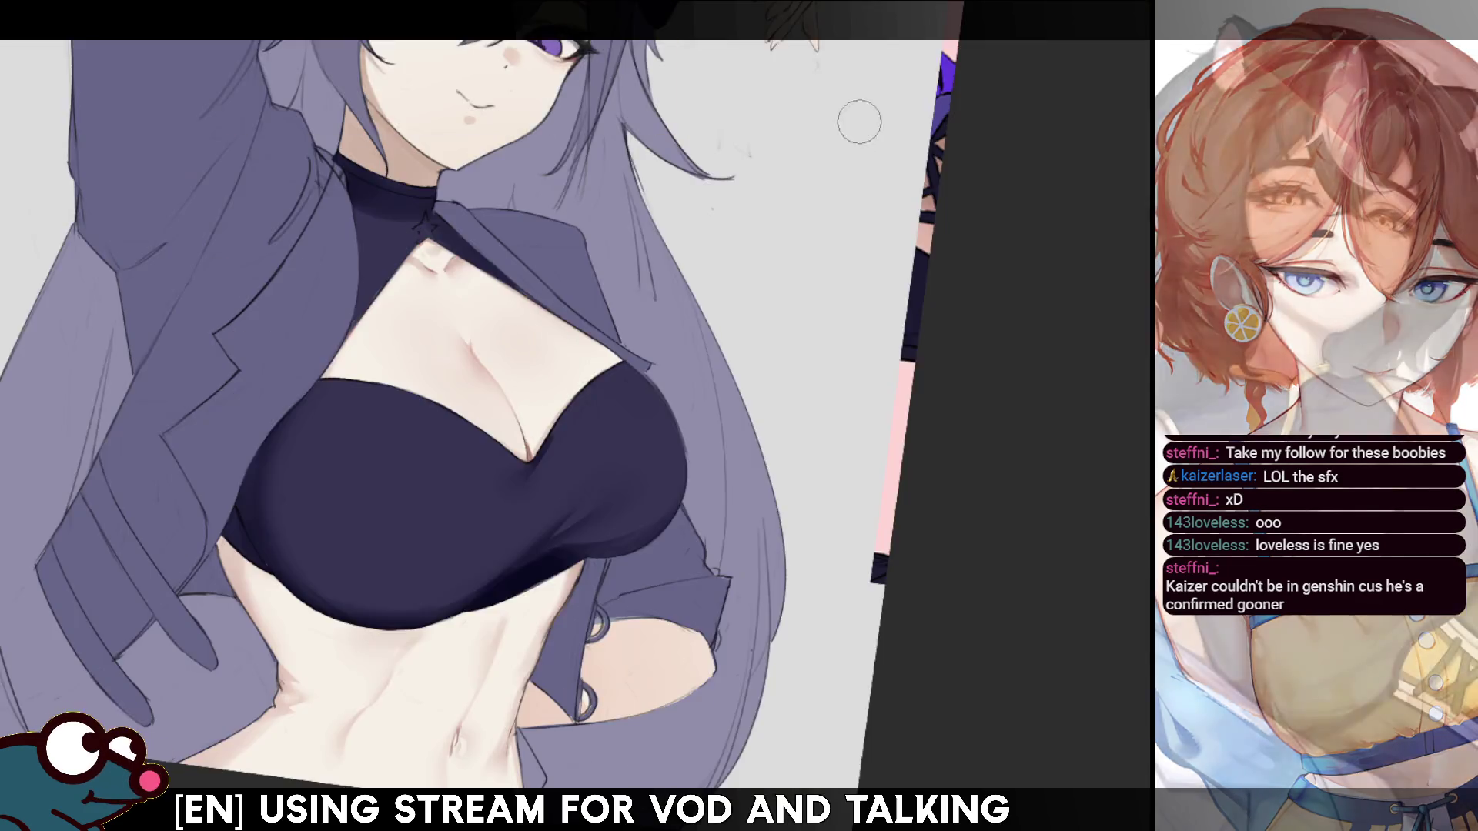
{"action": "key", "text": "m"}
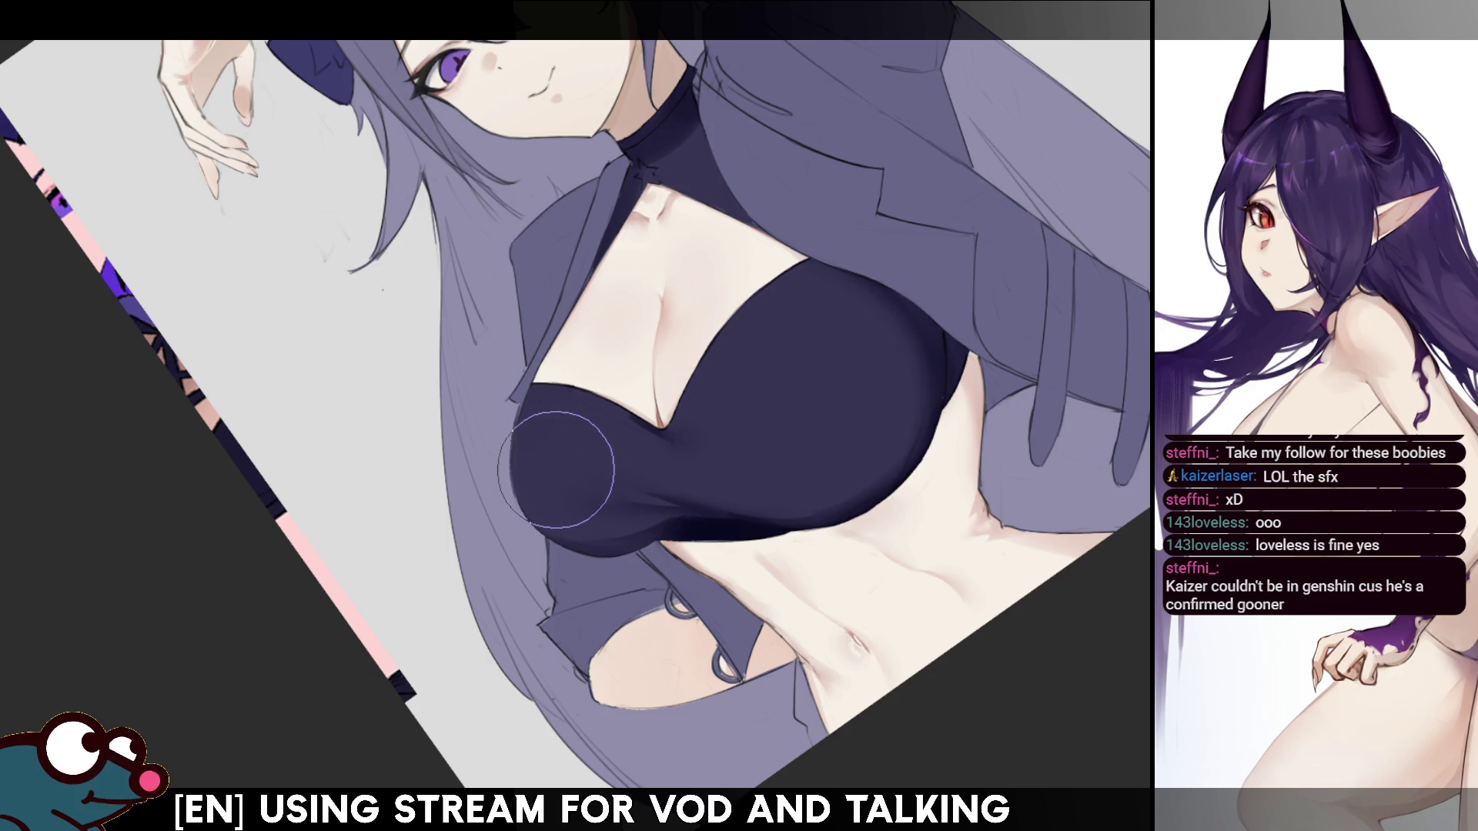
{"action": "key", "text": "Home"}
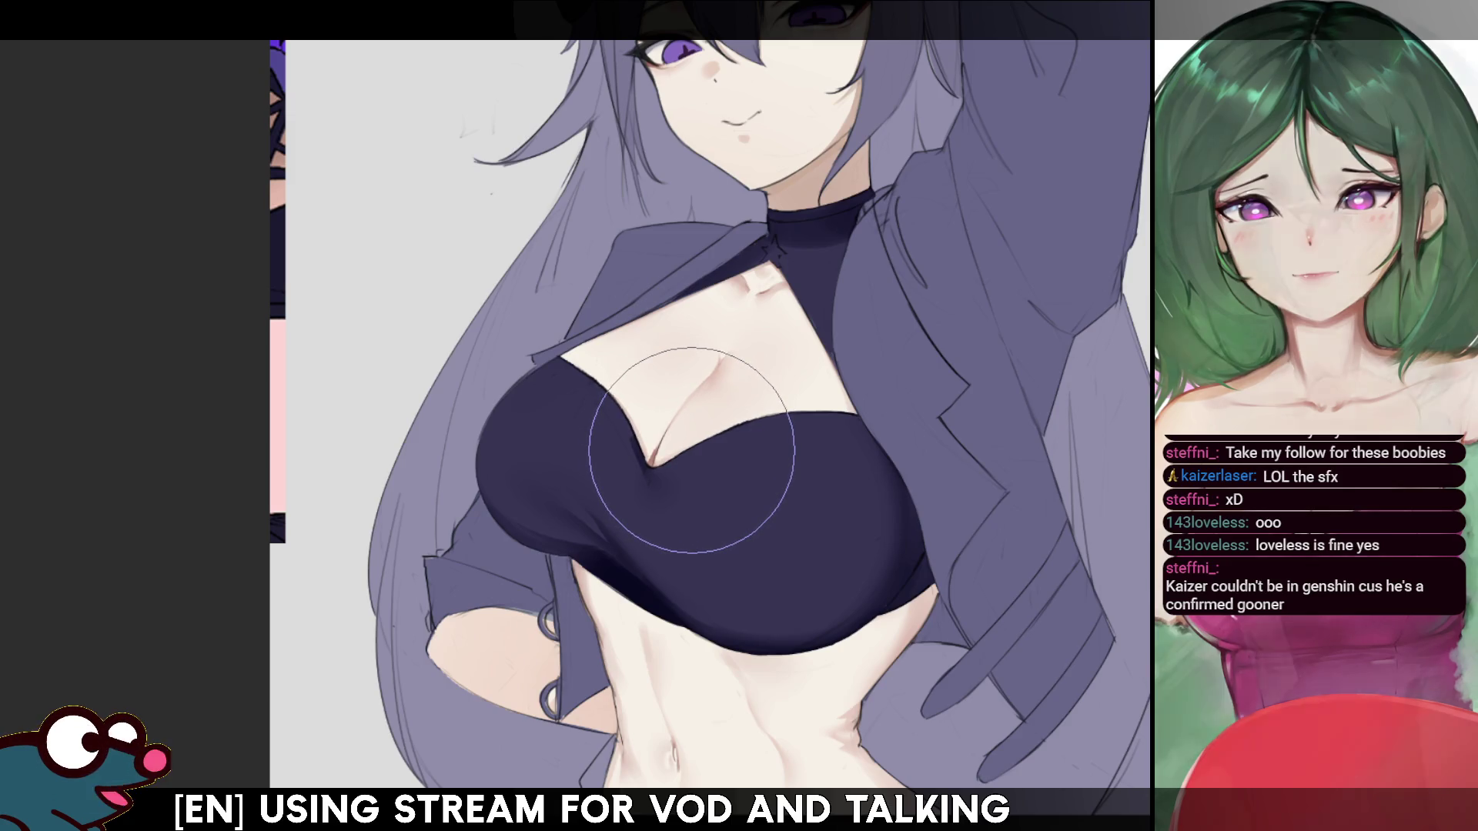
{"action": "key", "text": "bracketleft"}
{"action": "key", "text": "bracketleft"}
{"action": "key", "text": "bracketleft"}
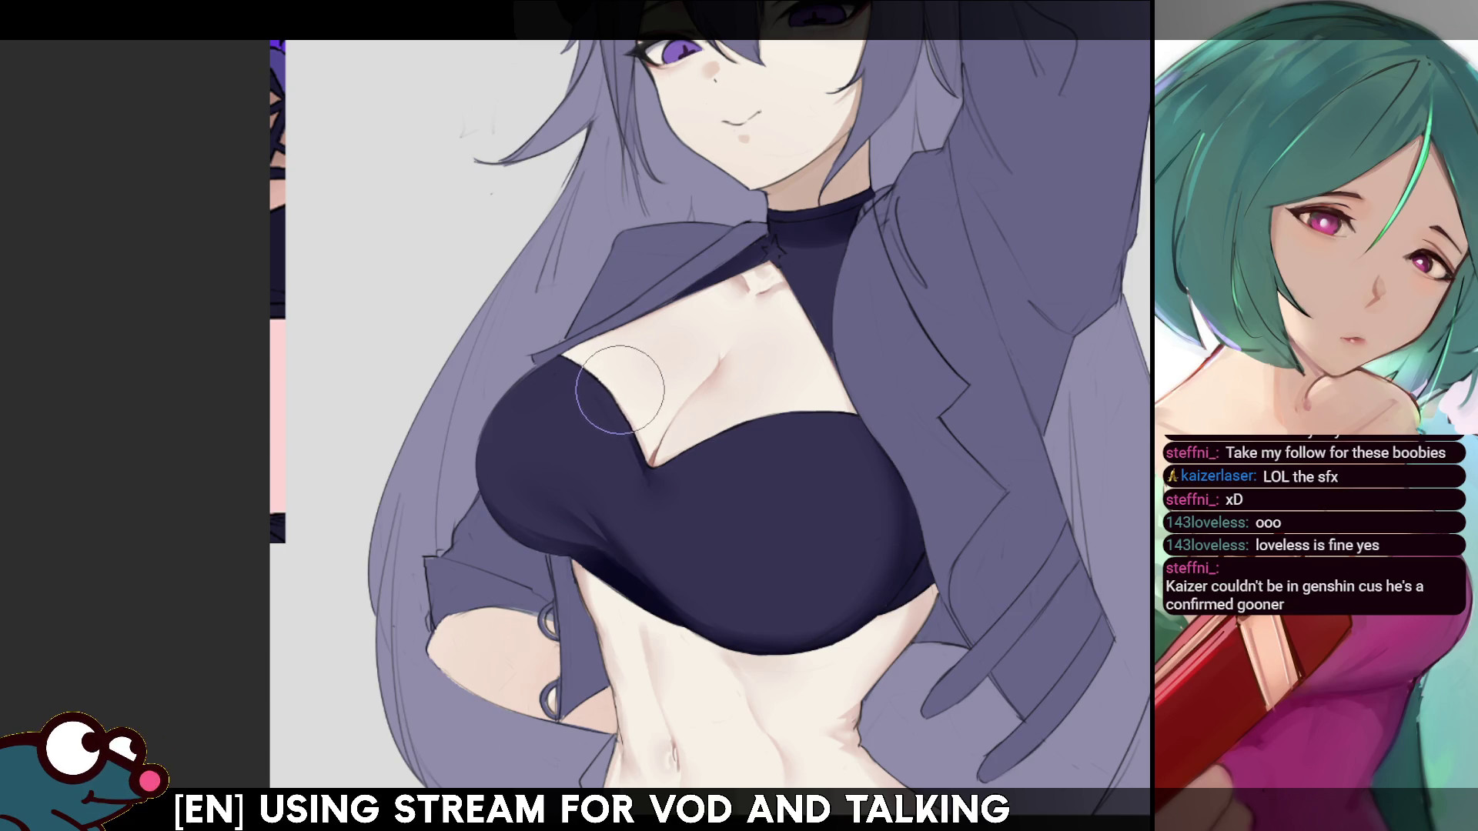
{"action": "scroll", "coordinate": [620, 389], "scroll_direction": "down", "scroll_amount": 5}
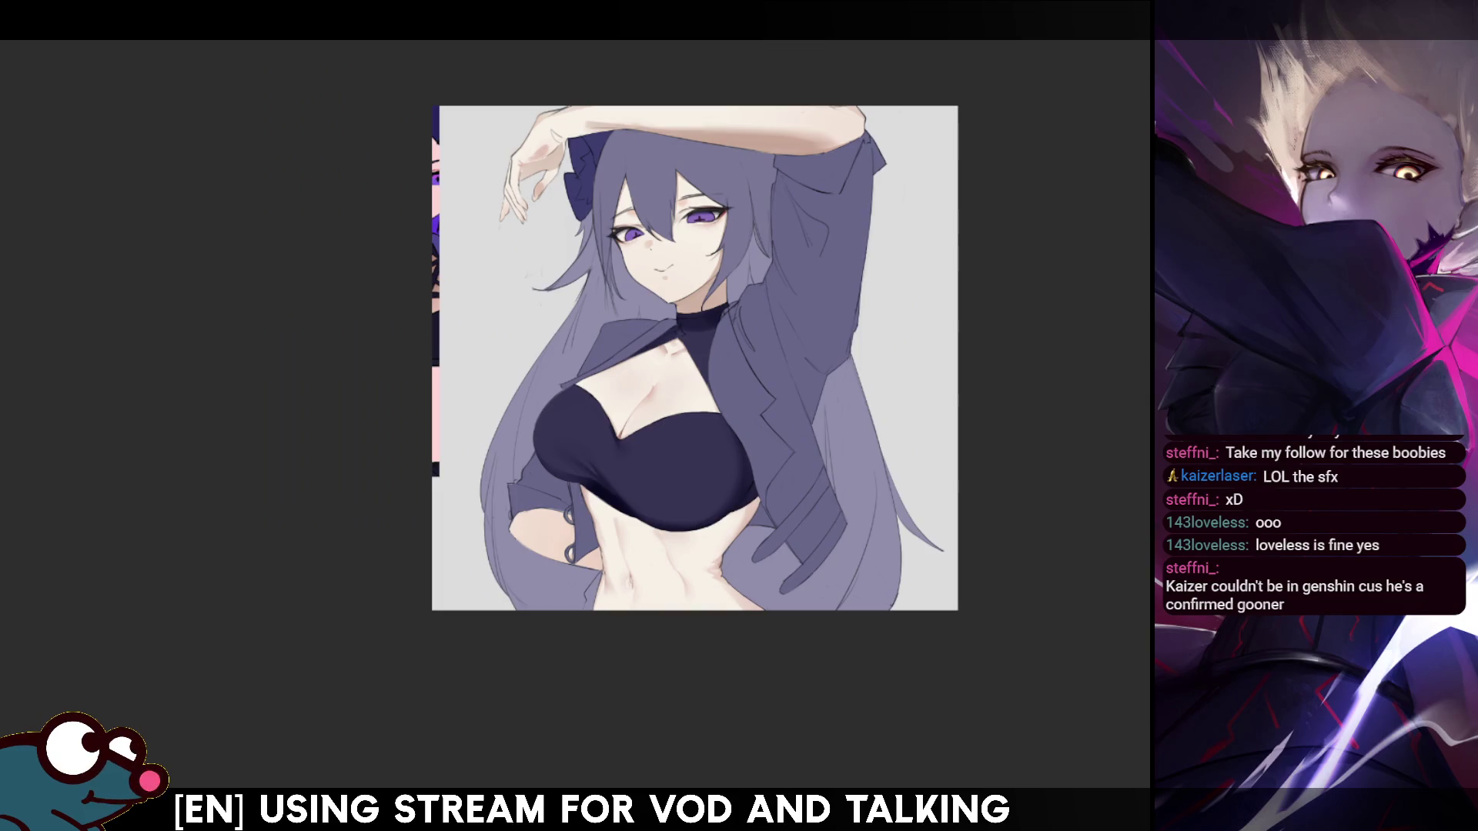
- Mirror the canvas to check the full illustration, then zoom back in on the stomach
{"action": "key", "text": "h"}
{"action": "key", "text": "h"}
{"action": "scroll", "coordinate": [587, 415], "scroll_direction": "down", "scroll_amount": 2}
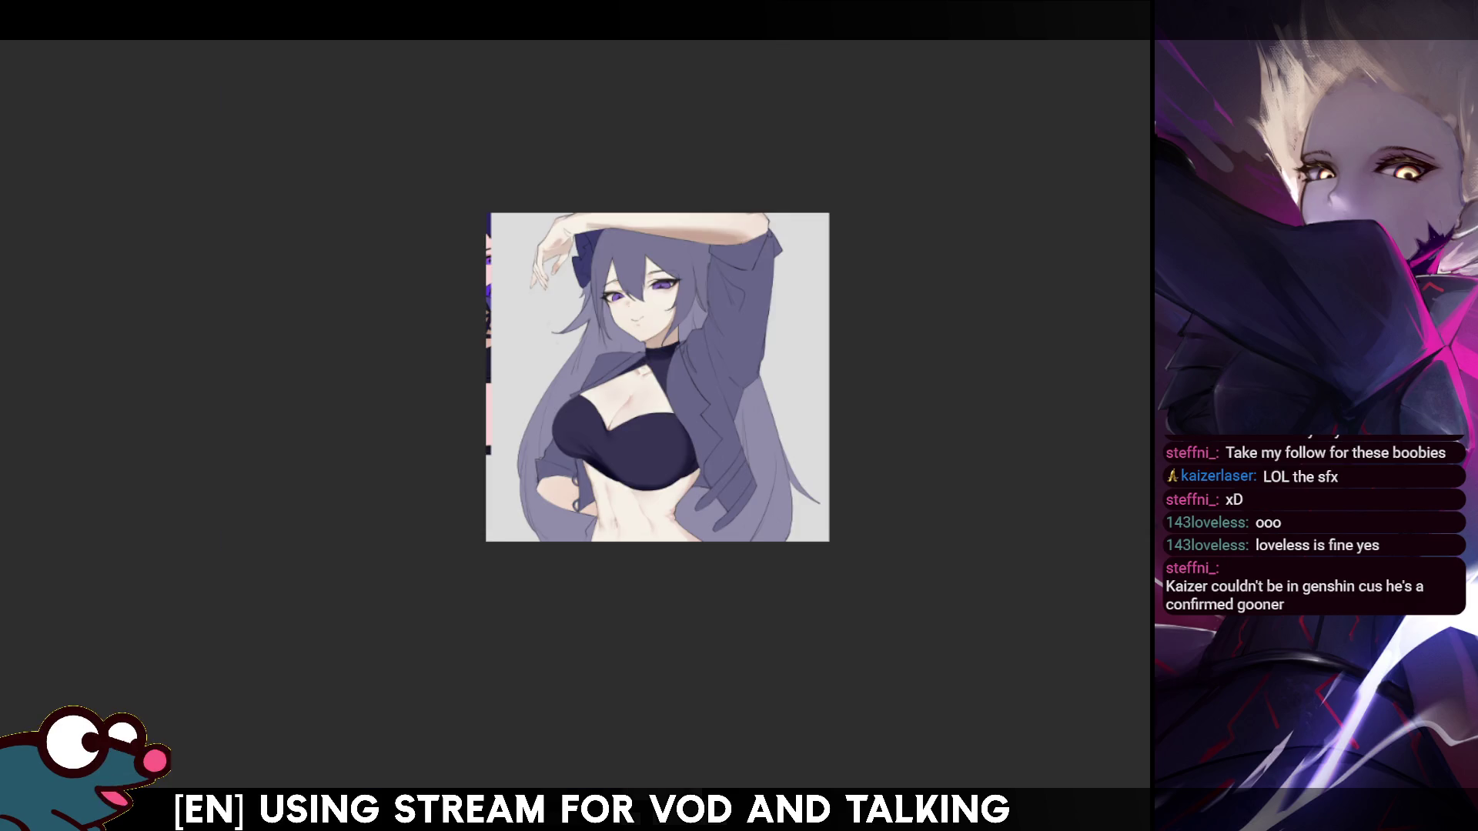
{"action": "scroll", "coordinate": [662, 416], "scroll_direction": "up", "scroll_amount": 4}
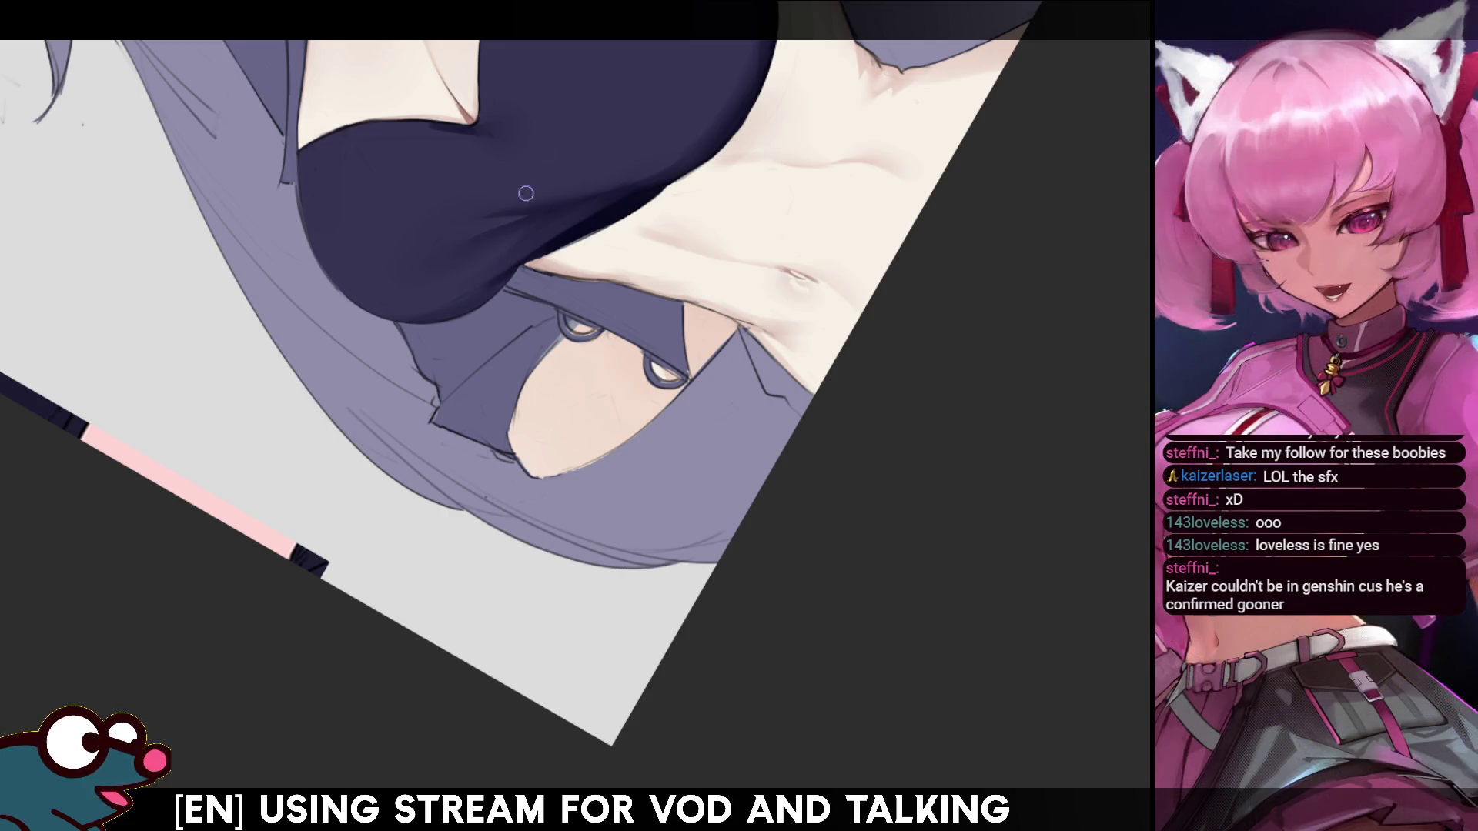
- Shade the bandeau top with a smaller soft brush, then level, zoom out and mirror the view to check
{"action": "key", "text": "bracketleft"}
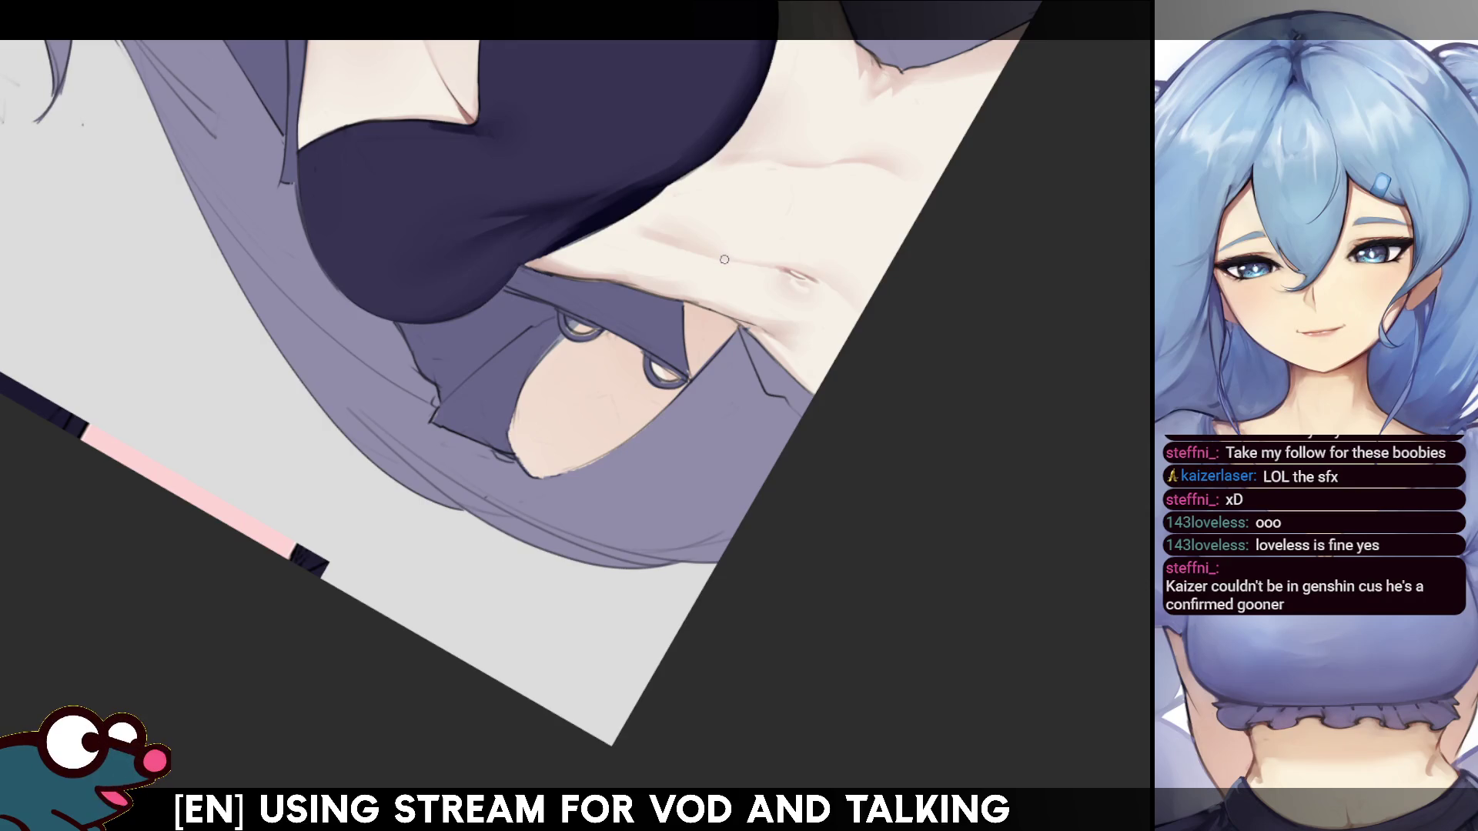
{"action": "left_click_drag", "start_coordinate": [1102, 577], "coordinate": [1111, 290]}
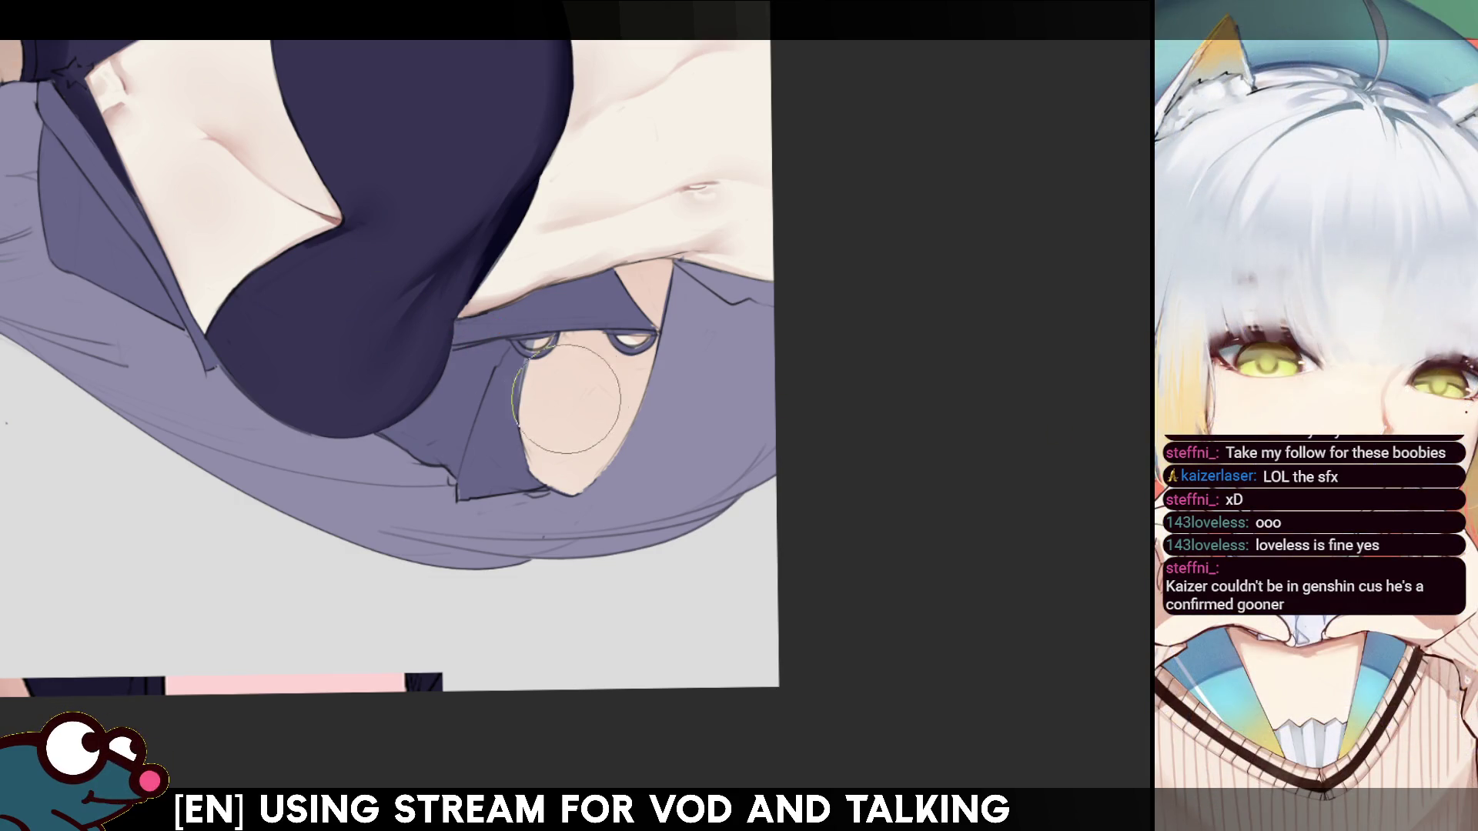
{"action": "key", "text": "bracketleft"}
{"action": "key", "text": "bracketleft"}
{"action": "key", "text": "bracketleft"}
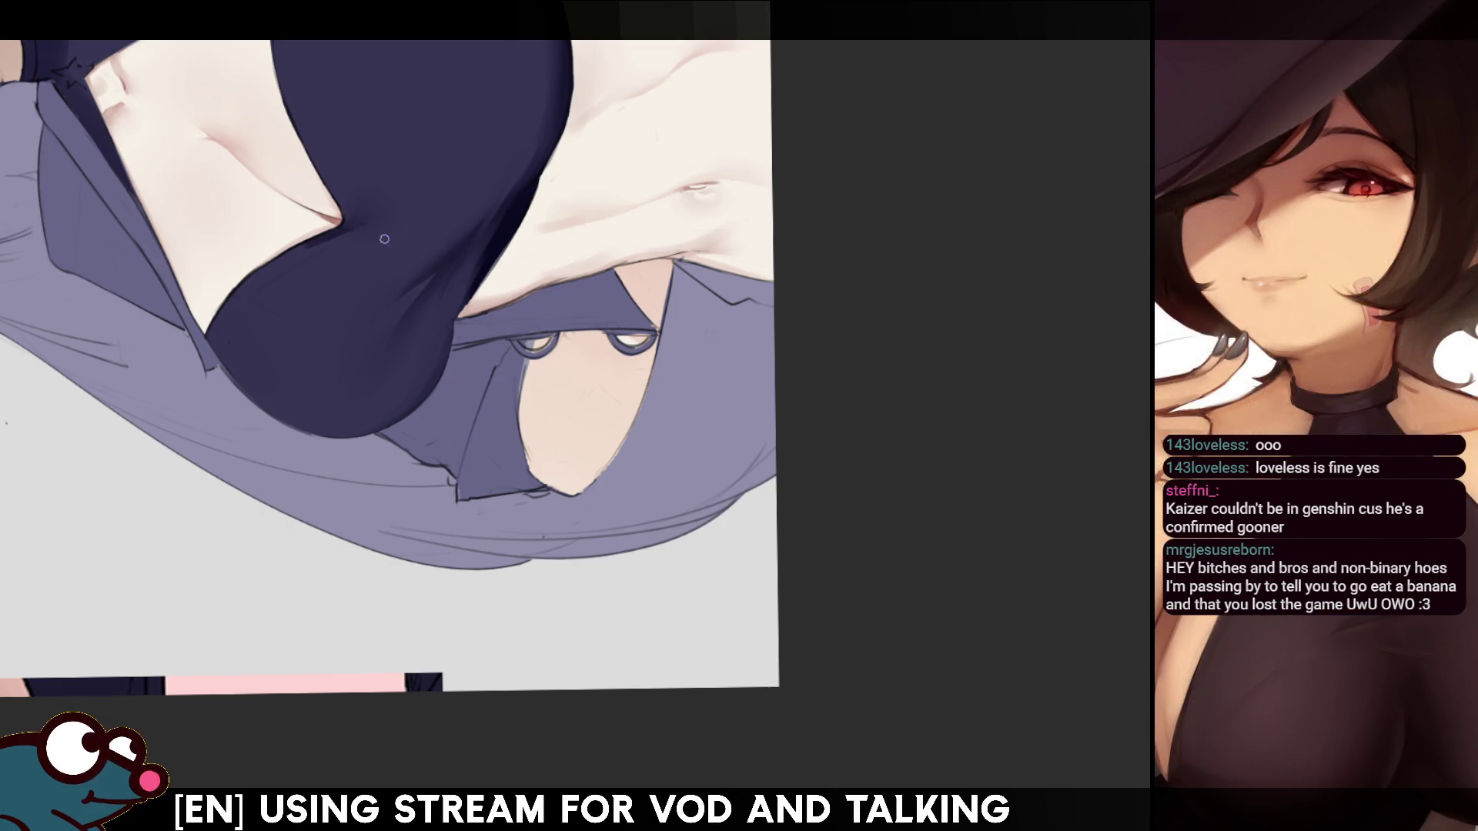
{"action": "key", "text": "Escape"}
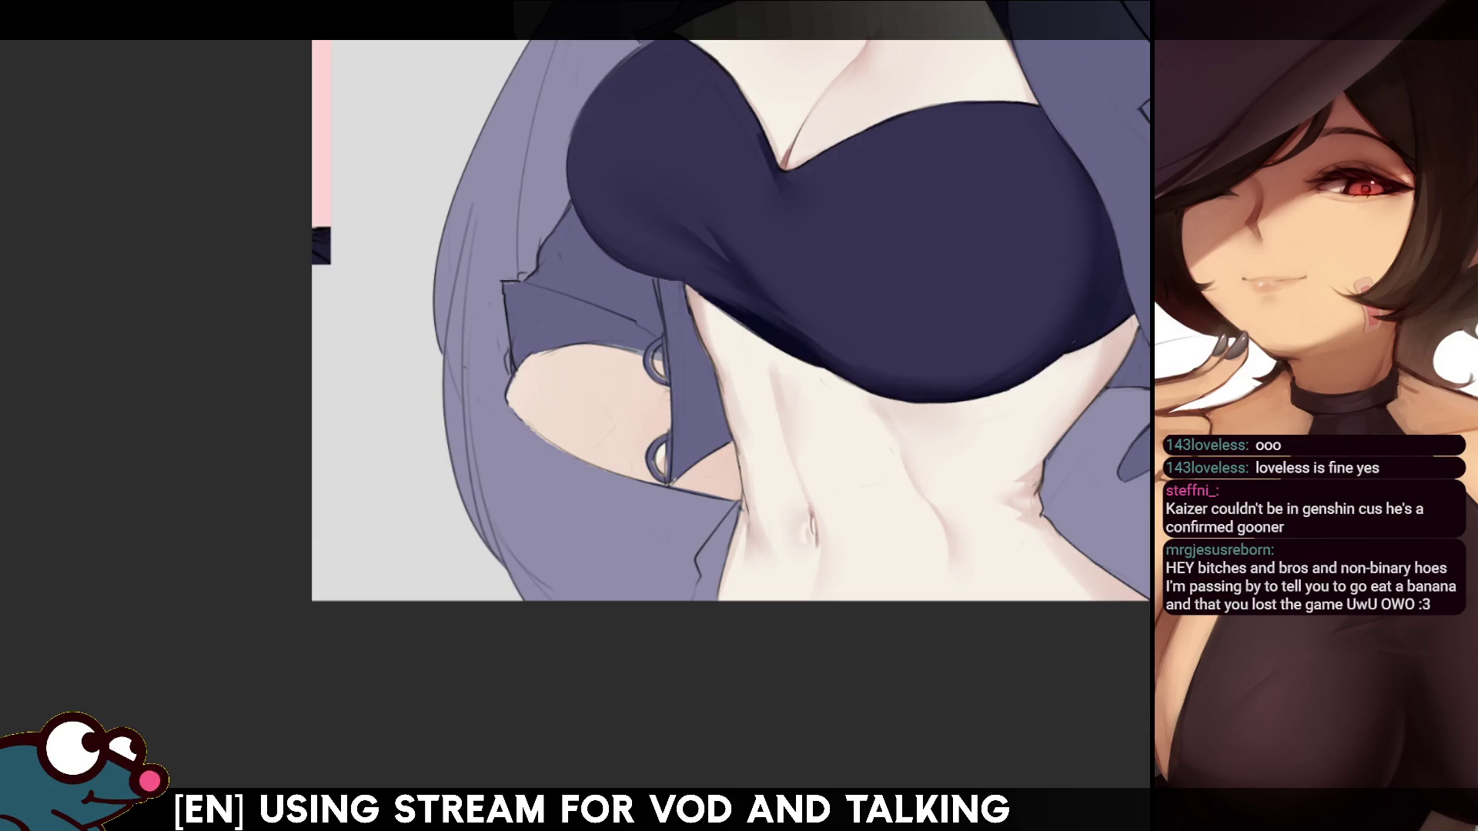
{"action": "key", "text": "ctrl+0"}
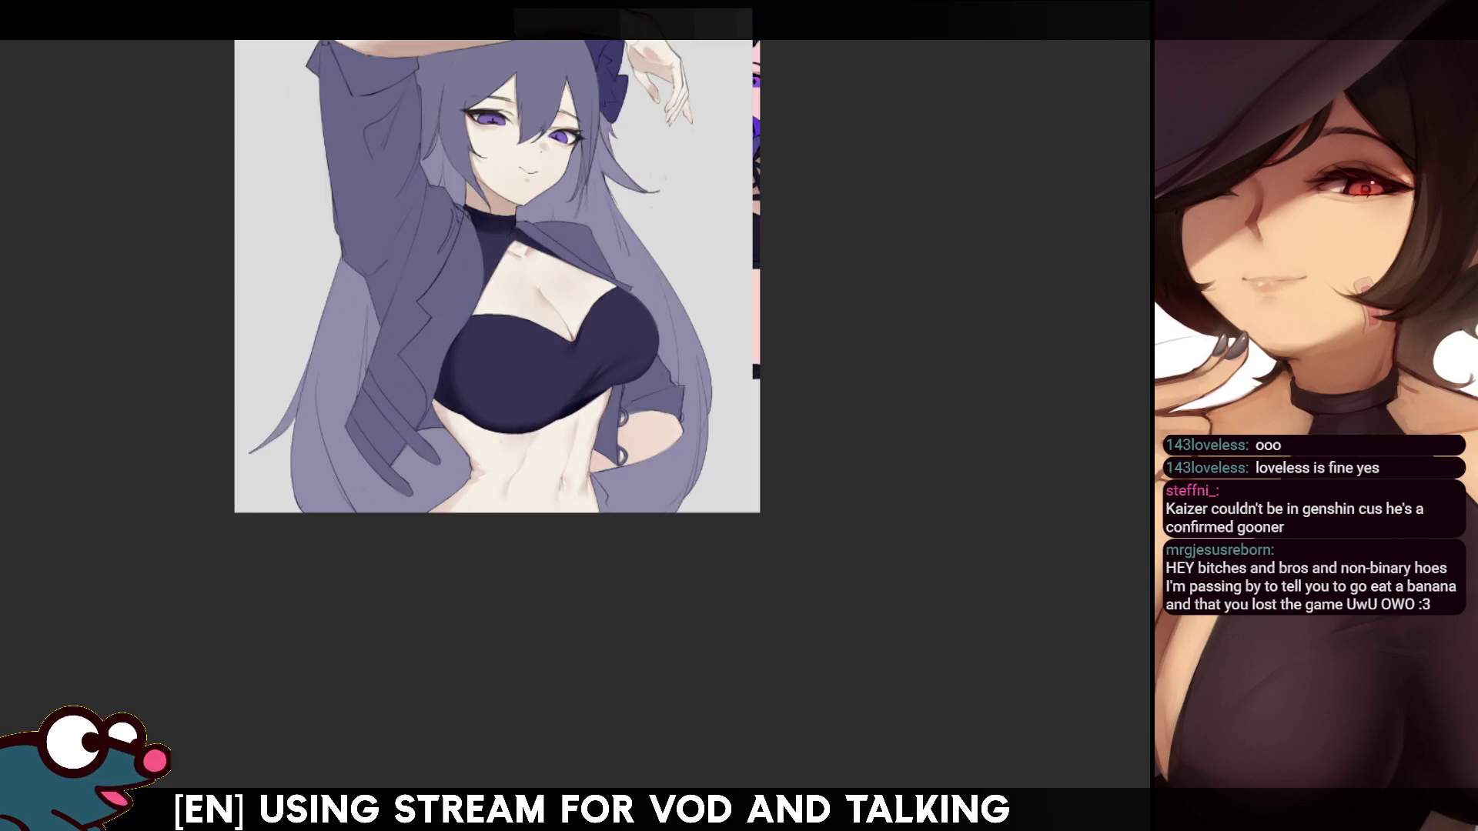
{"action": "key", "text": "h"}
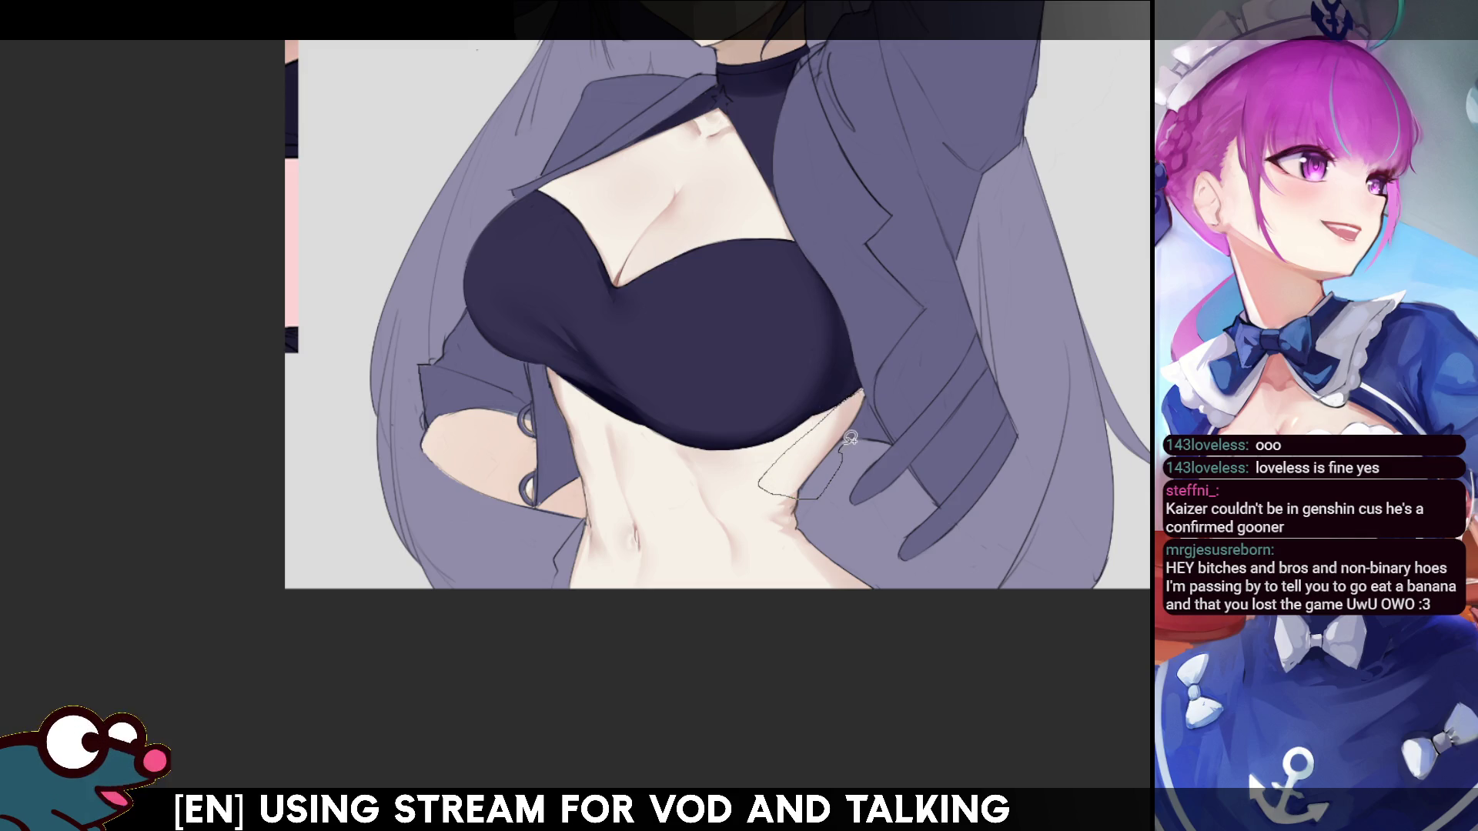
- Lasso the area under the top's right side, paint inside it, deselect, and mirror-check the result
{"action": "left_click_drag", "start_coordinate": [876, 408], "coordinate": [873, 413]}
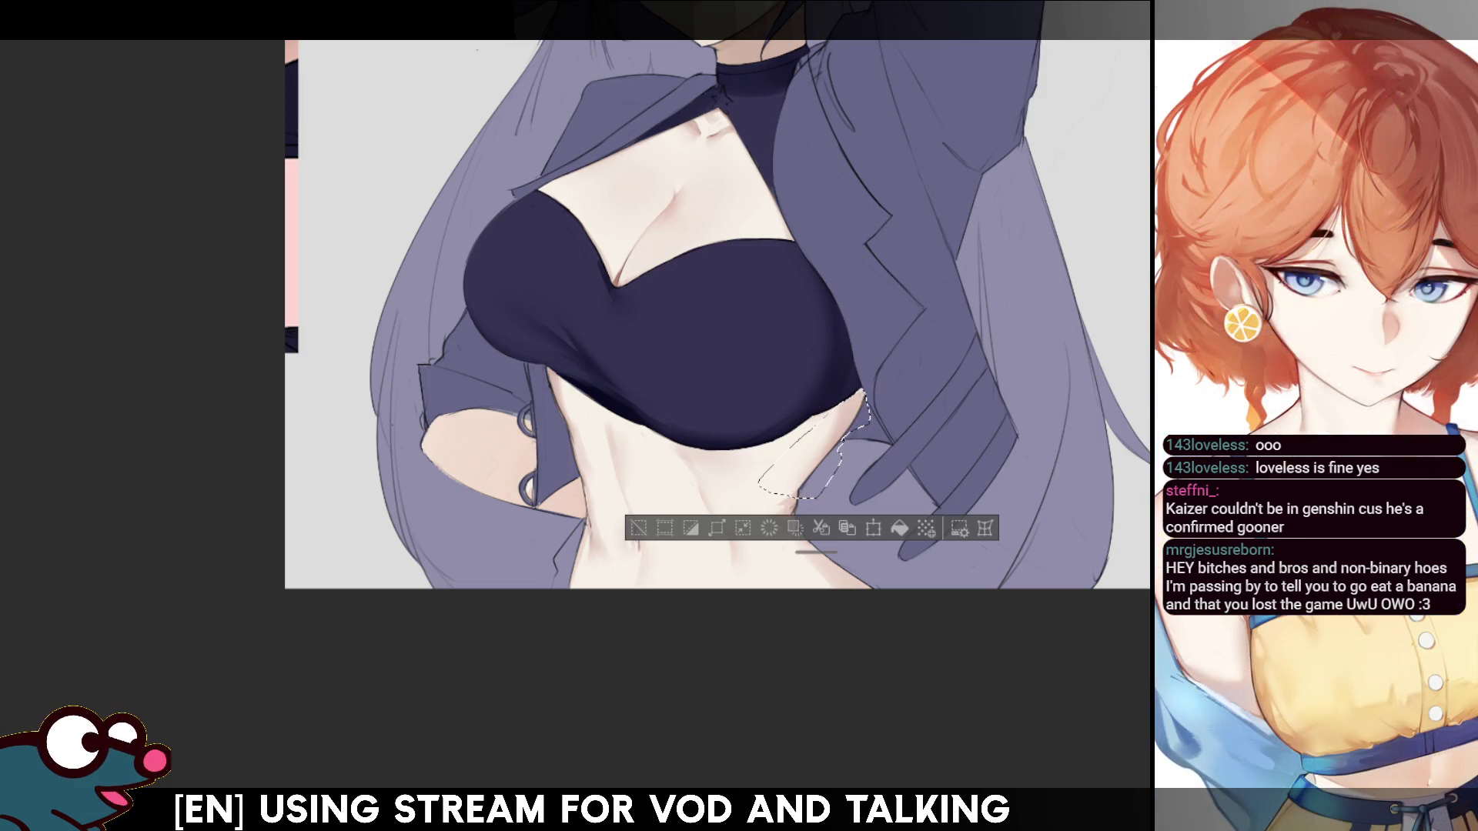
{"action": "key", "text": "b"}
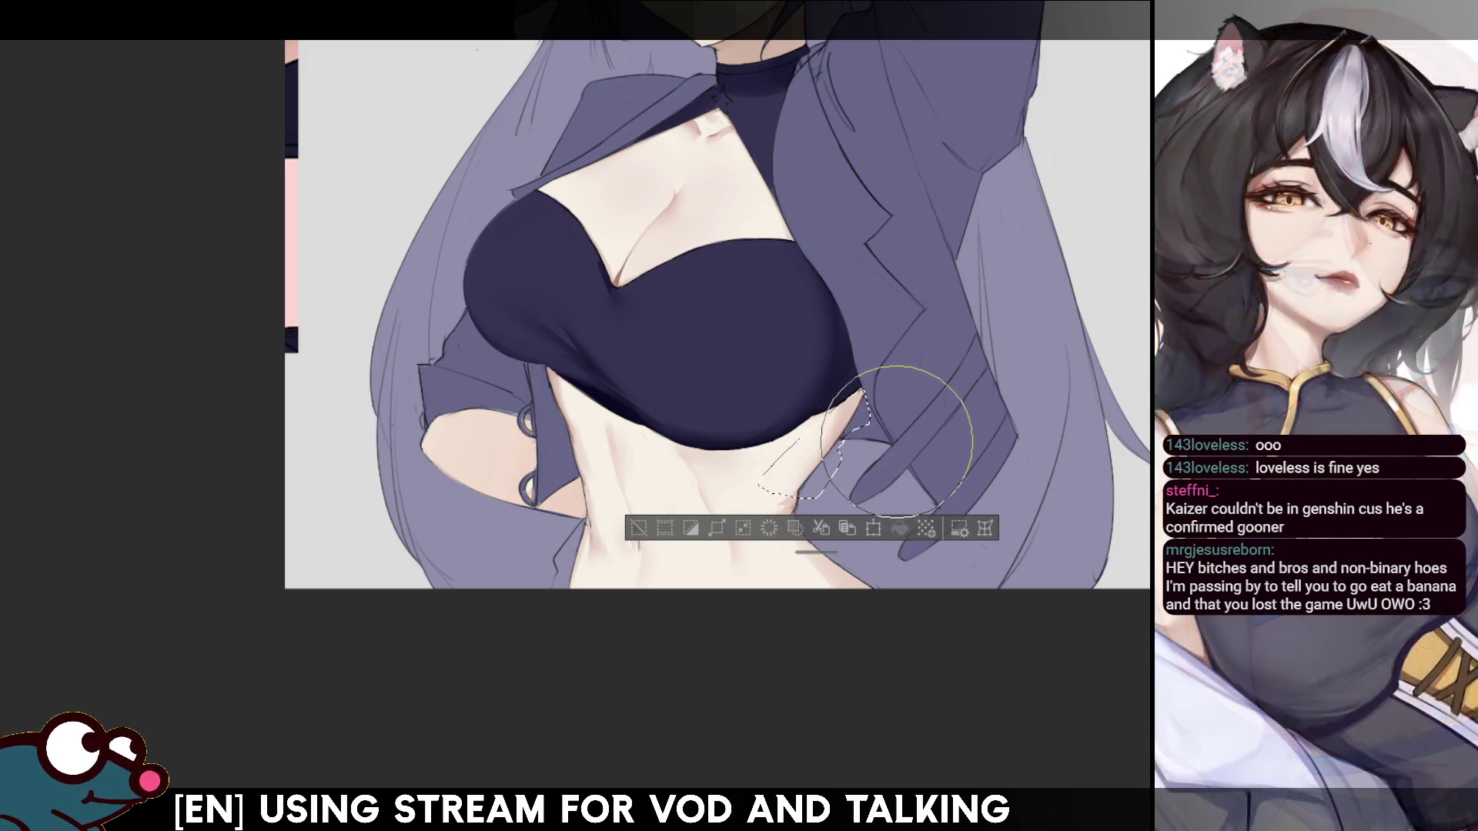
{"action": "key", "text": "ctrl+d"}
{"action": "key", "text": "h"}
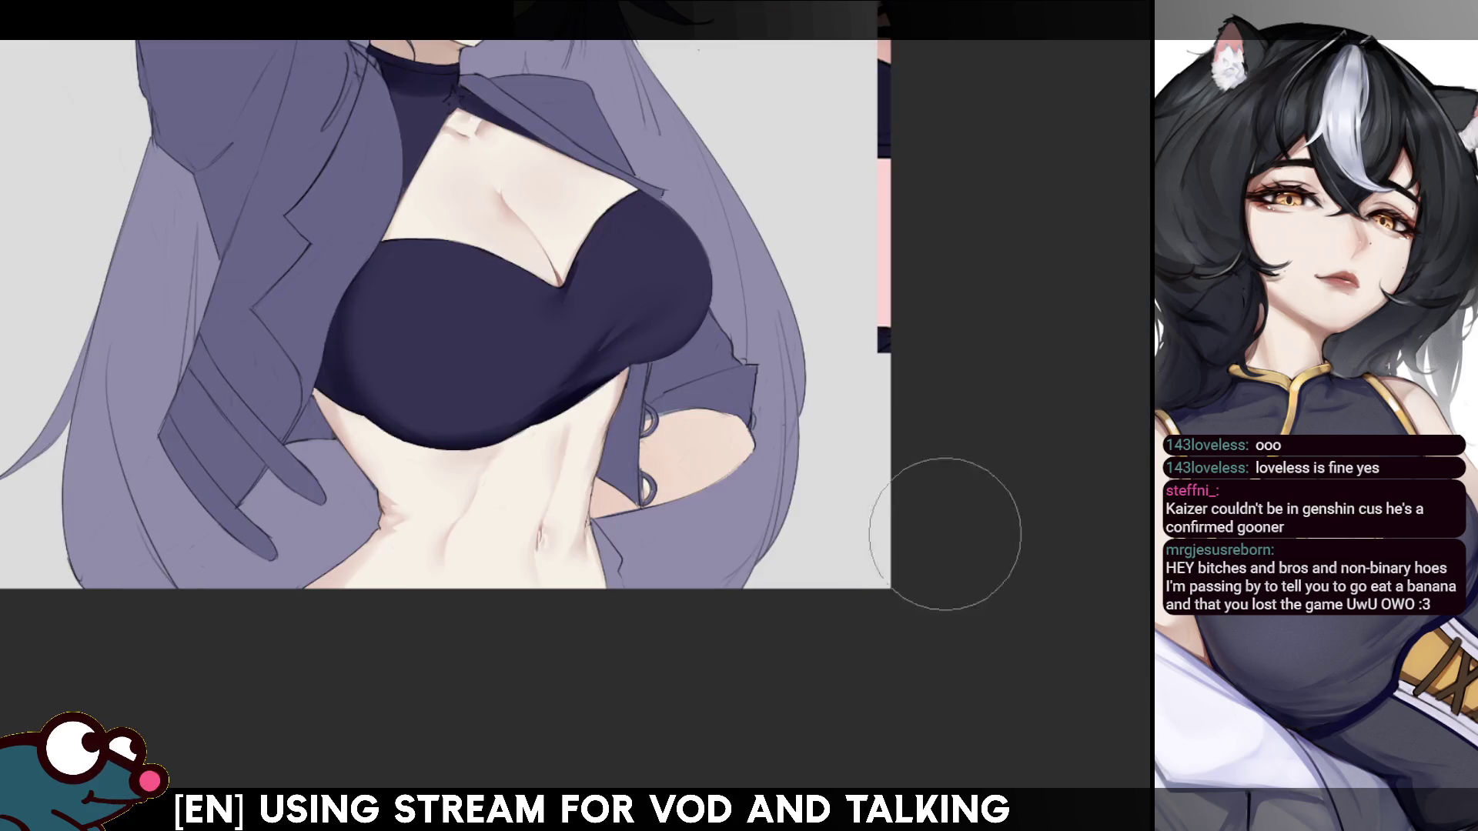
{"action": "key", "text": "h"}
{"action": "scroll", "coordinate": [716, 307], "scroll_direction": "down", "scroll_amount": 3}
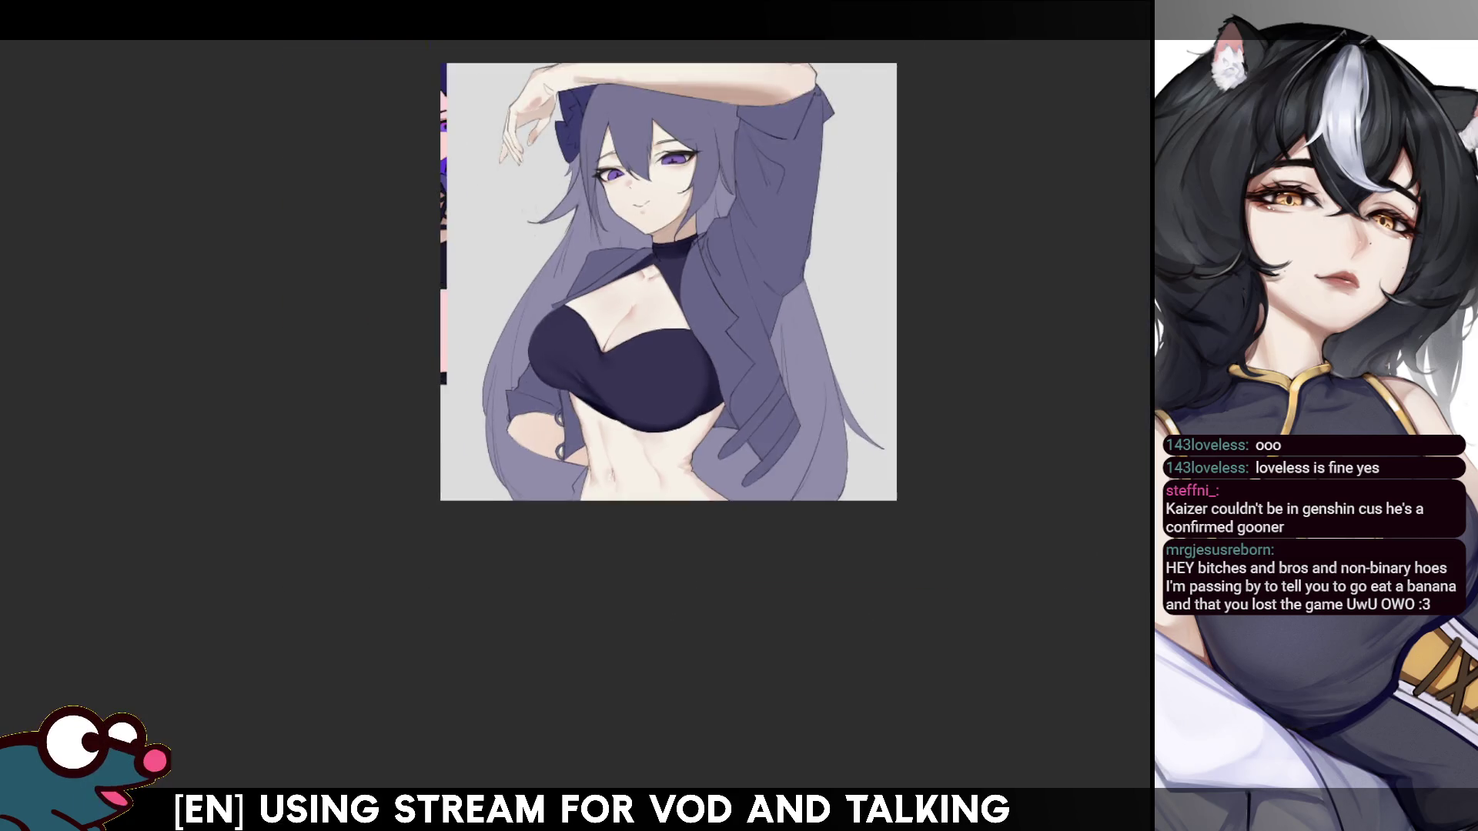
- Paint darker shading strokes on the bandeau, mirror-check them, enlarge the brush and reset rotation
{"action": "key", "text": "h"}
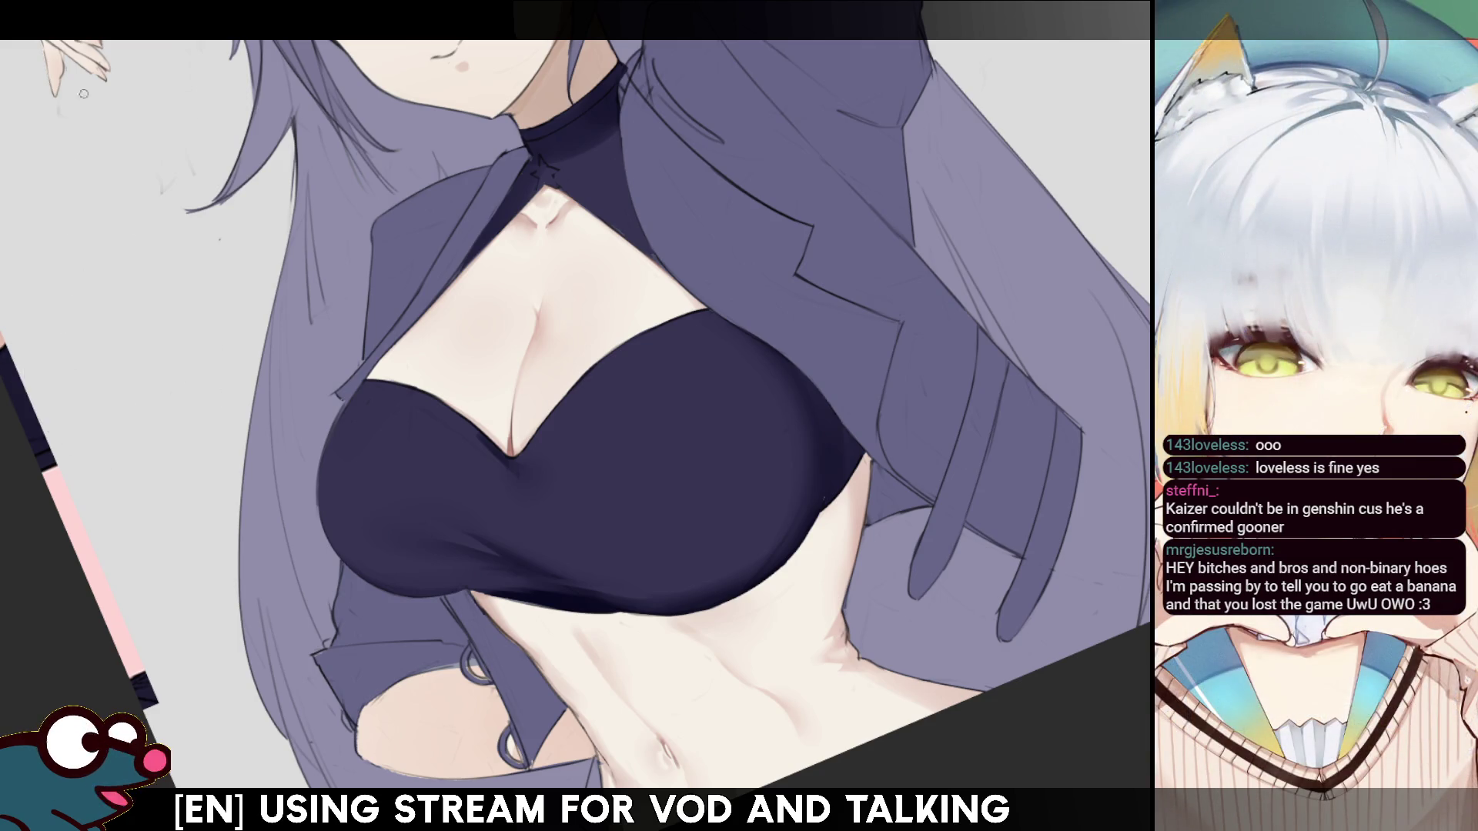
{"action": "mouse_move", "coordinate": [817, 445]}
{"action": "left_mouse_down"}
{"action": "mouse_move", "coordinate": [773, 501]}
{"action": "mouse_move", "coordinate": [779, 539]}
{"action": "mouse_move", "coordinate": [793, 516]}
{"action": "mouse_move", "coordinate": [778, 543]}
{"action": "left_mouse_up"}
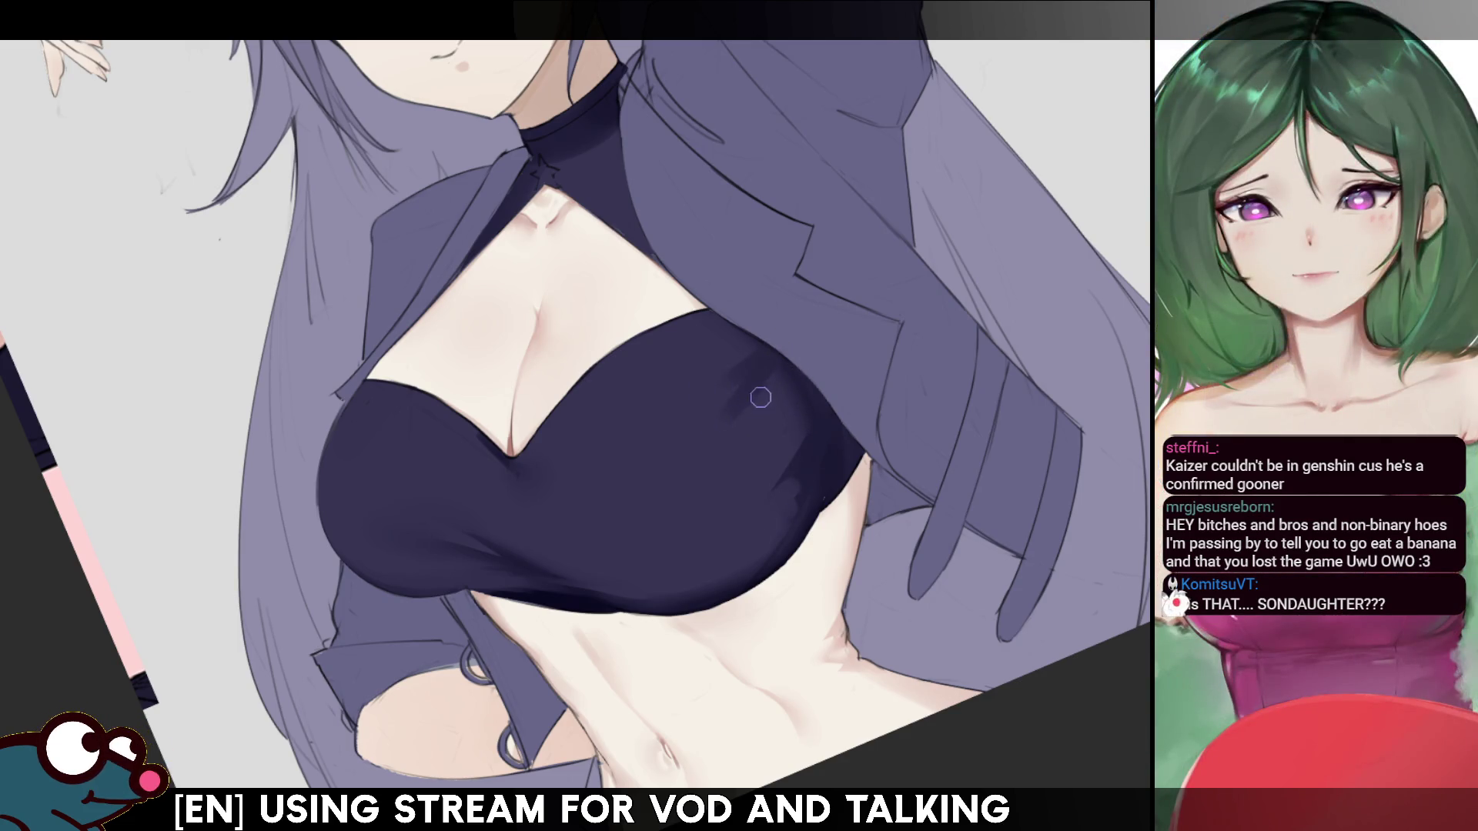
{"action": "key", "text": "m"}
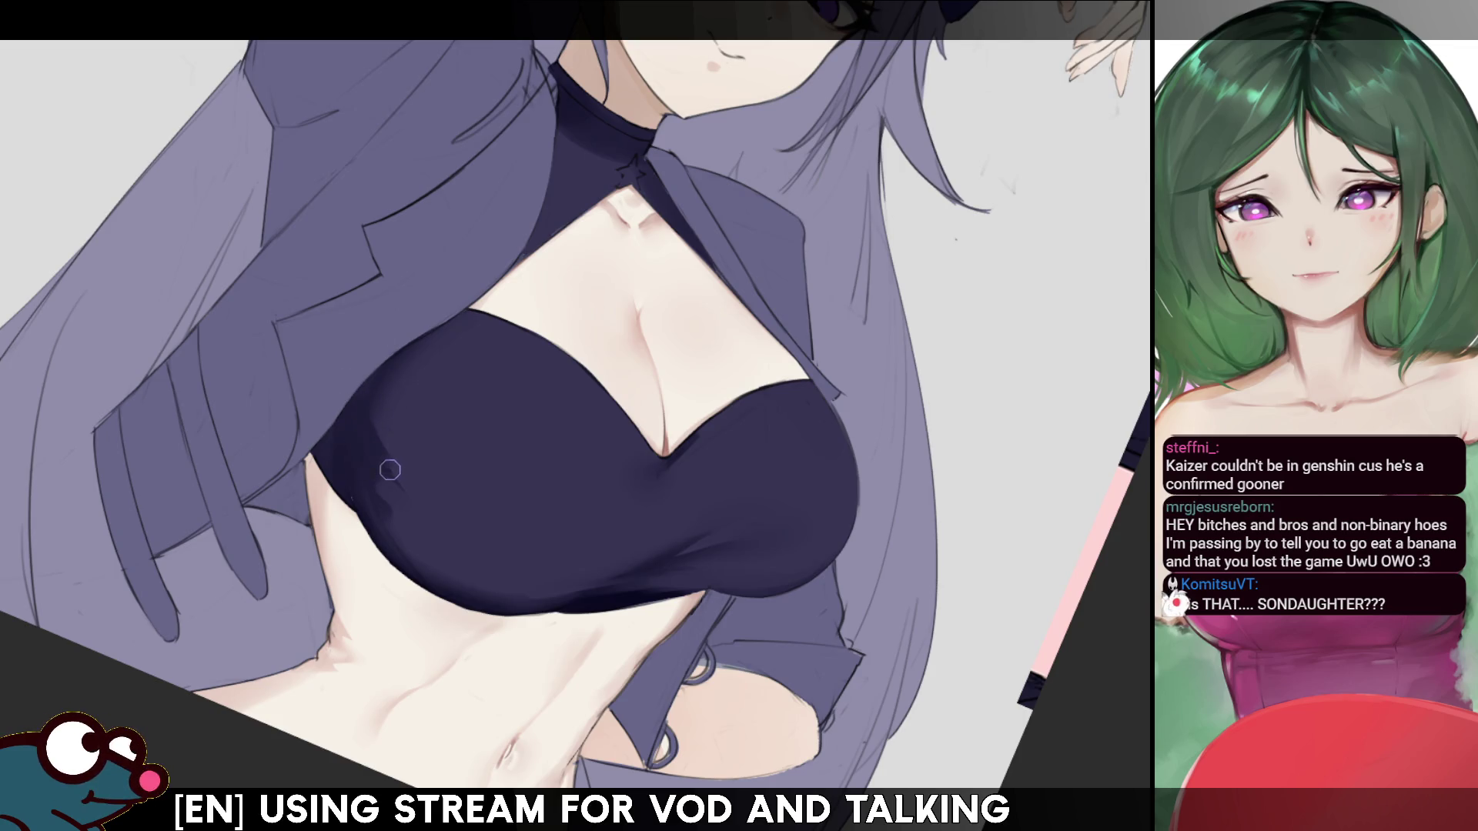
{"action": "key", "text": "m"}
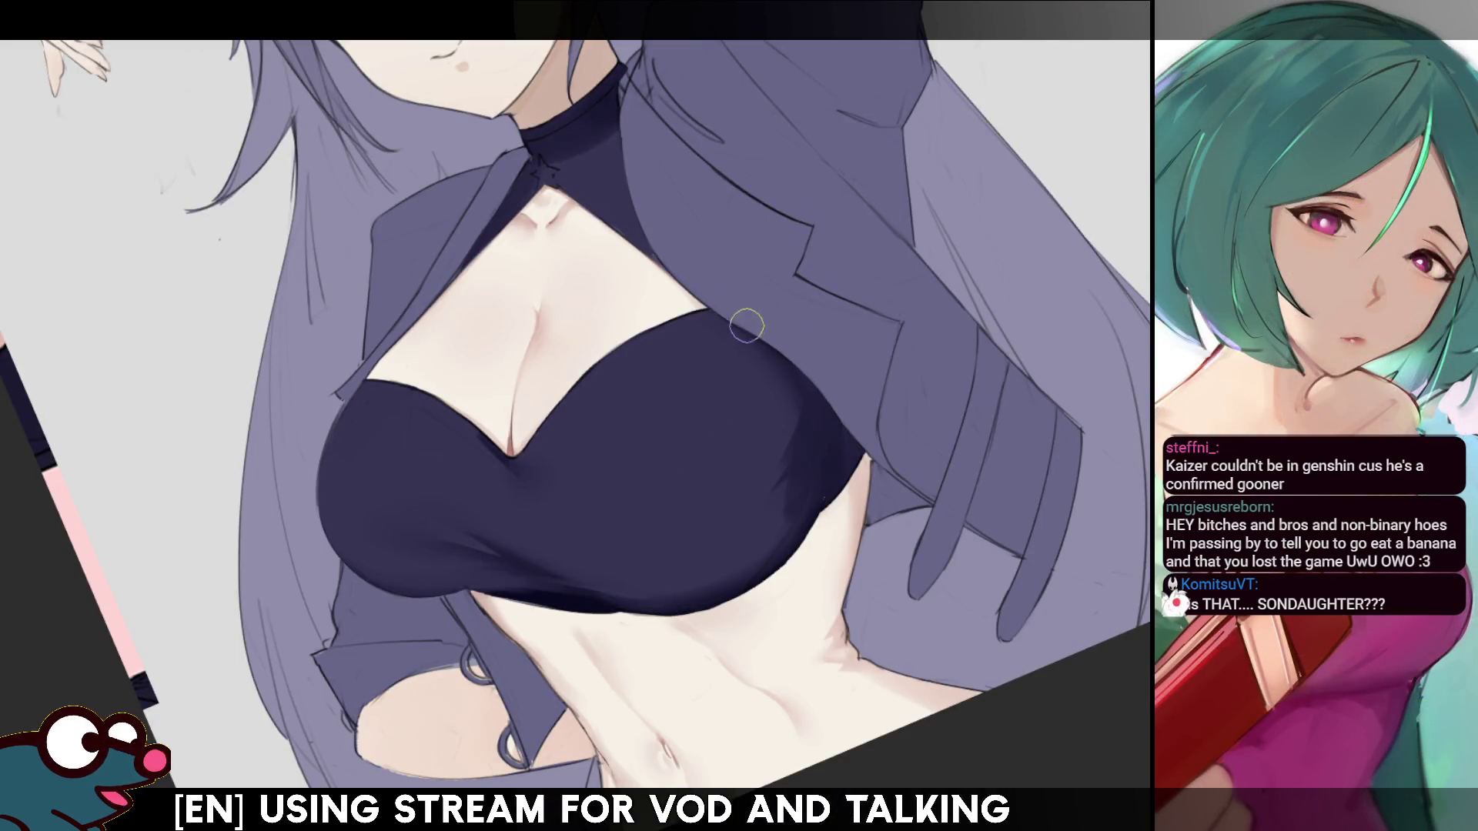
{"action": "key", "text": "bracketright"}
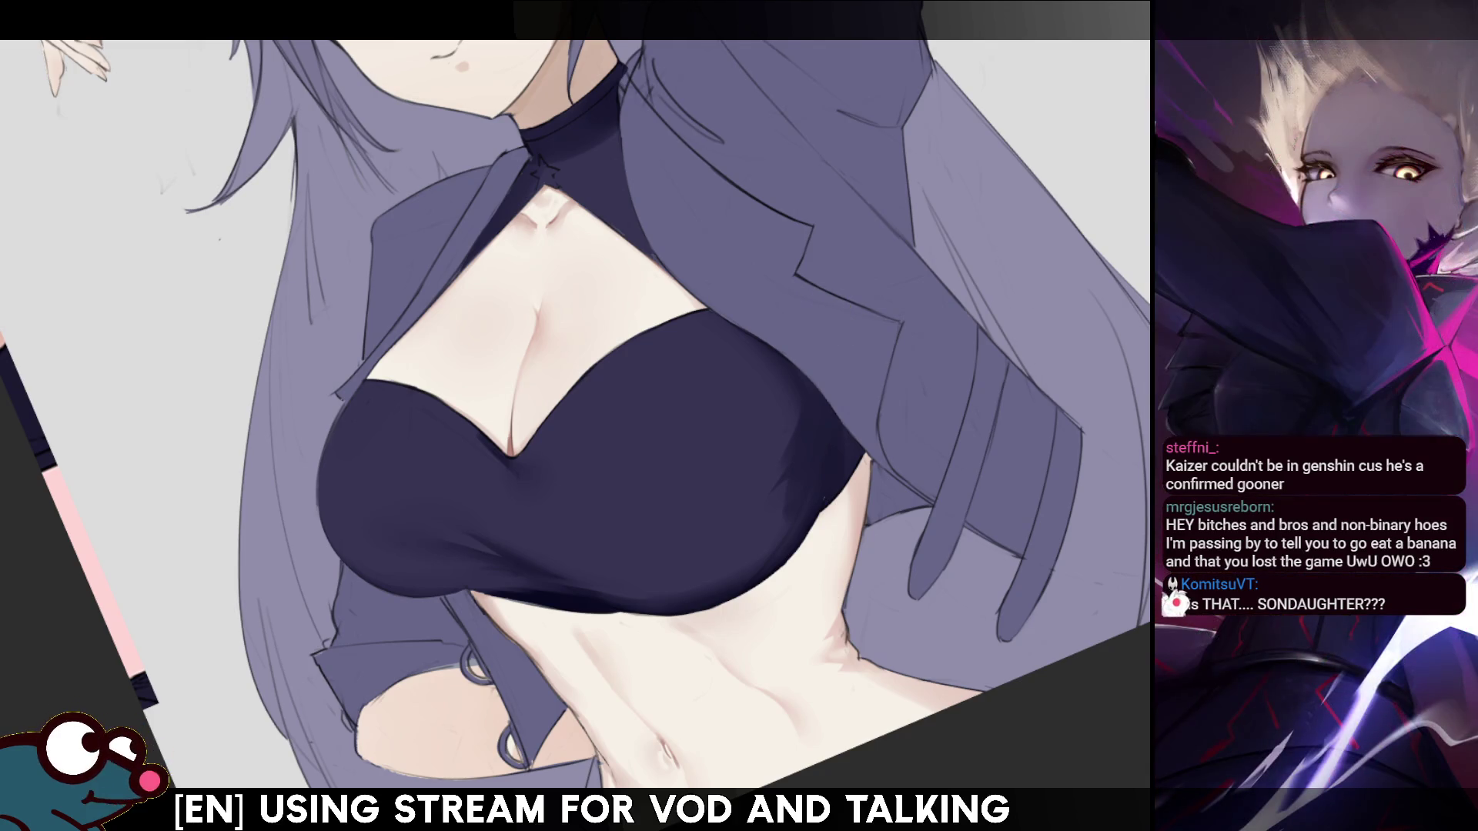
{"action": "key", "text": "End"}
{"action": "key", "text": "End"}
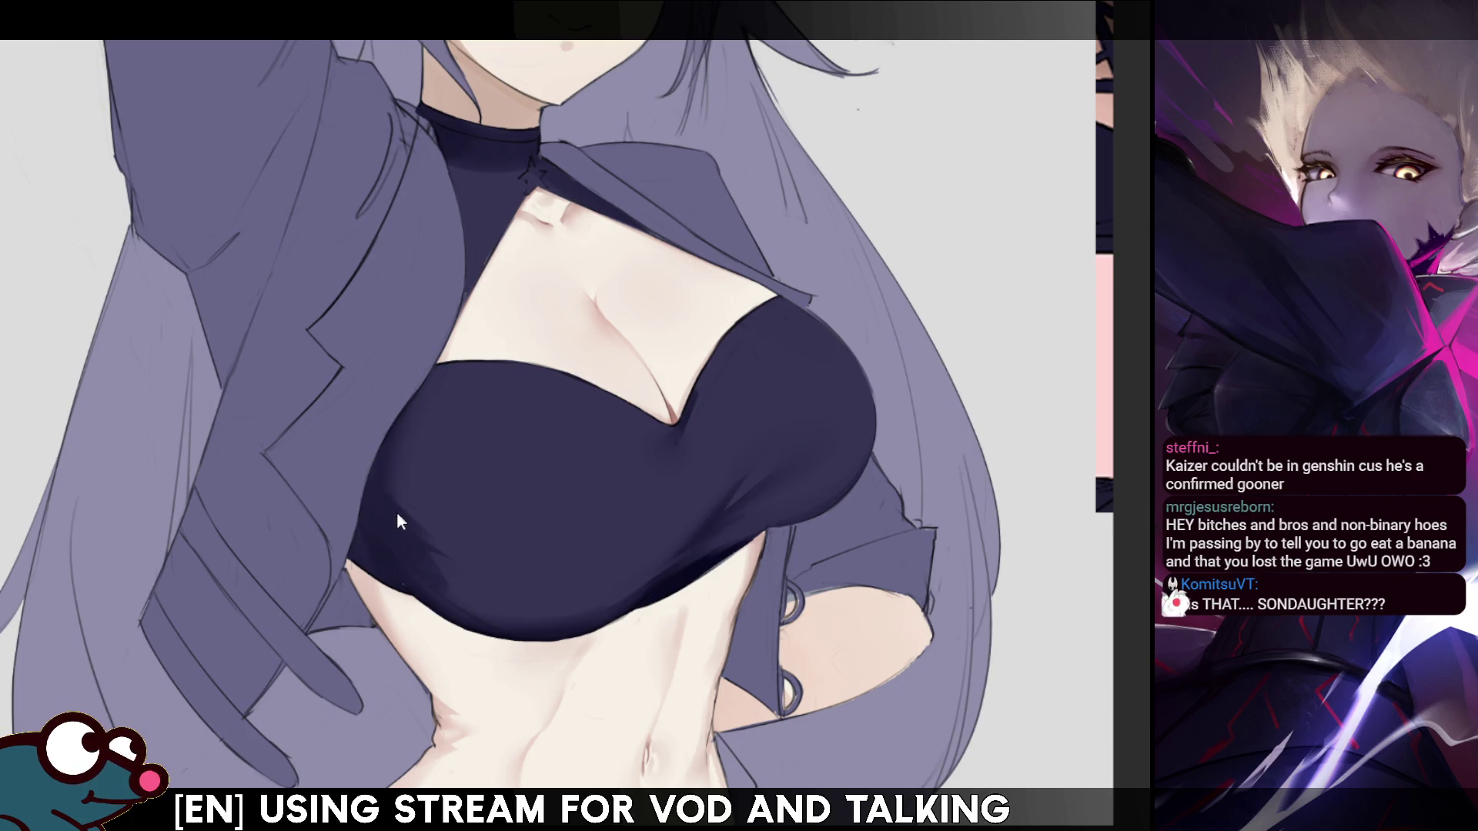
{"action": "key", "text": "Insert"}
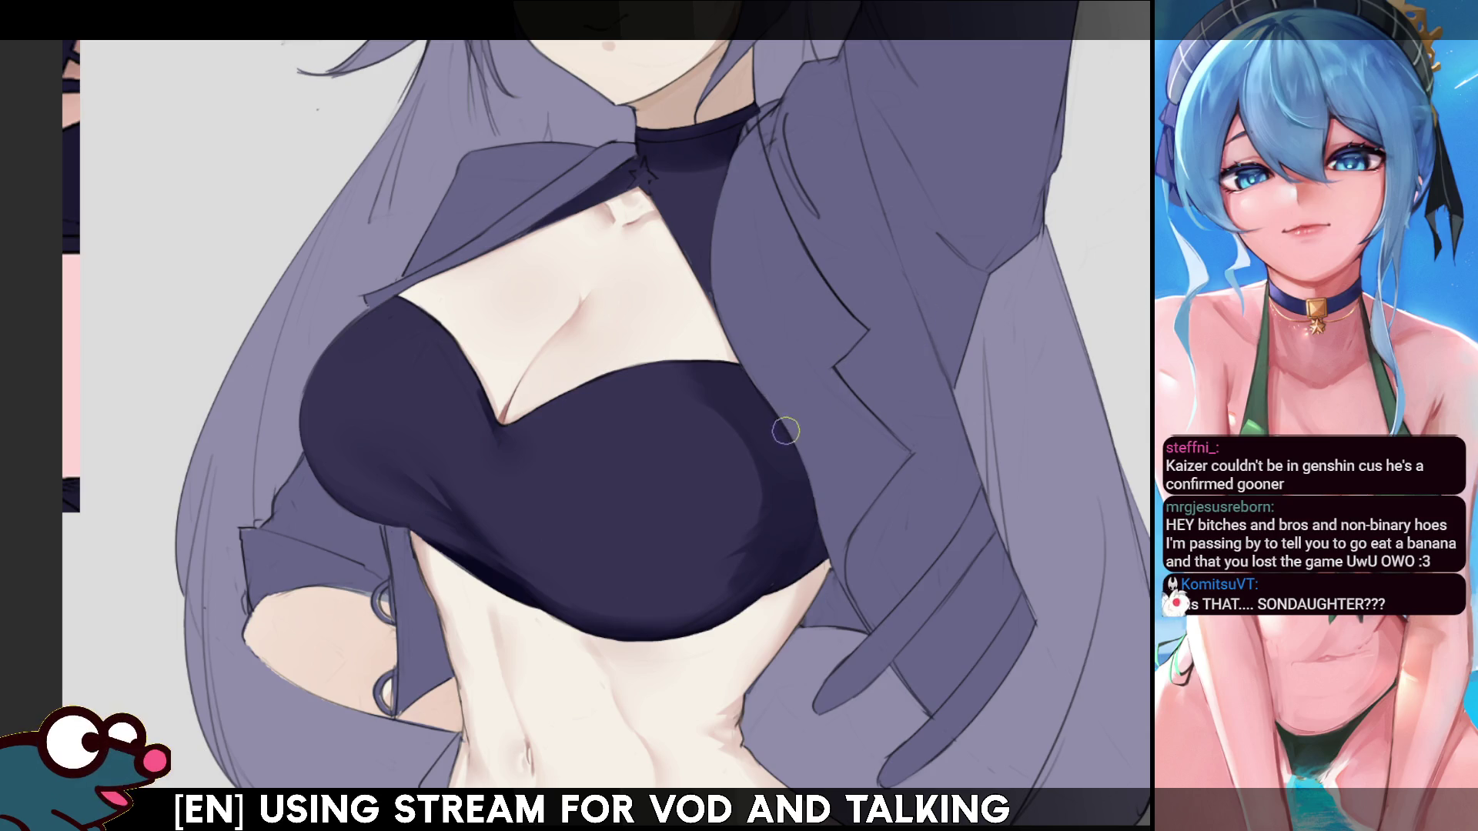
{"action": "key", "text": "bracketright"}
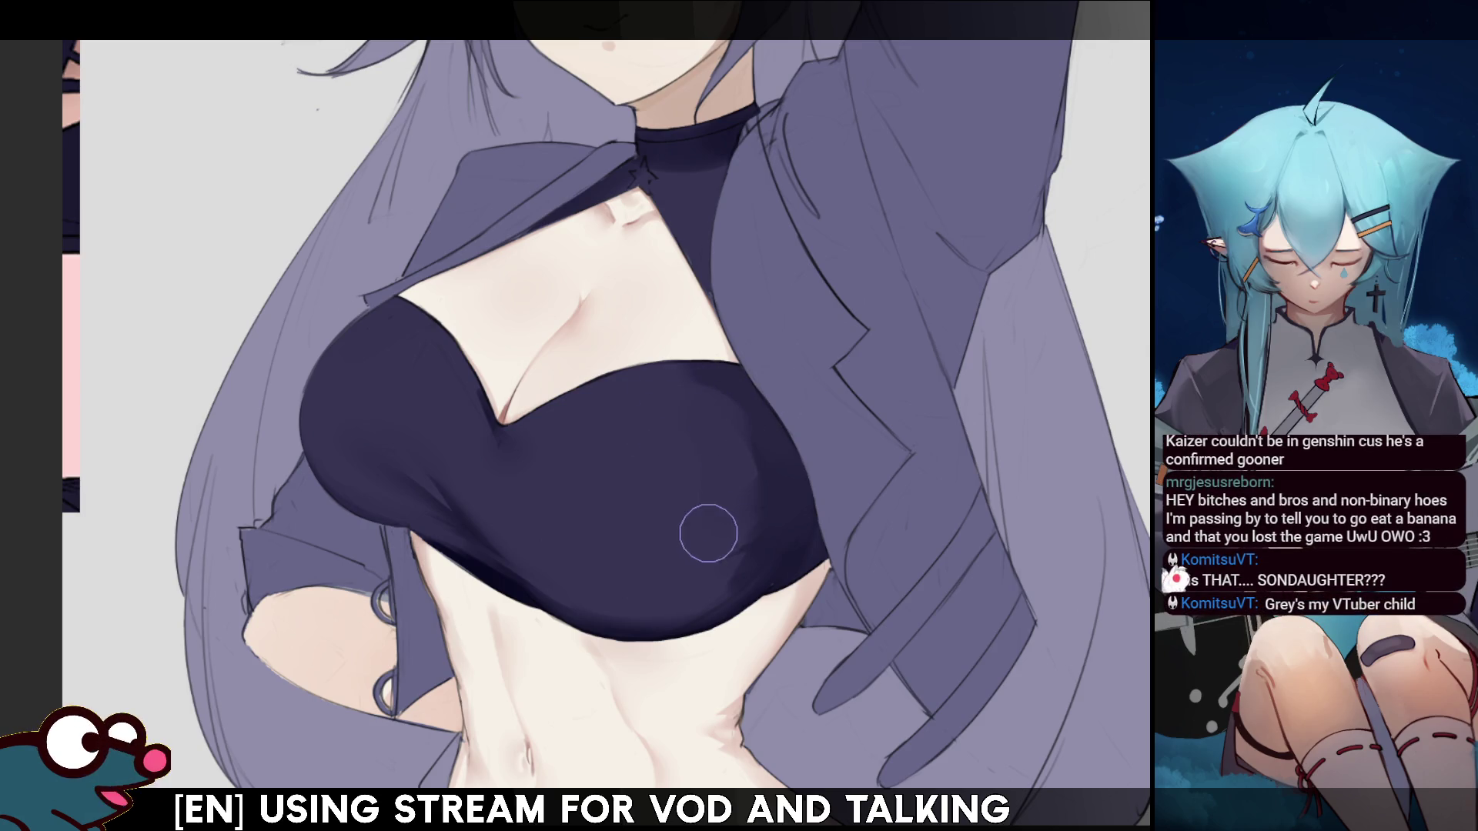
{"action": "key", "text": "m"}
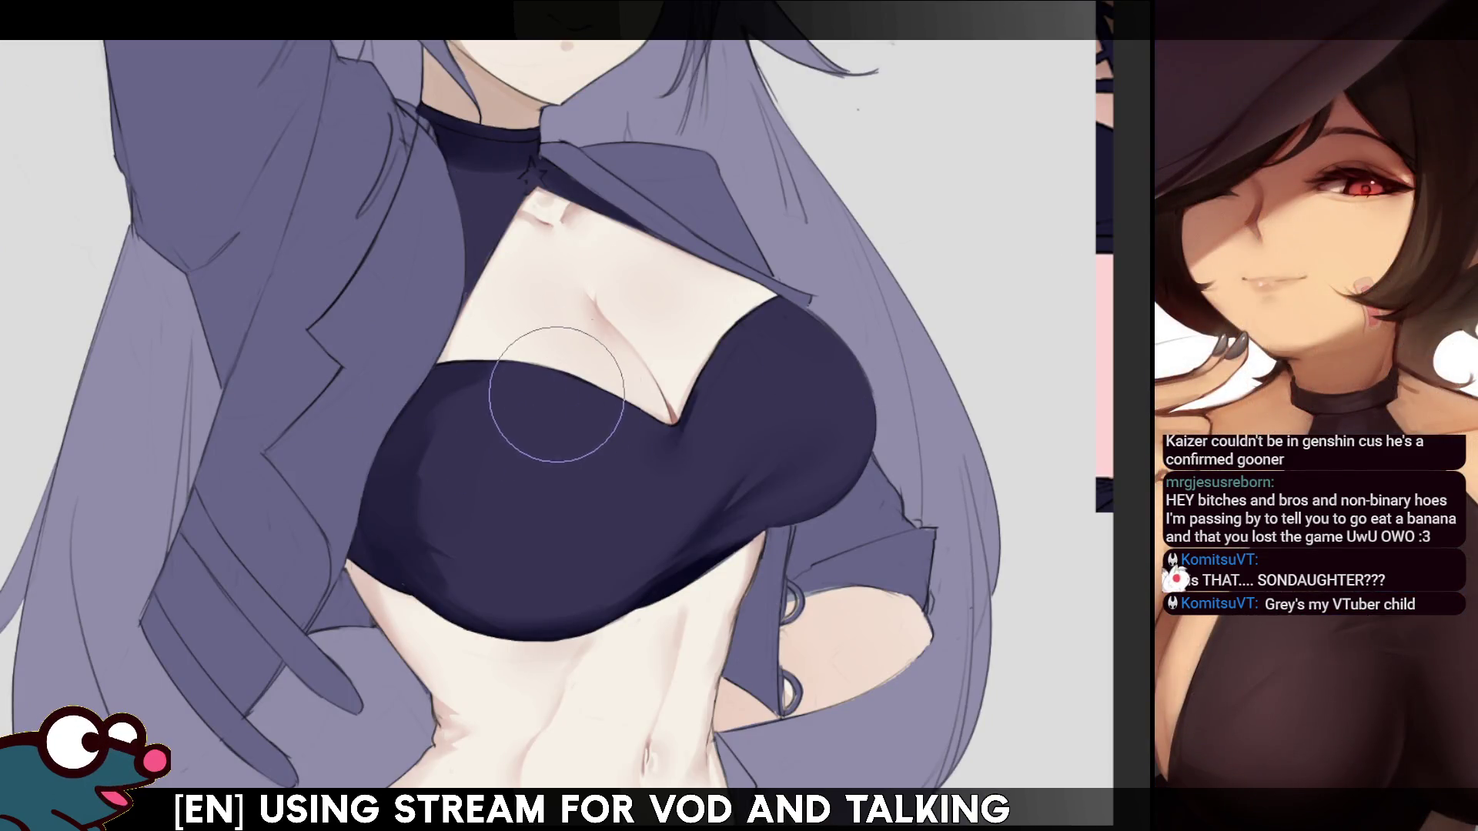
{"action": "key", "text": "bracketleft"}
{"action": "key", "text": "bracketleft"}
{"action": "key", "text": "bracketleft"}
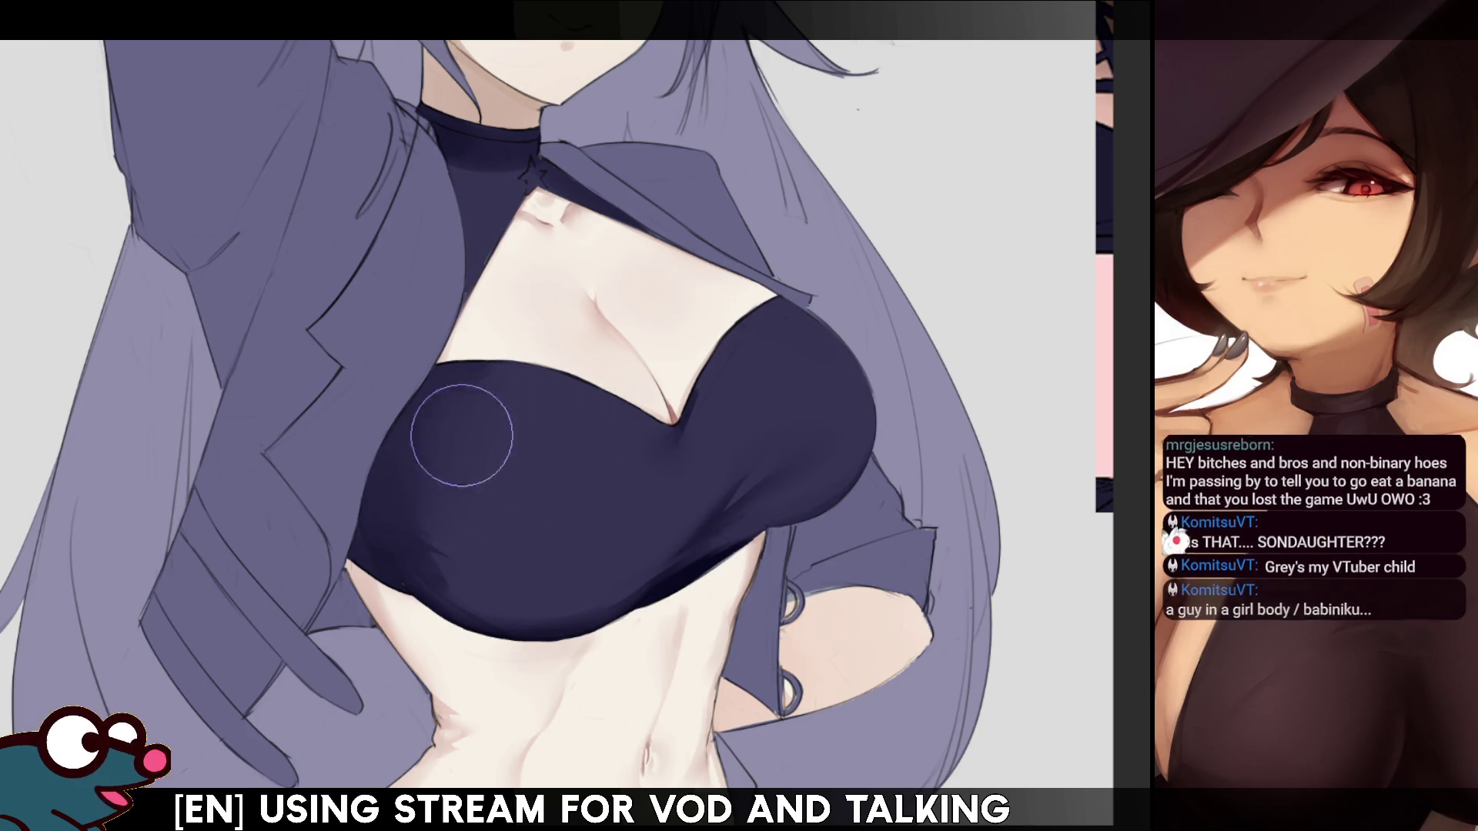
{"action": "key", "text": "m"}
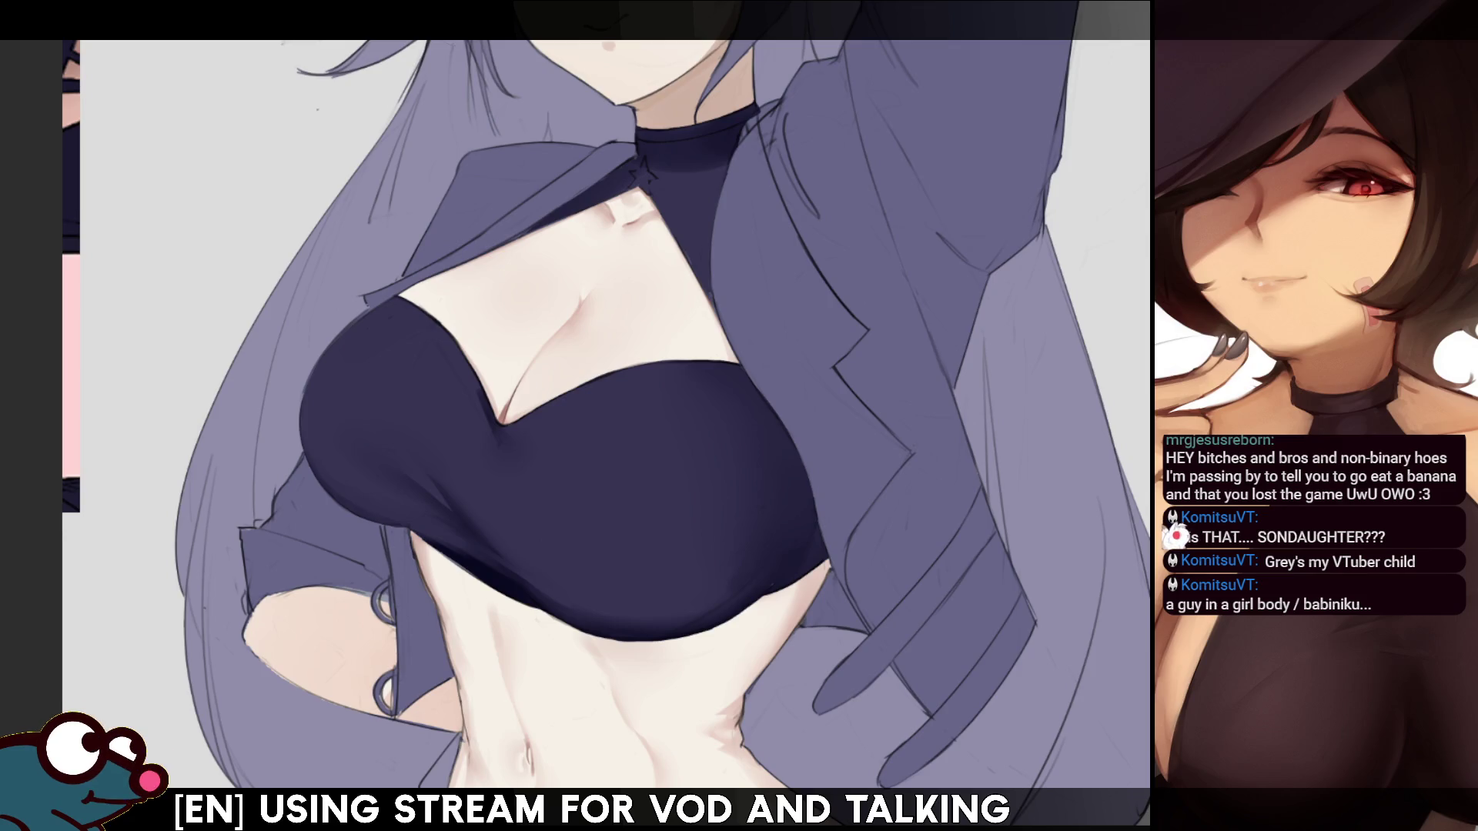
{"action": "scroll", "coordinate": [600, 347], "scroll_direction": "down", "scroll_amount": 5}
{"action": "scroll", "coordinate": [601, 346], "scroll_direction": "up", "scroll_amount": 4}
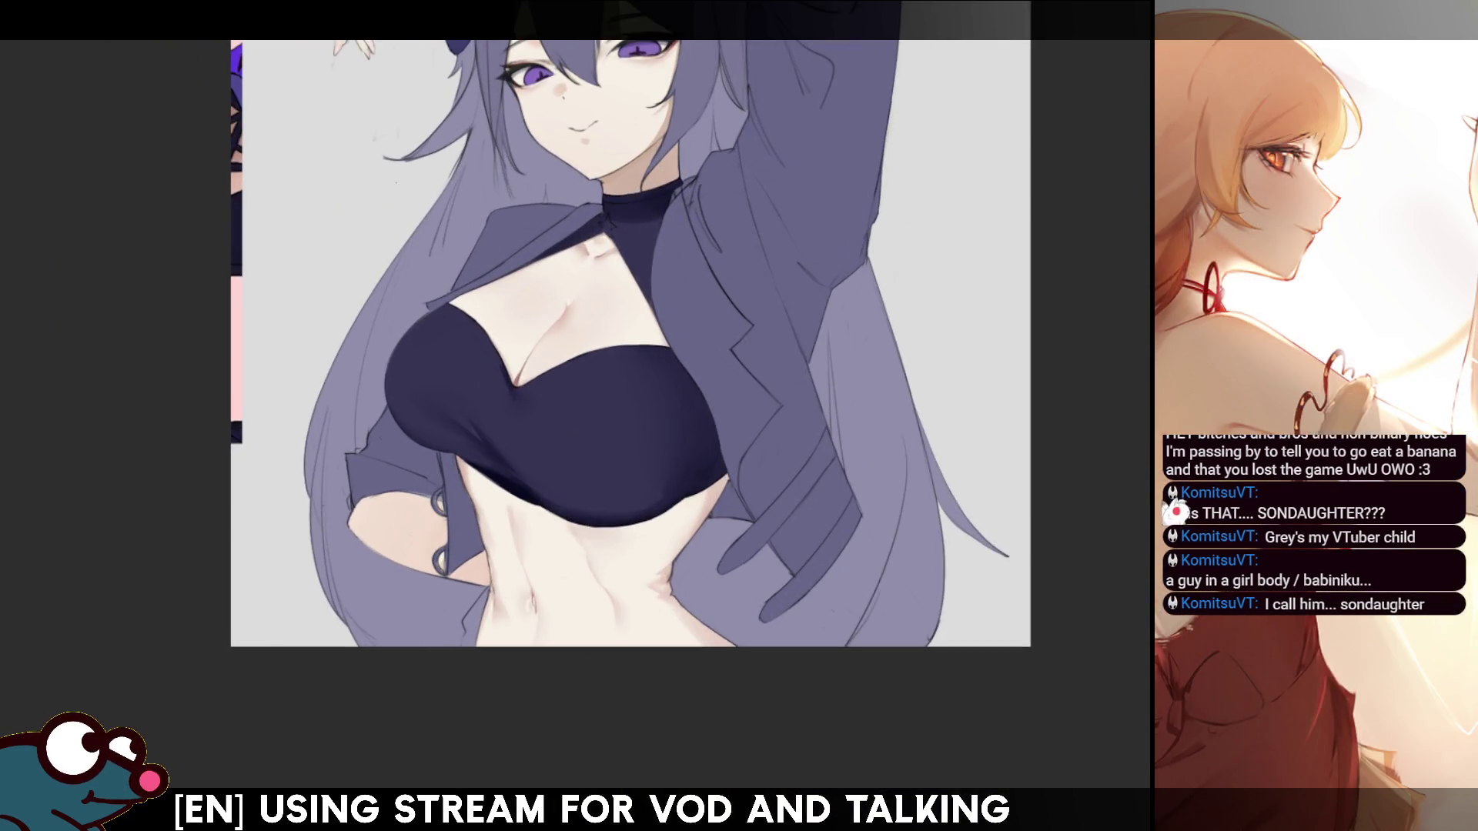
{"action": "scroll", "coordinate": [770, 308], "scroll_direction": "up", "scroll_amount": 3}
{"action": "scroll", "coordinate": [873, 217], "scroll_direction": "up", "scroll_amount": 2}
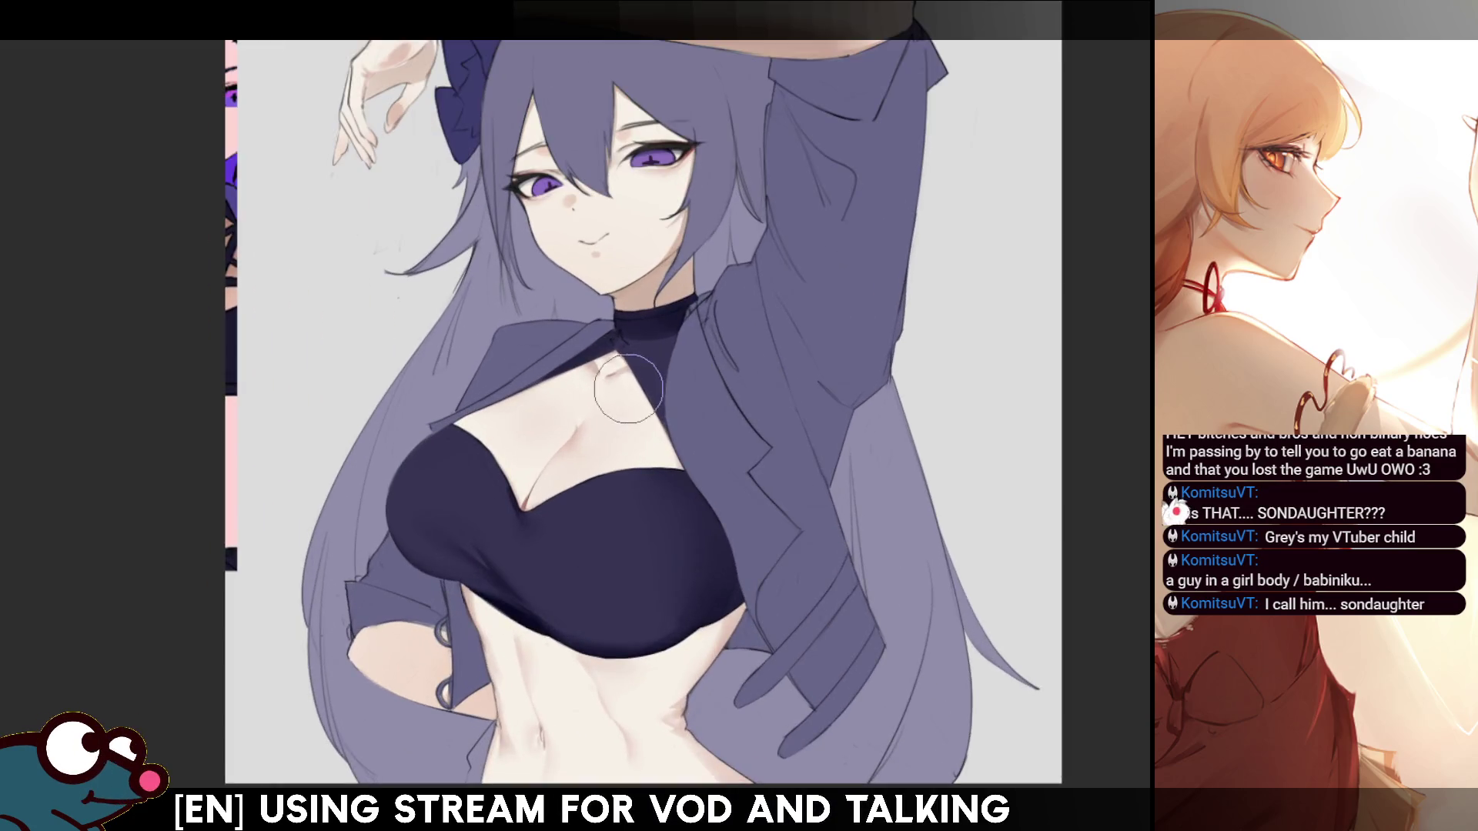
{"action": "scroll", "coordinate": [768, 277], "scroll_direction": "down", "scroll_amount": 3}
{"action": "scroll", "coordinate": [769, 277], "scroll_direction": "up", "scroll_amount": 2}
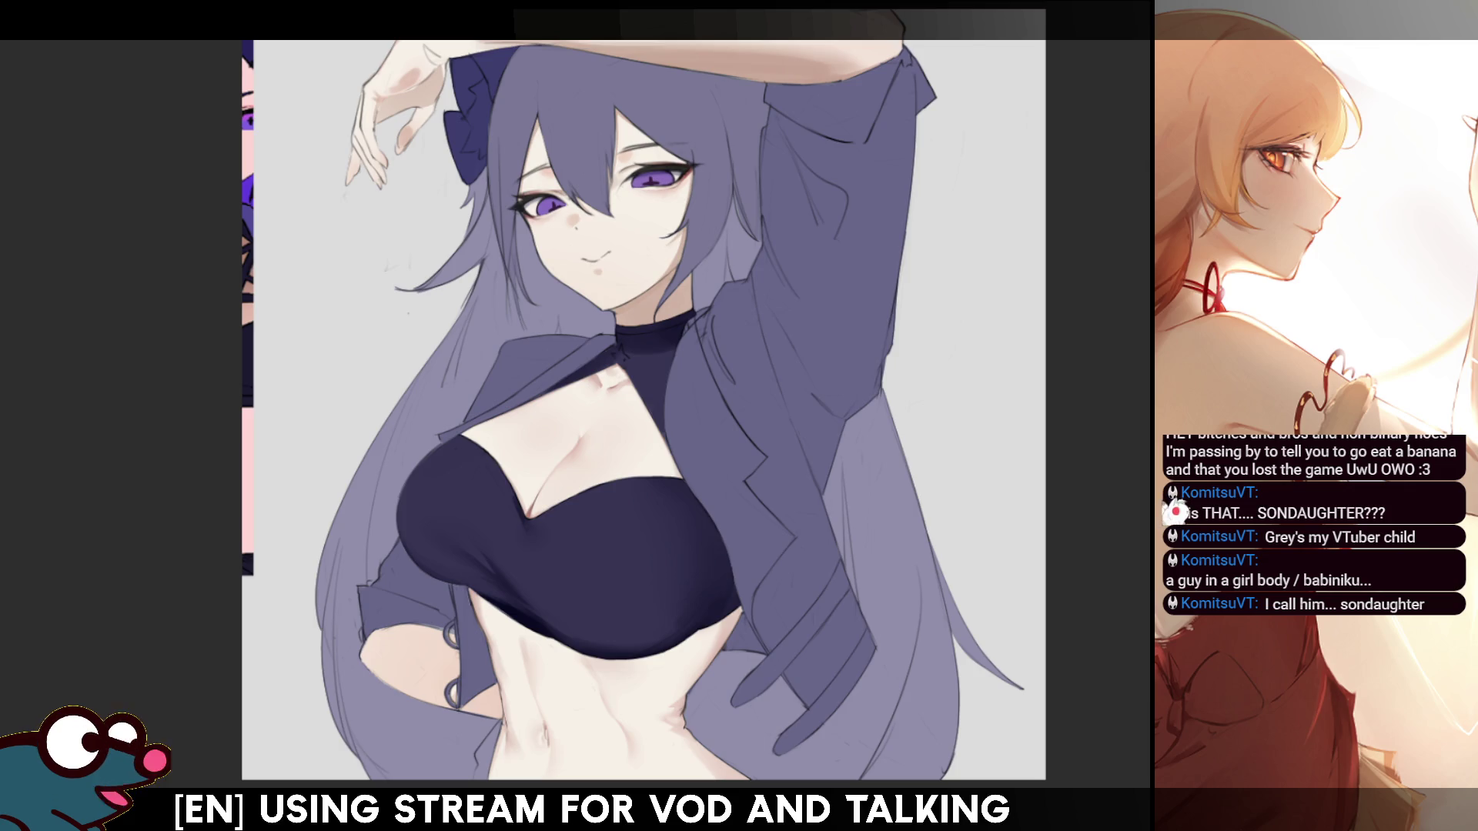
{"action": "left_click_drag", "start_coordinate": [616, 385], "coordinate": [582, 222]}
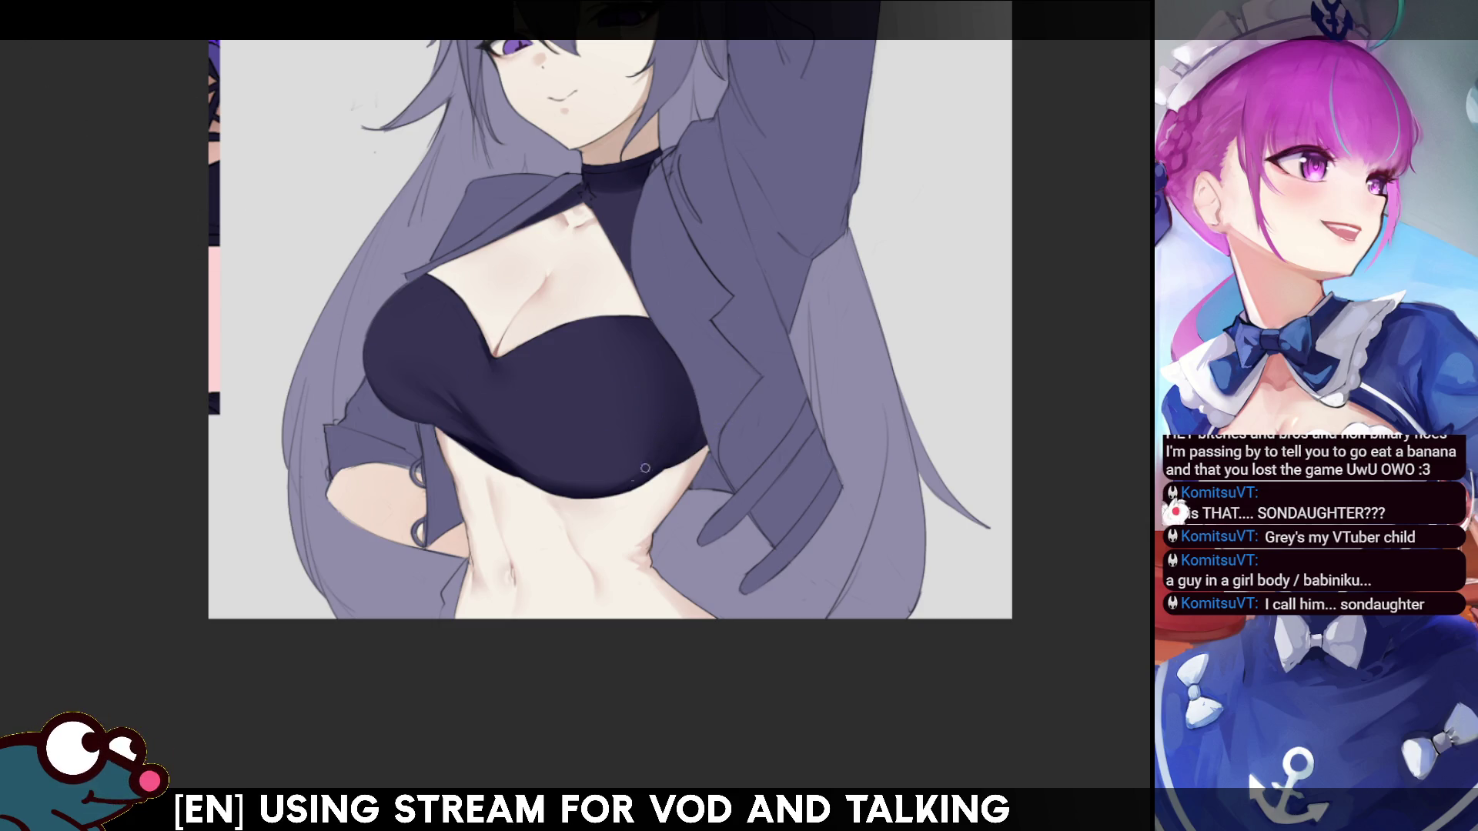
{"action": "left_click_drag", "start_coordinate": [585, 384], "coordinate": [552, 570]}
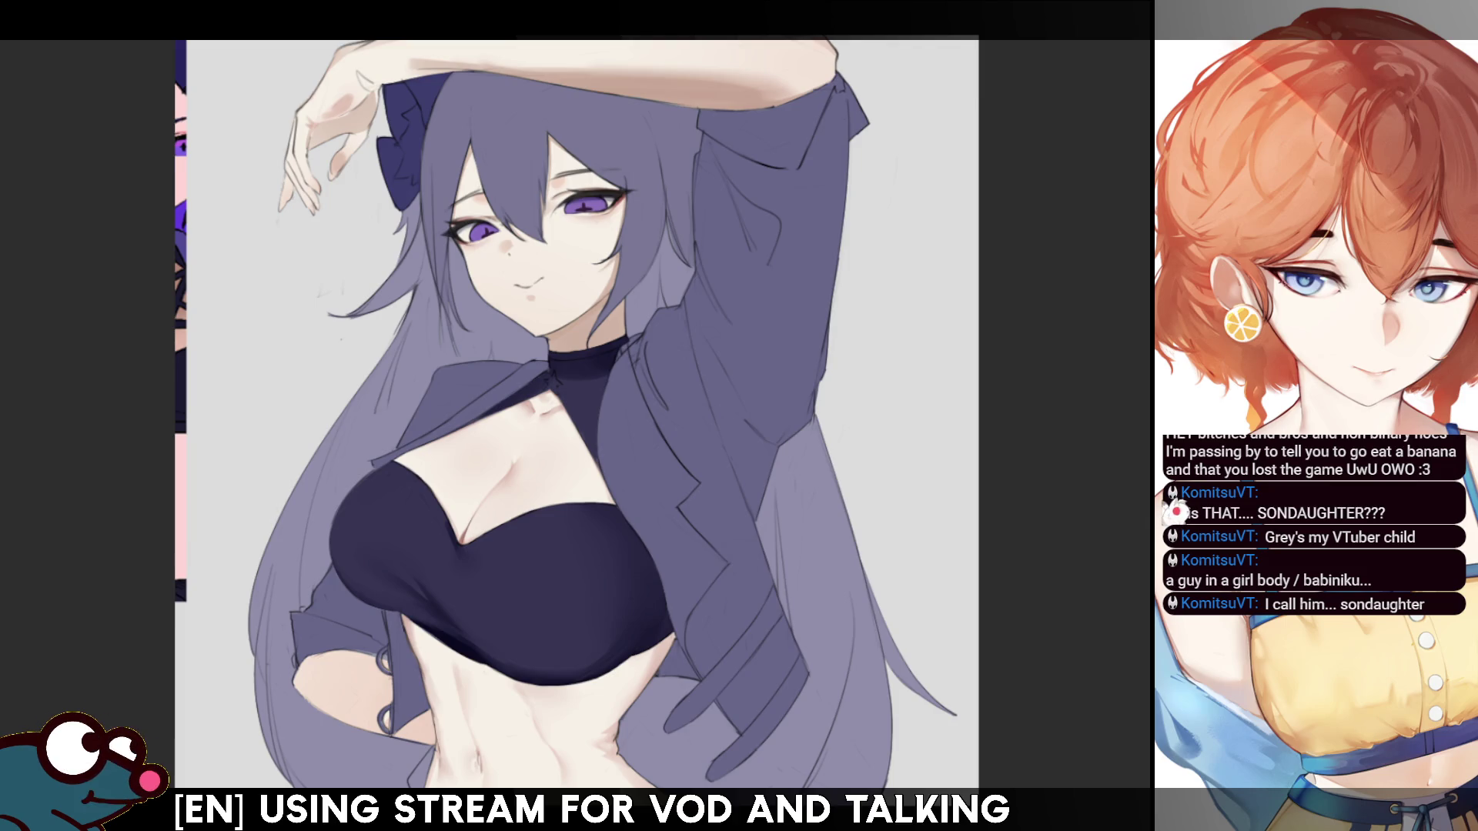
{"action": "mouse_move", "coordinate": [585, 415]}
{"action": "left_mouse_down"}
{"action": "mouse_move", "coordinate": [701, 366]}
{"action": "mouse_move", "coordinate": [701, 320]}
{"action": "mouse_move", "coordinate": [700, 362]}
{"action": "mouse_move", "coordinate": [754, 308]}
{"action": "left_mouse_up"}
{"action": "scroll", "coordinate": [987, 350], "scroll_direction": "up", "scroll_amount": 5}
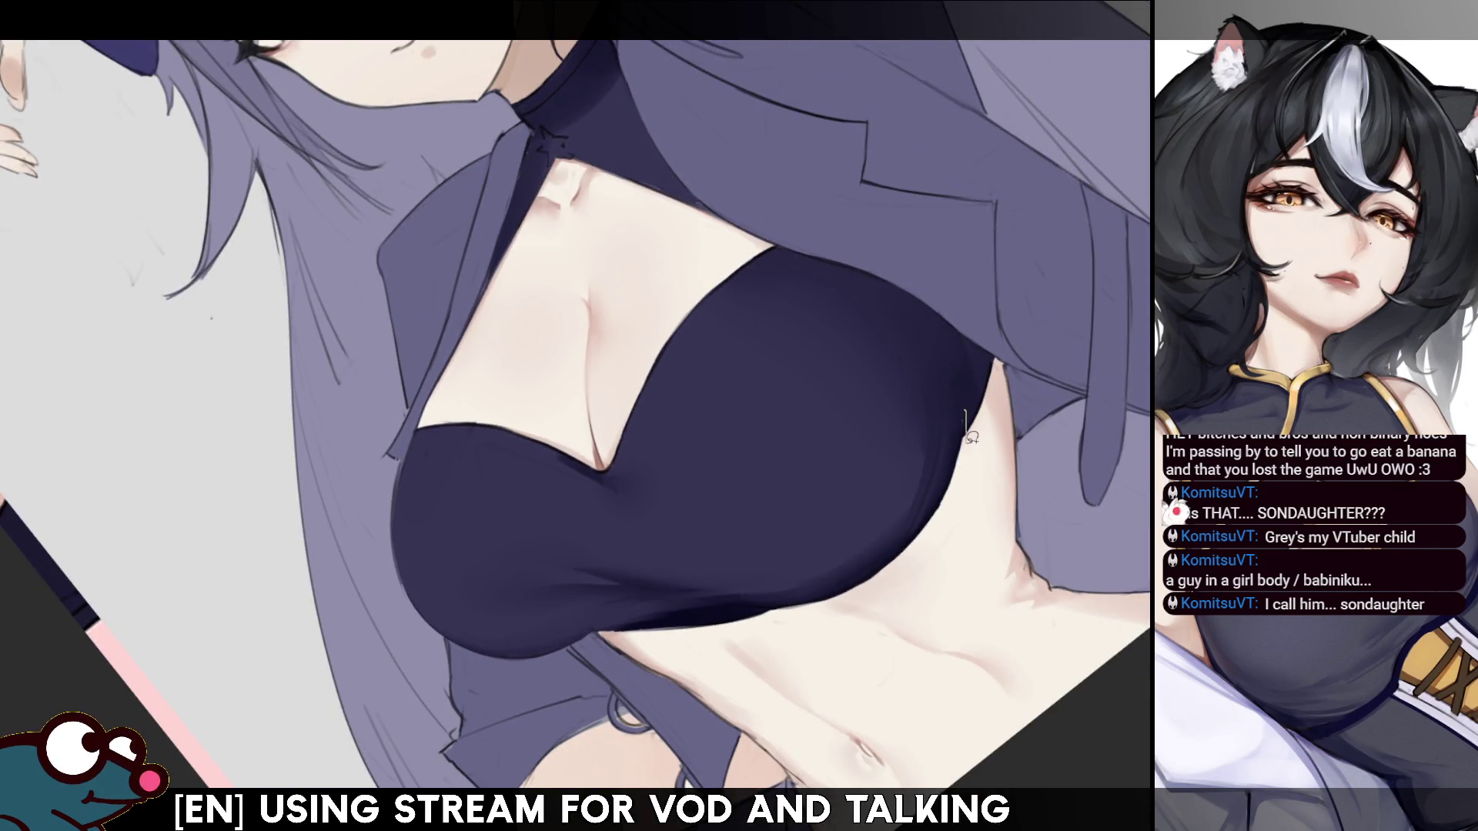
- Lasso the bandeau's underside, paint shading inside it with the brush, and reset rotation
{"action": "left_click_drag", "start_coordinate": [950, 507], "coordinate": [839, 581]}
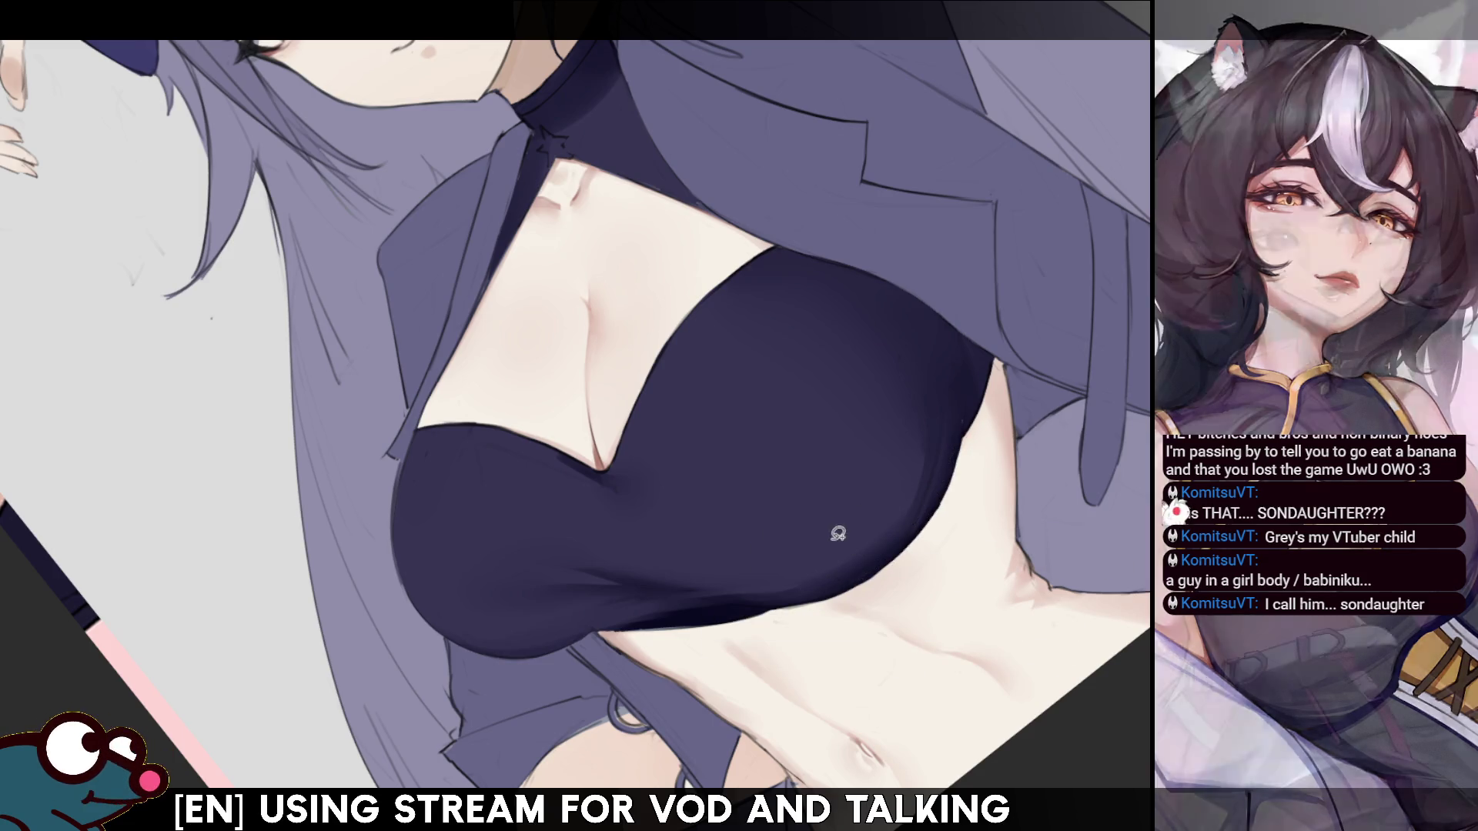
{"action": "key", "text": "b"}
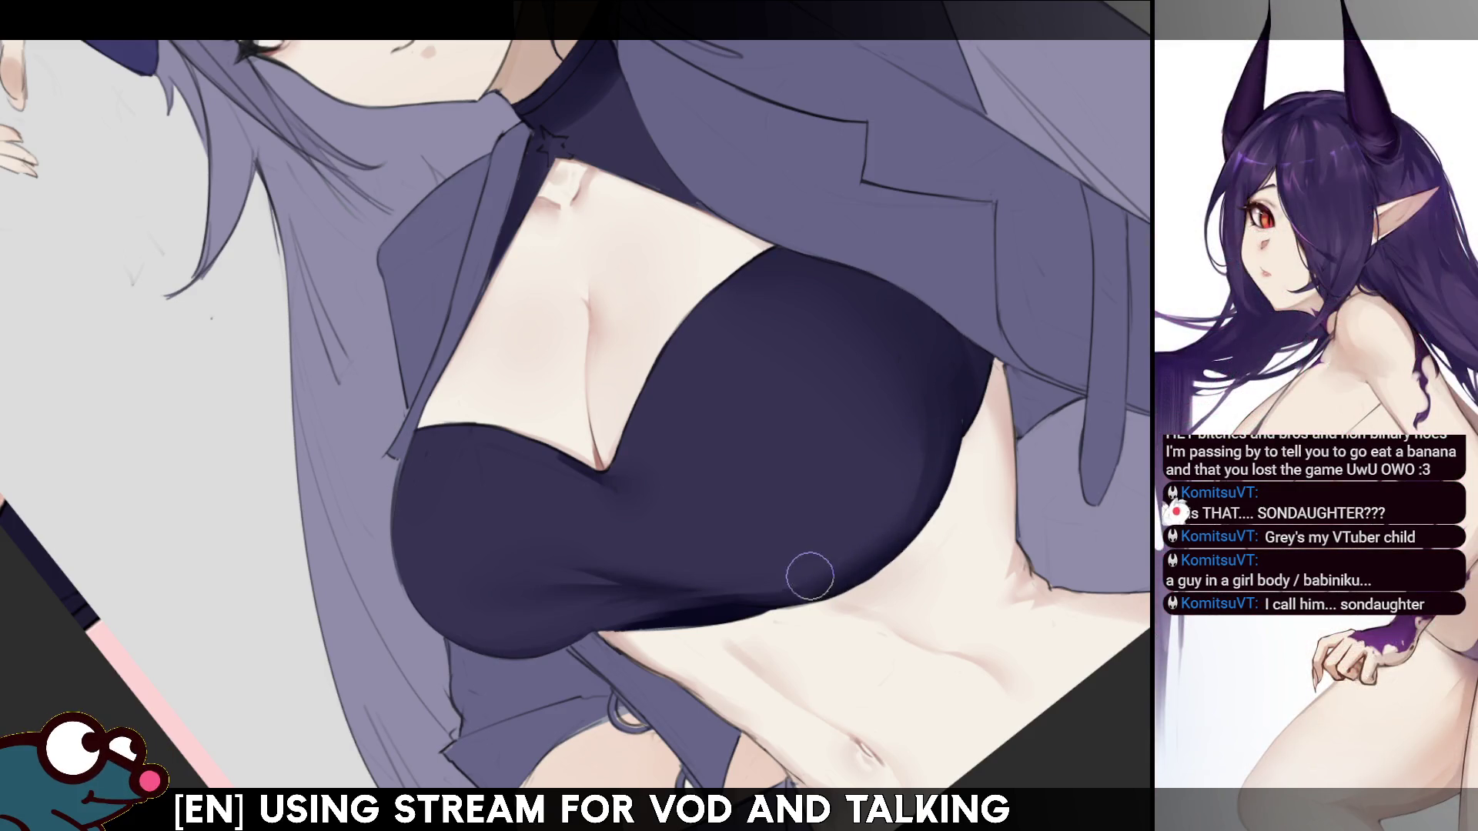
{"action": "key", "text": "Escape"}
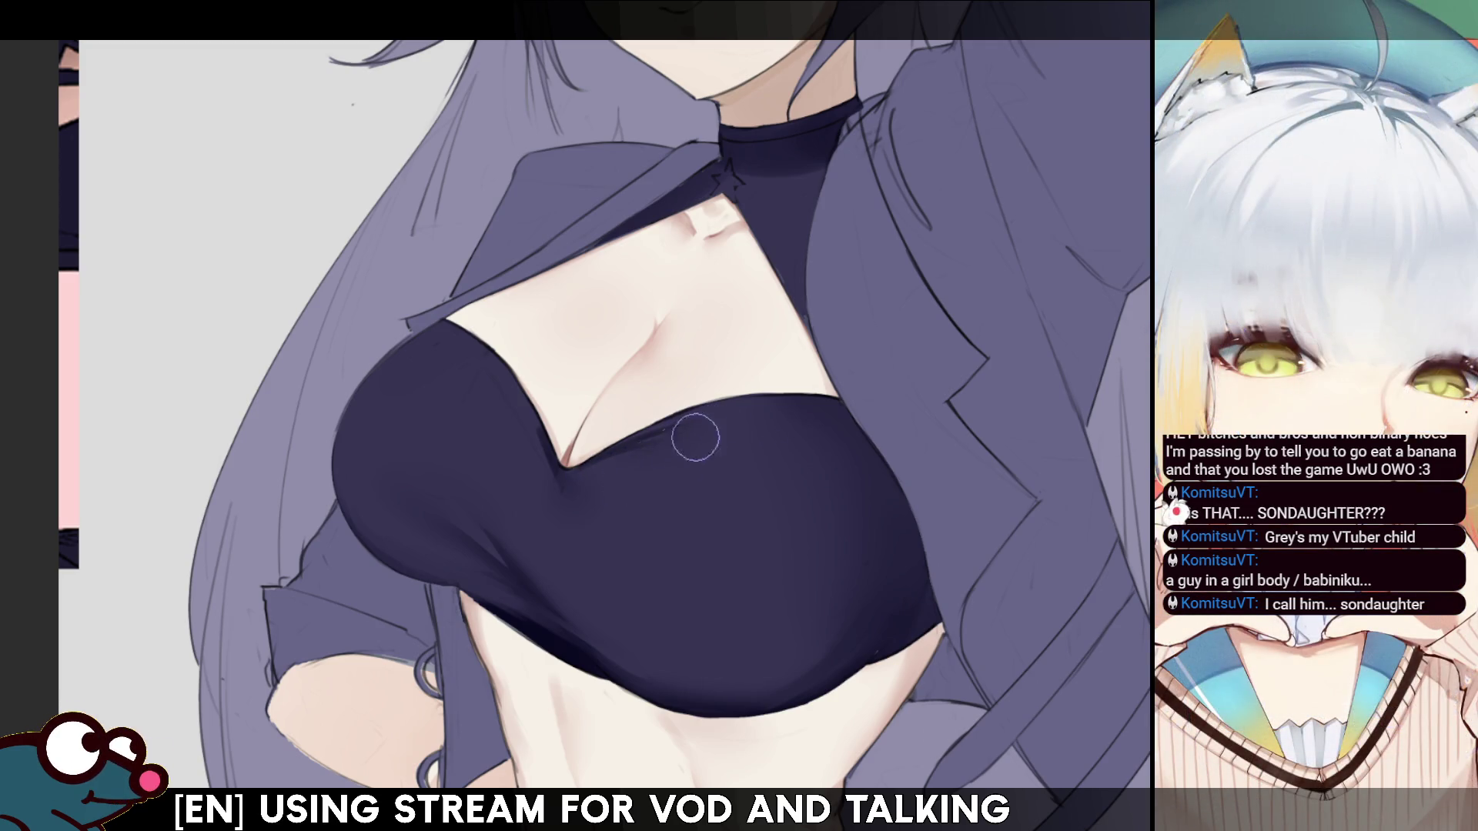
- Mirror the canvas and zoom out to view the face and torso
{"action": "key", "text": "m"}
{"action": "key", "text": "m"}
{"action": "key", "text": "m"}
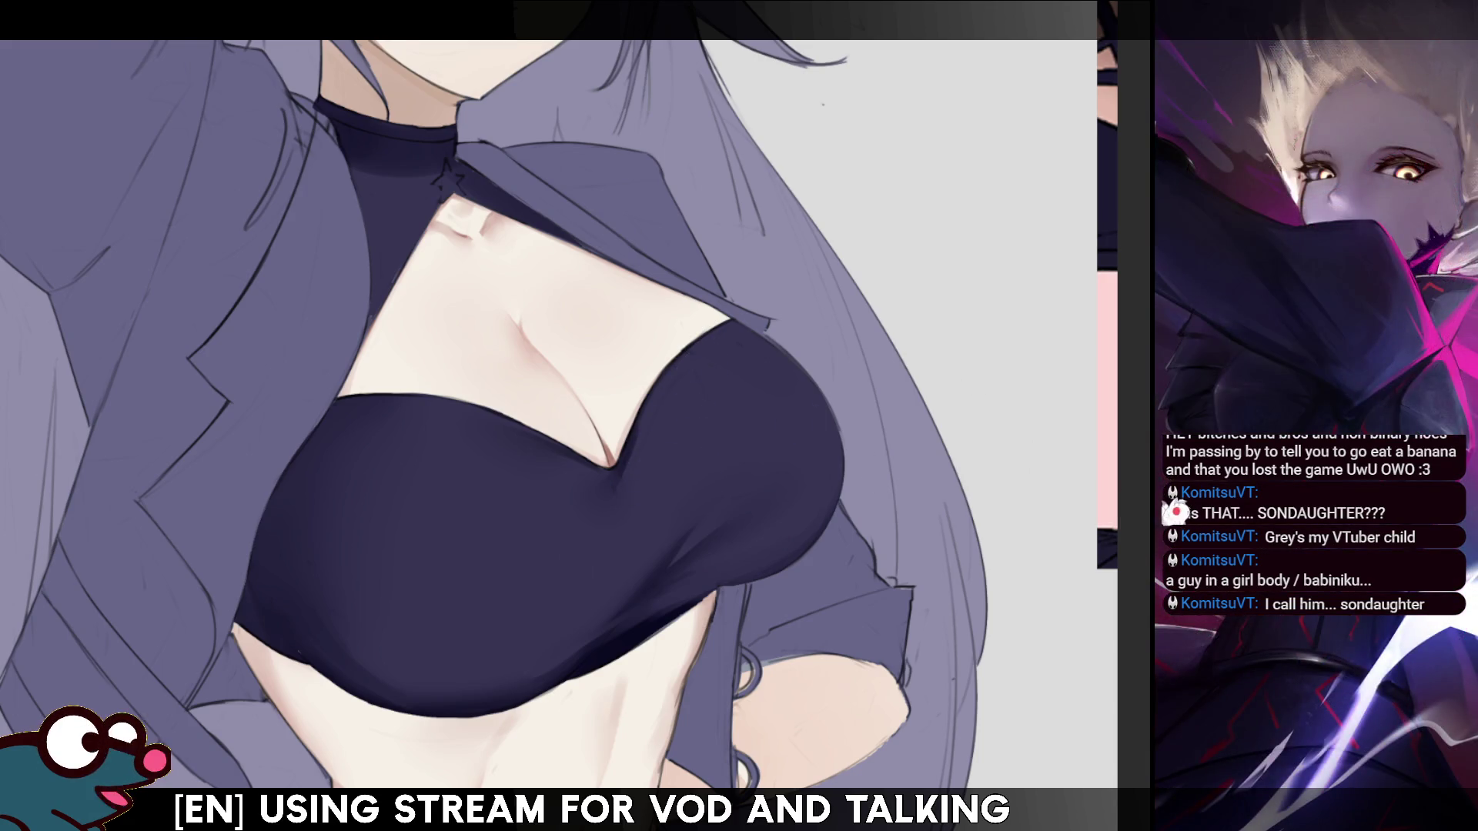
{"action": "key", "text": "ctrl+minus"}
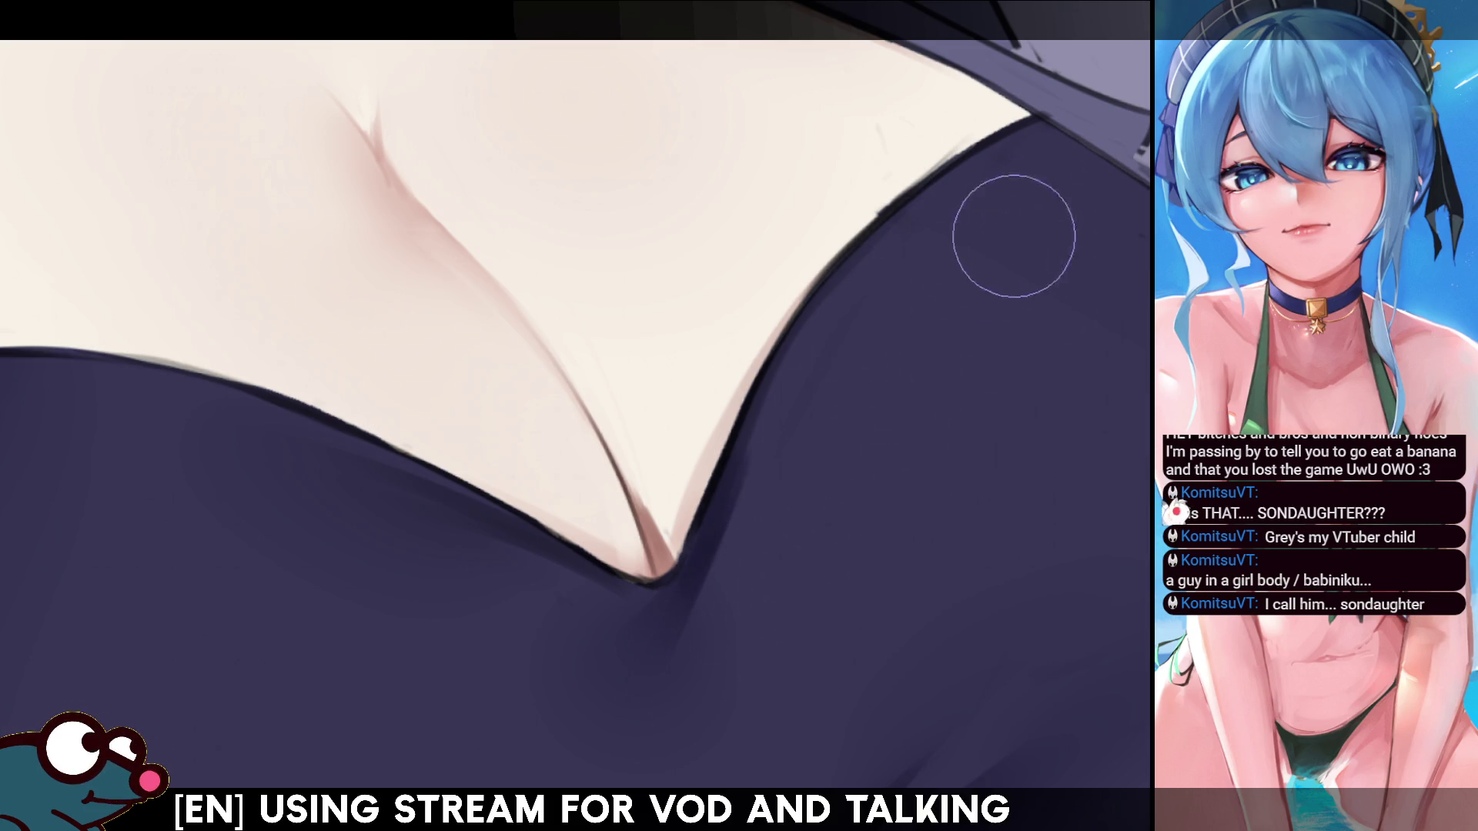
{"action": "scroll", "coordinate": [575, 362], "scroll_direction": "down", "scroll_amount": 10}
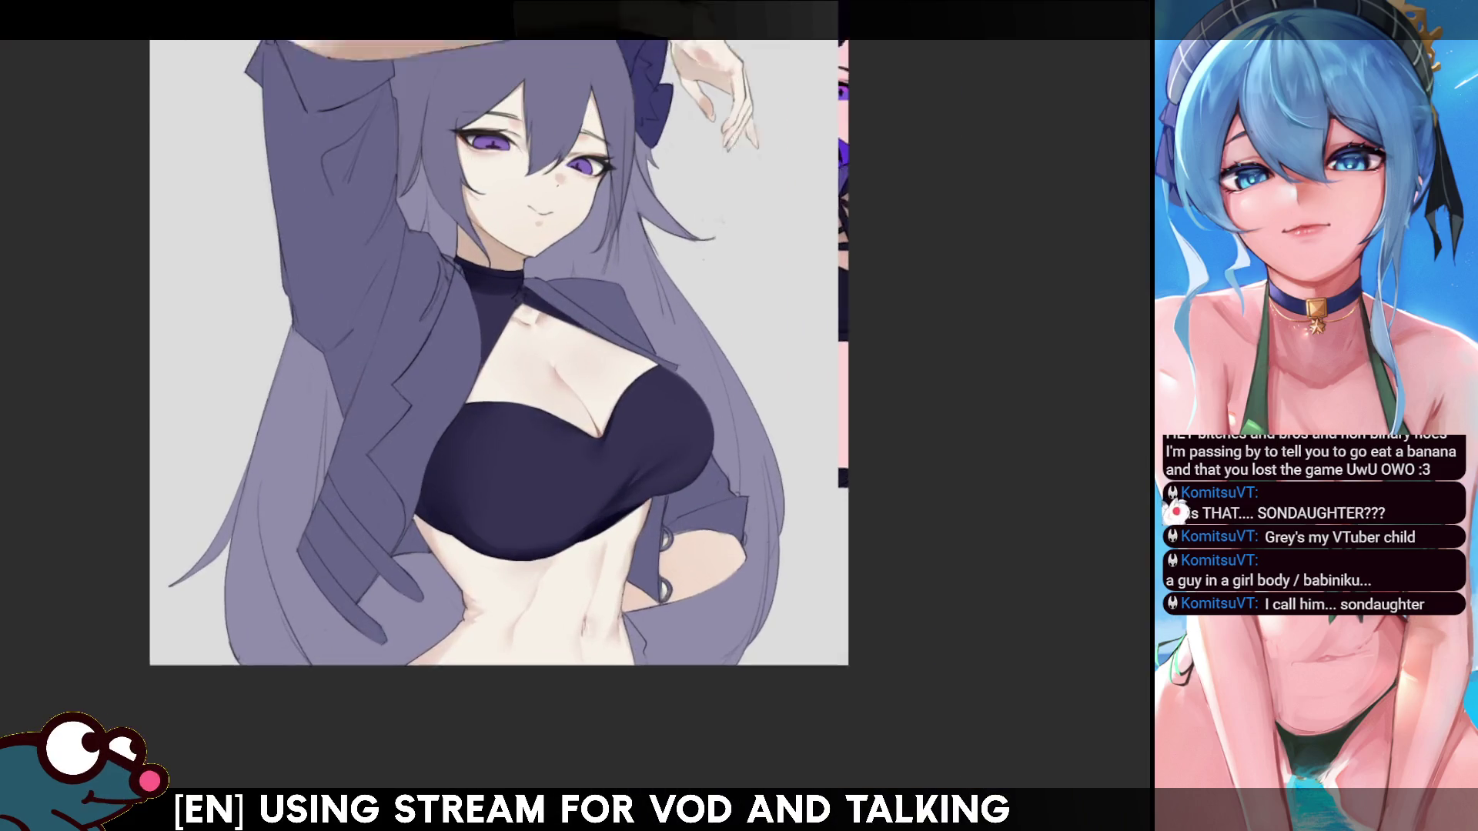
{"action": "scroll", "coordinate": [684, 362], "scroll_direction": "down", "scroll_amount": 2}
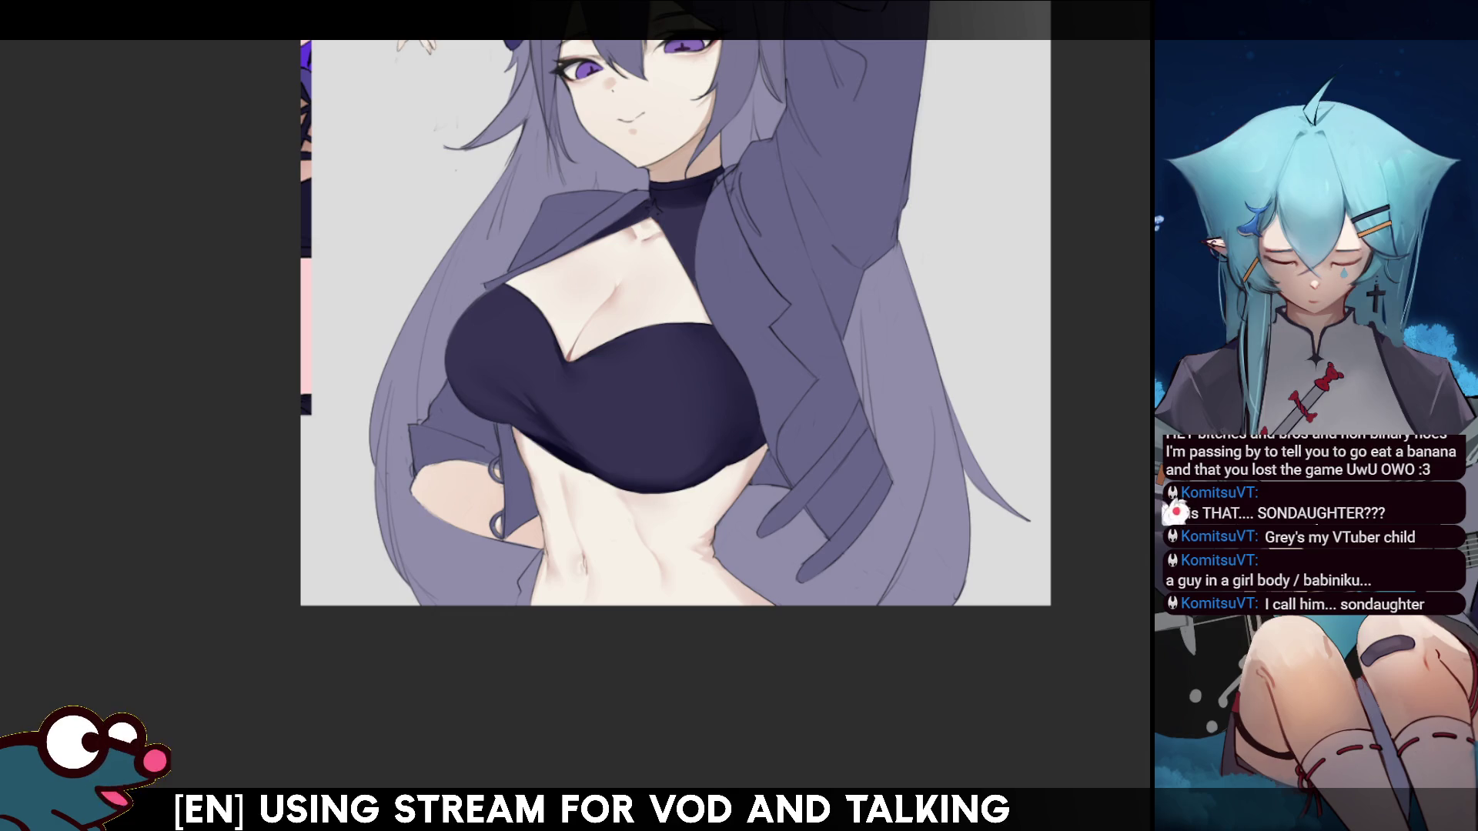
{"action": "scroll", "coordinate": [675, 323], "scroll_direction": "down", "scroll_amount": 5}
{"action": "scroll", "coordinate": [676, 324], "scroll_direction": "up", "scroll_amount": 4}
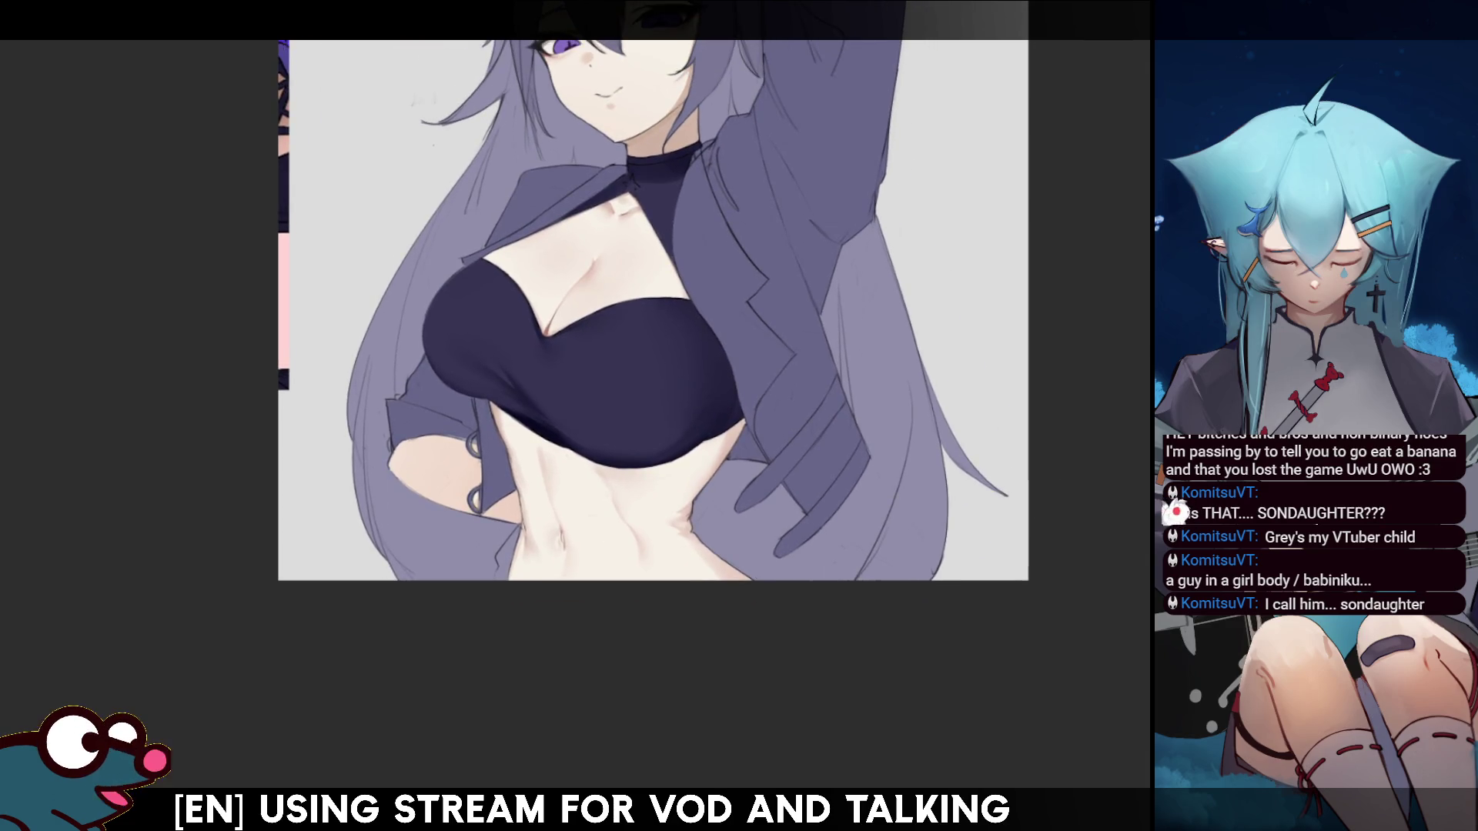
{"action": "scroll", "coordinate": [575, 362], "scroll_direction": "up", "scroll_amount": 2}
{"action": "scroll", "coordinate": [389, 348], "scroll_direction": "up", "scroll_amount": 5}
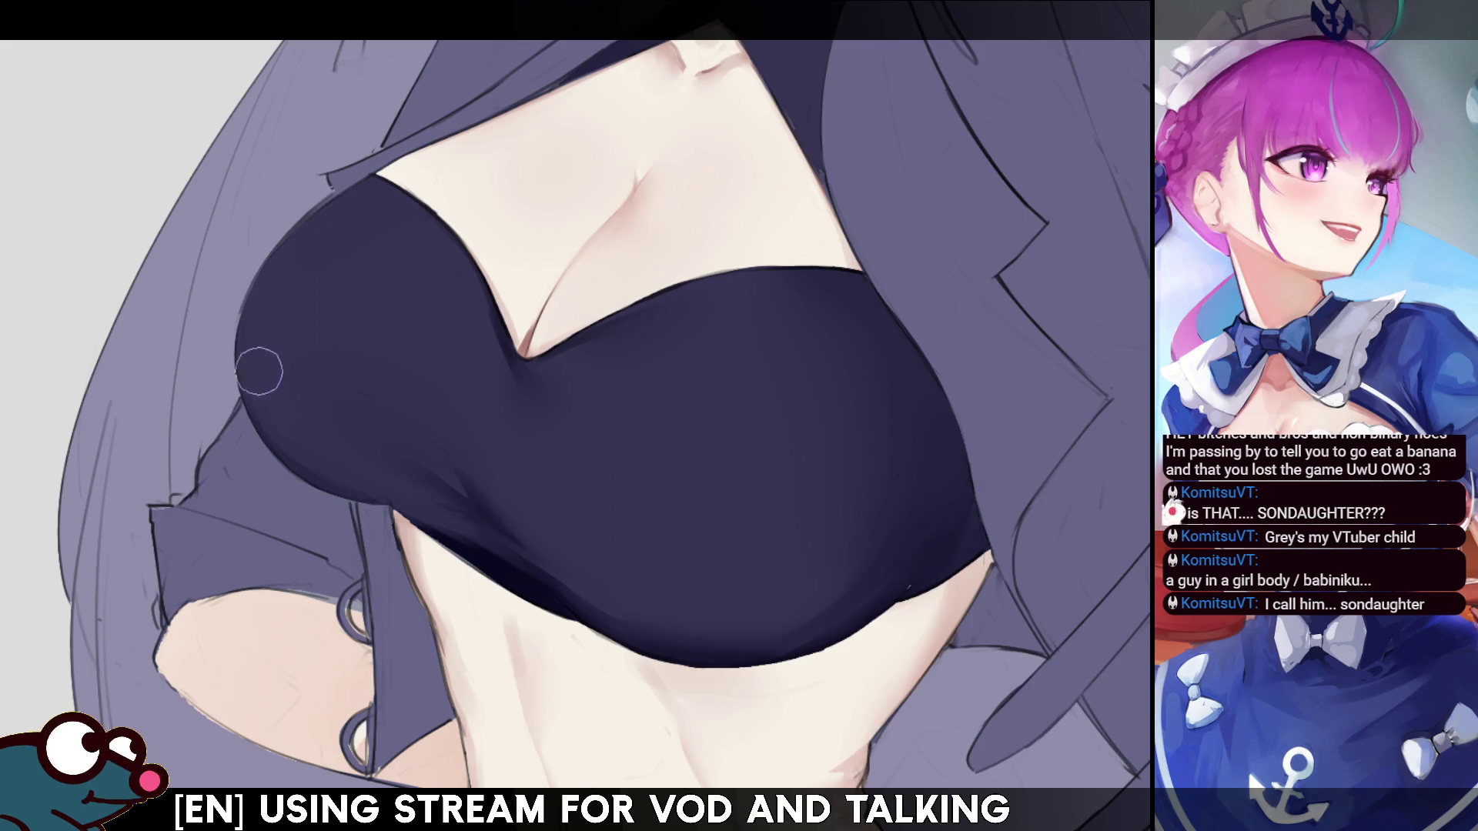
- Darken the navy top's lower-left edge with three strokes, then enlarge the brush
{"action": "left_click_drag", "start_coordinate": [243, 323], "coordinate": [409, 495]}
{"action": "mouse_move", "coordinate": [281, 373]}
{"action": "left_mouse_down"}
{"action": "mouse_move", "coordinate": [348, 500]}
{"action": "mouse_move", "coordinate": [247, 412]}
{"action": "left_mouse_up"}
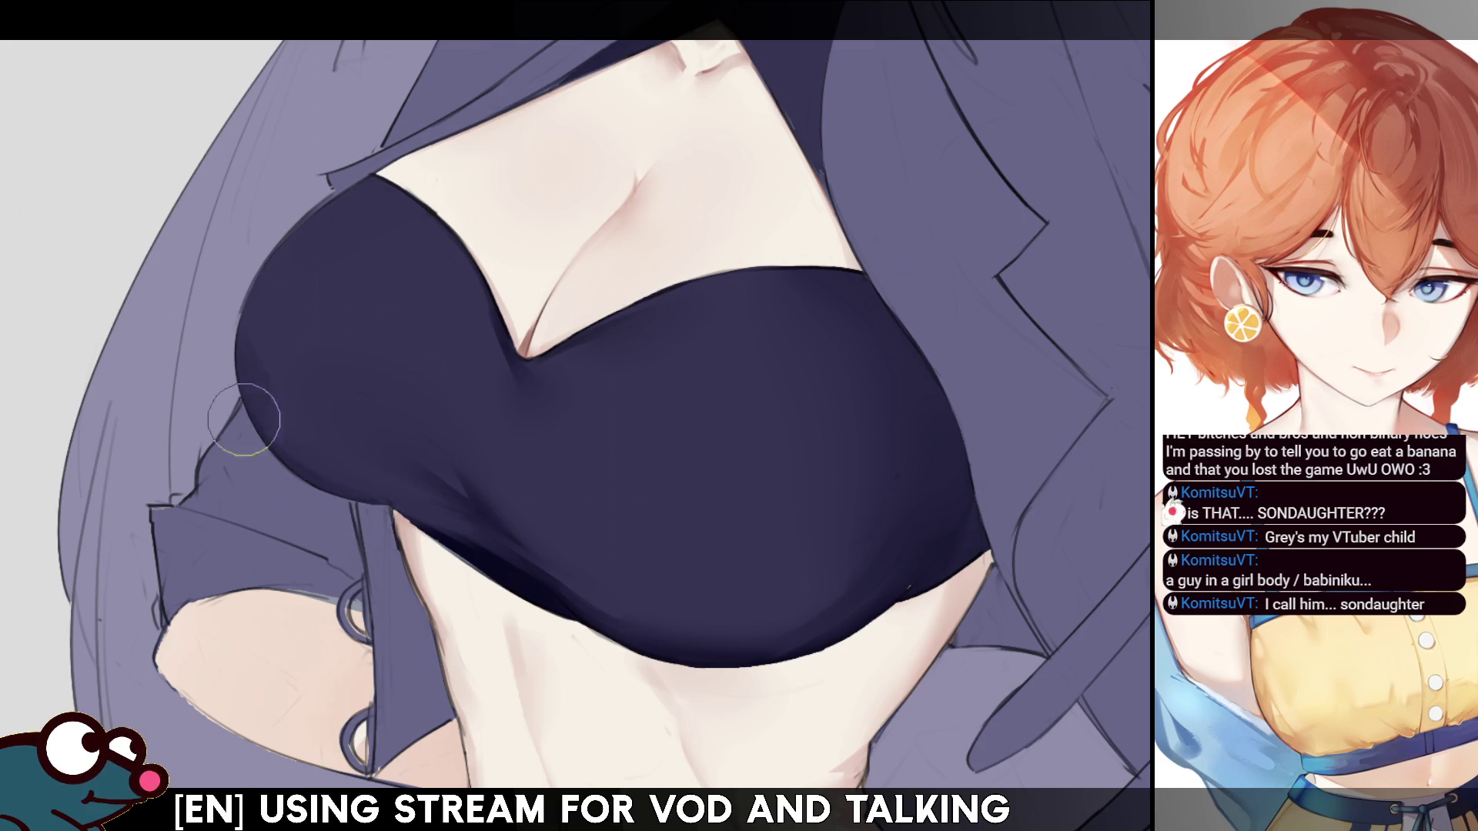
{"action": "left_click_drag", "start_coordinate": [328, 444], "coordinate": [254, 401]}
{"action": "key", "text": "bracketright"}
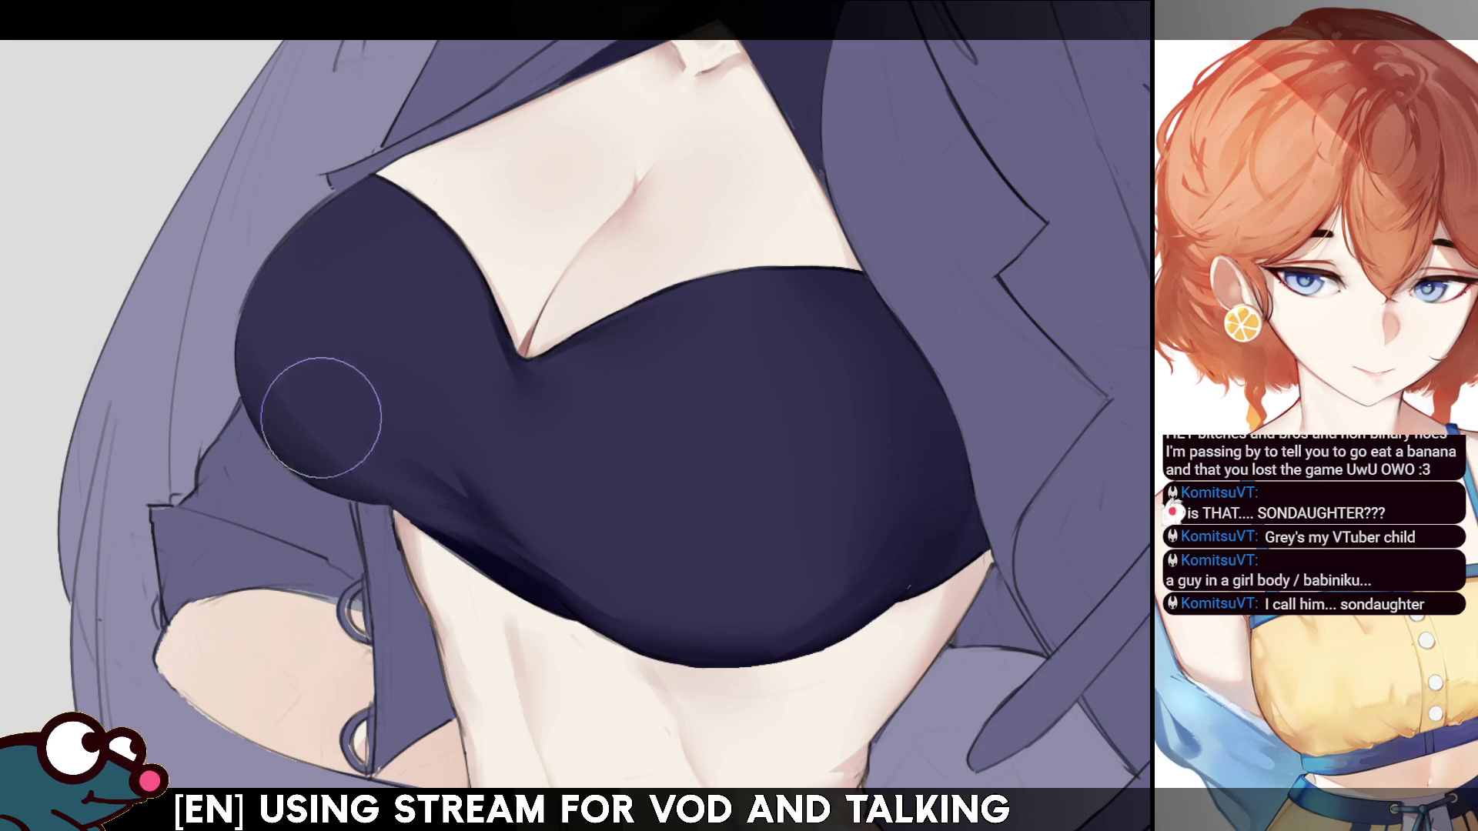
{"action": "scroll", "coordinate": [1014, 316], "scroll_direction": "down", "scroll_amount": 5}
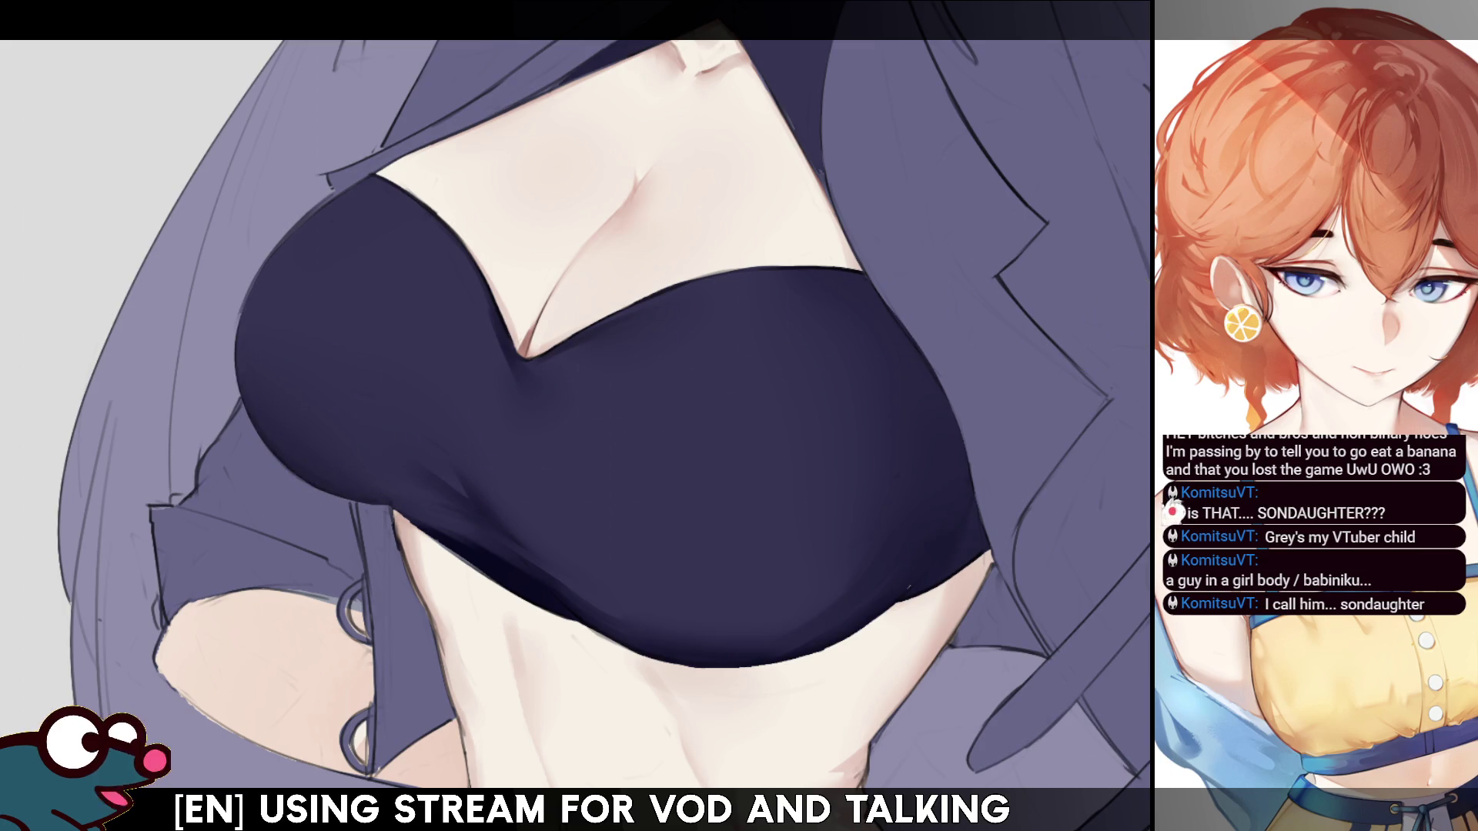
{"action": "scroll", "coordinate": [770, 308], "scroll_direction": "up", "scroll_amount": 3}
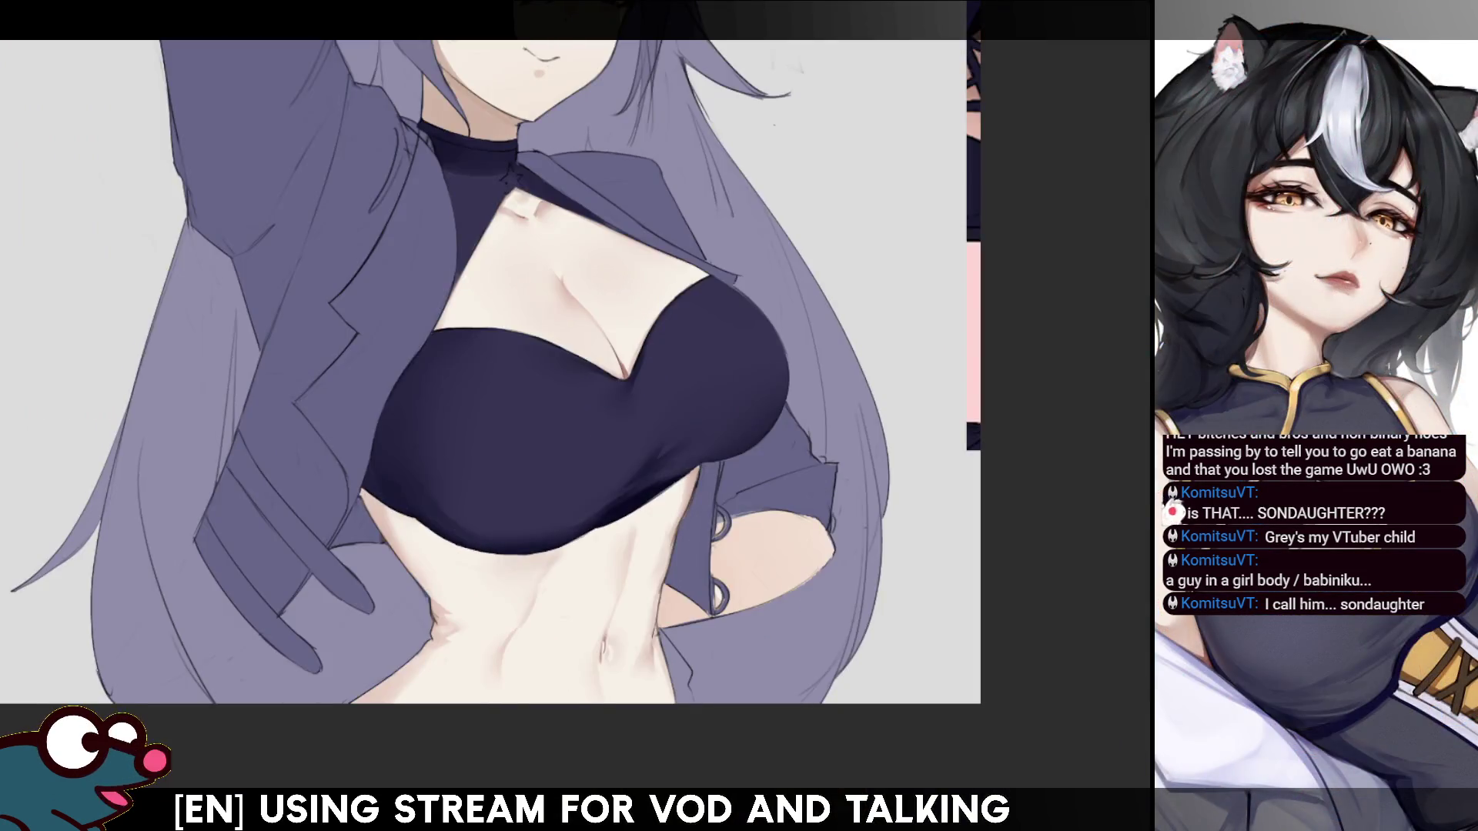
{"action": "key", "text": "m"}
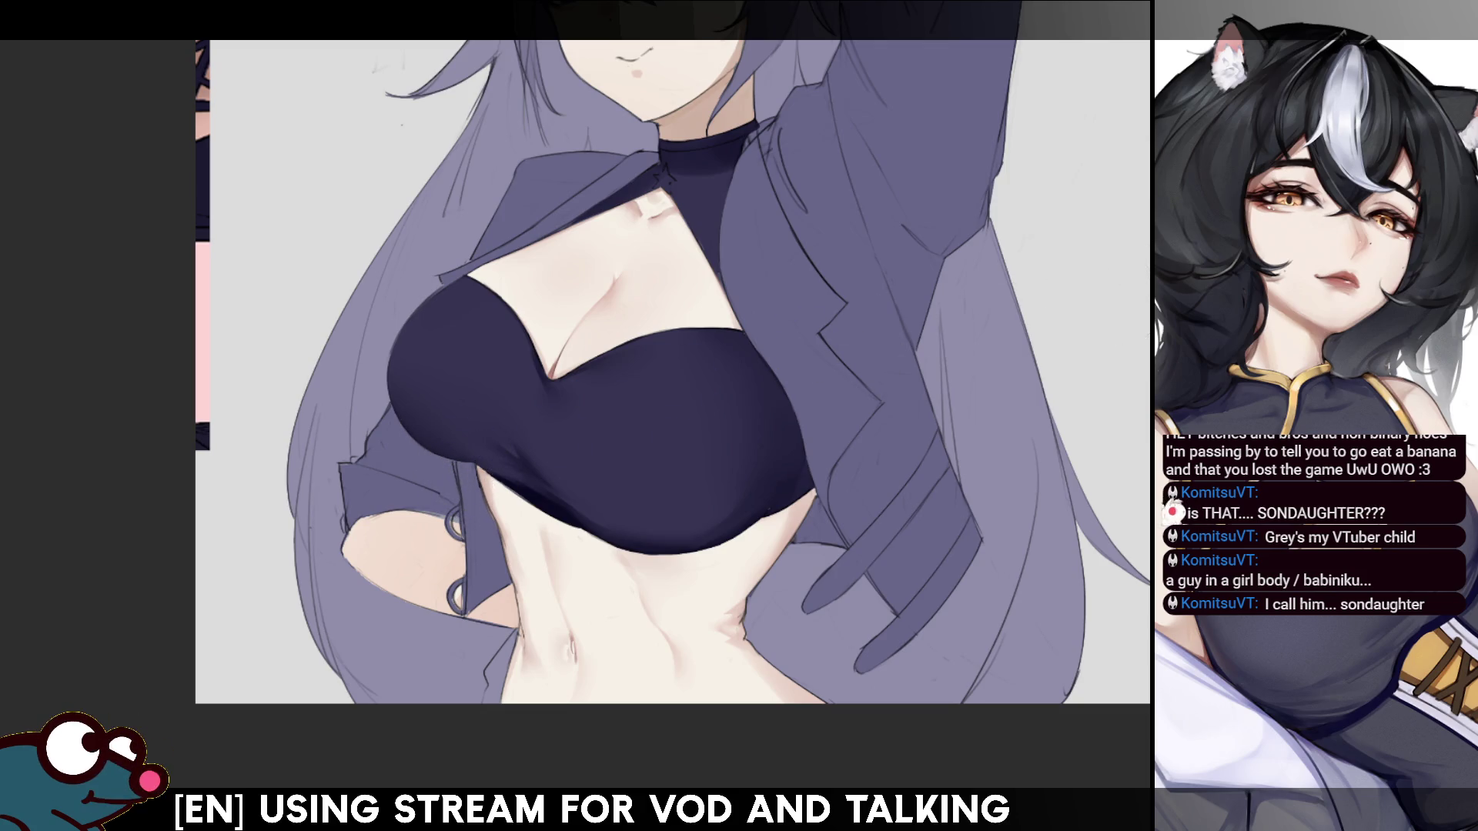
{"action": "scroll", "coordinate": [631, 351], "scroll_direction": "right", "scroll_amount": 3}
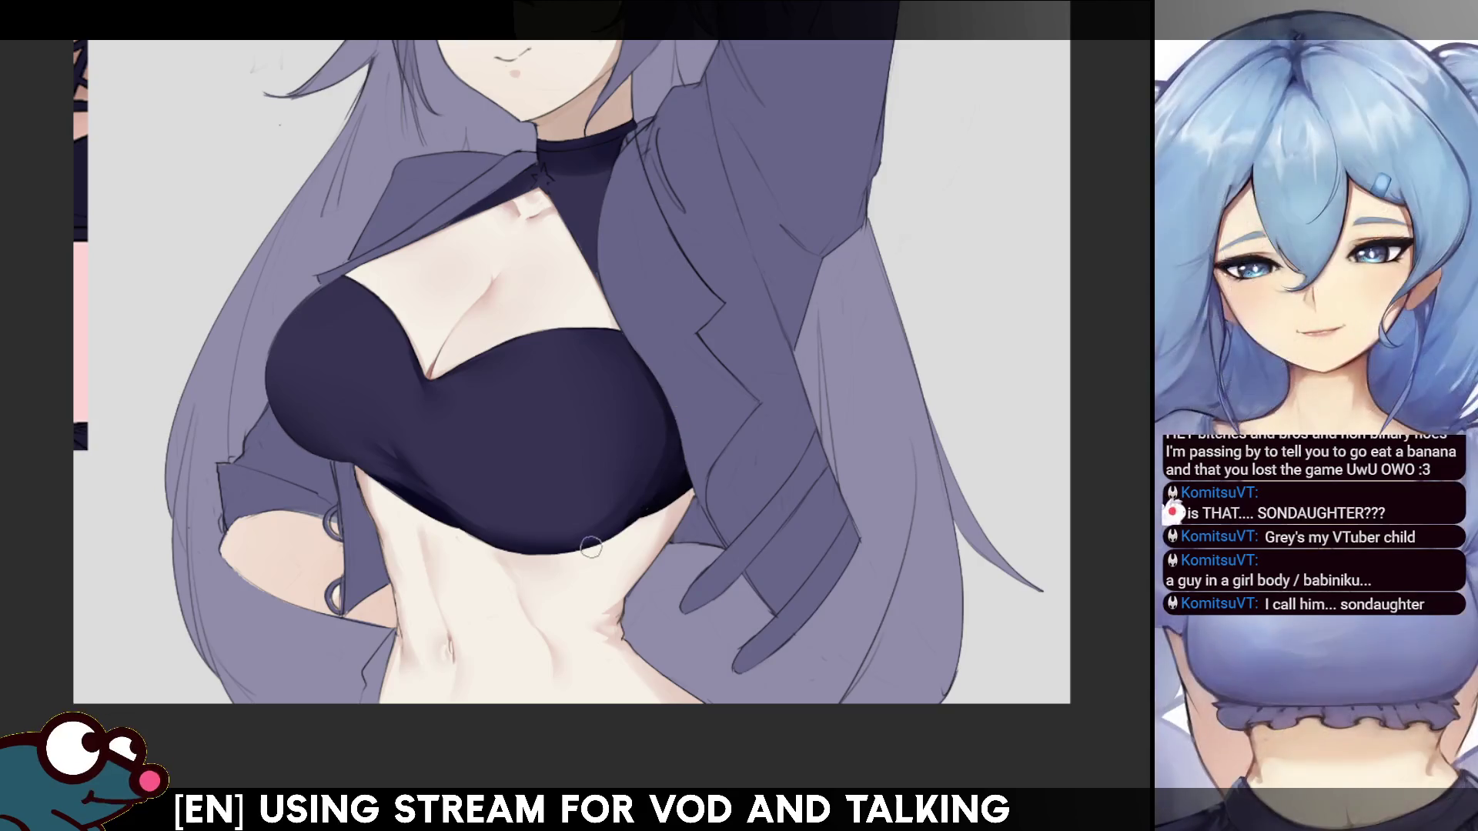
{"action": "key", "text": "h"}
{"action": "key", "text": "h"}
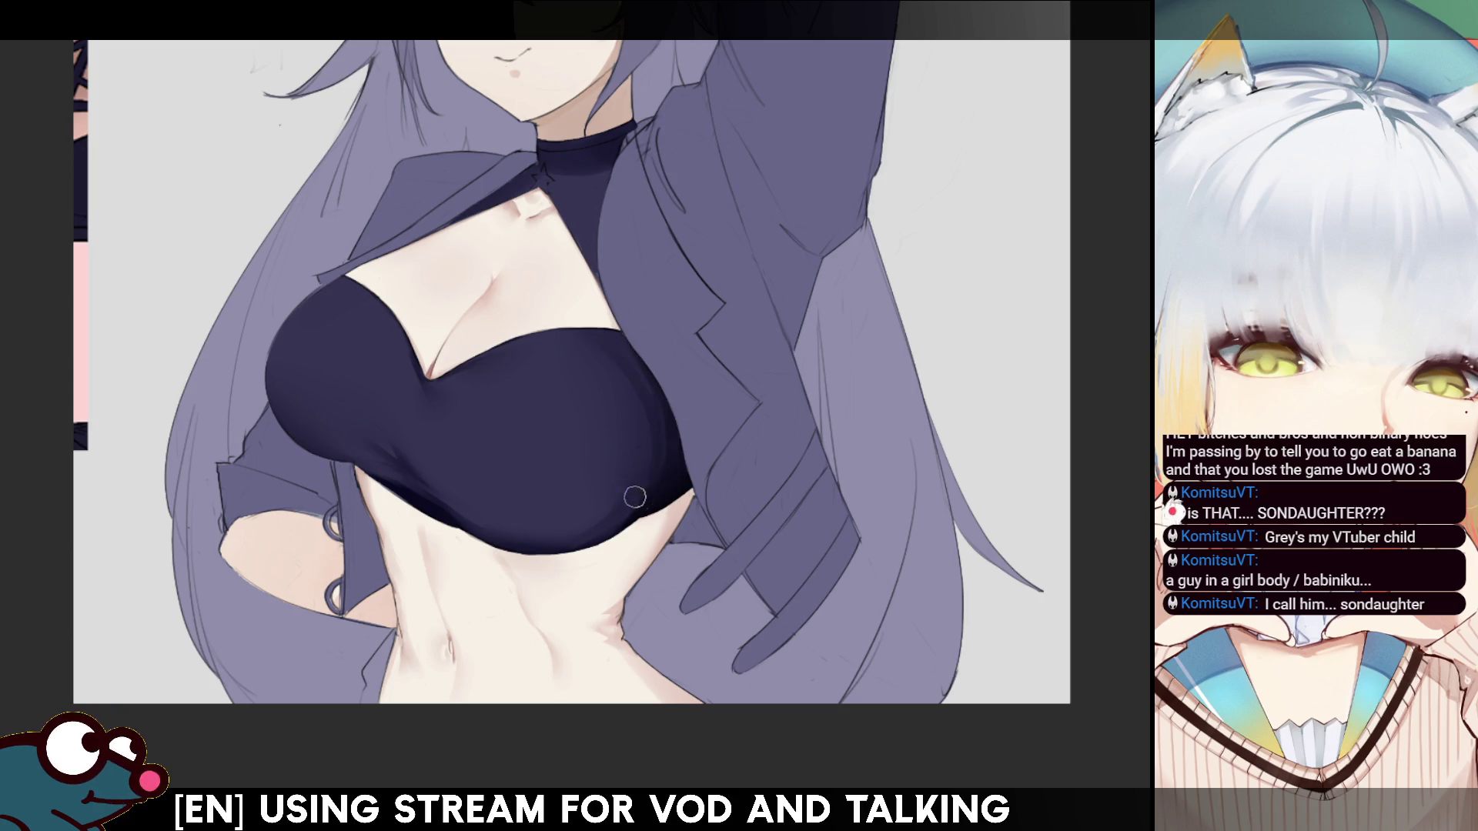
{"action": "key", "text": "m"}
{"action": "key", "text": "m"}
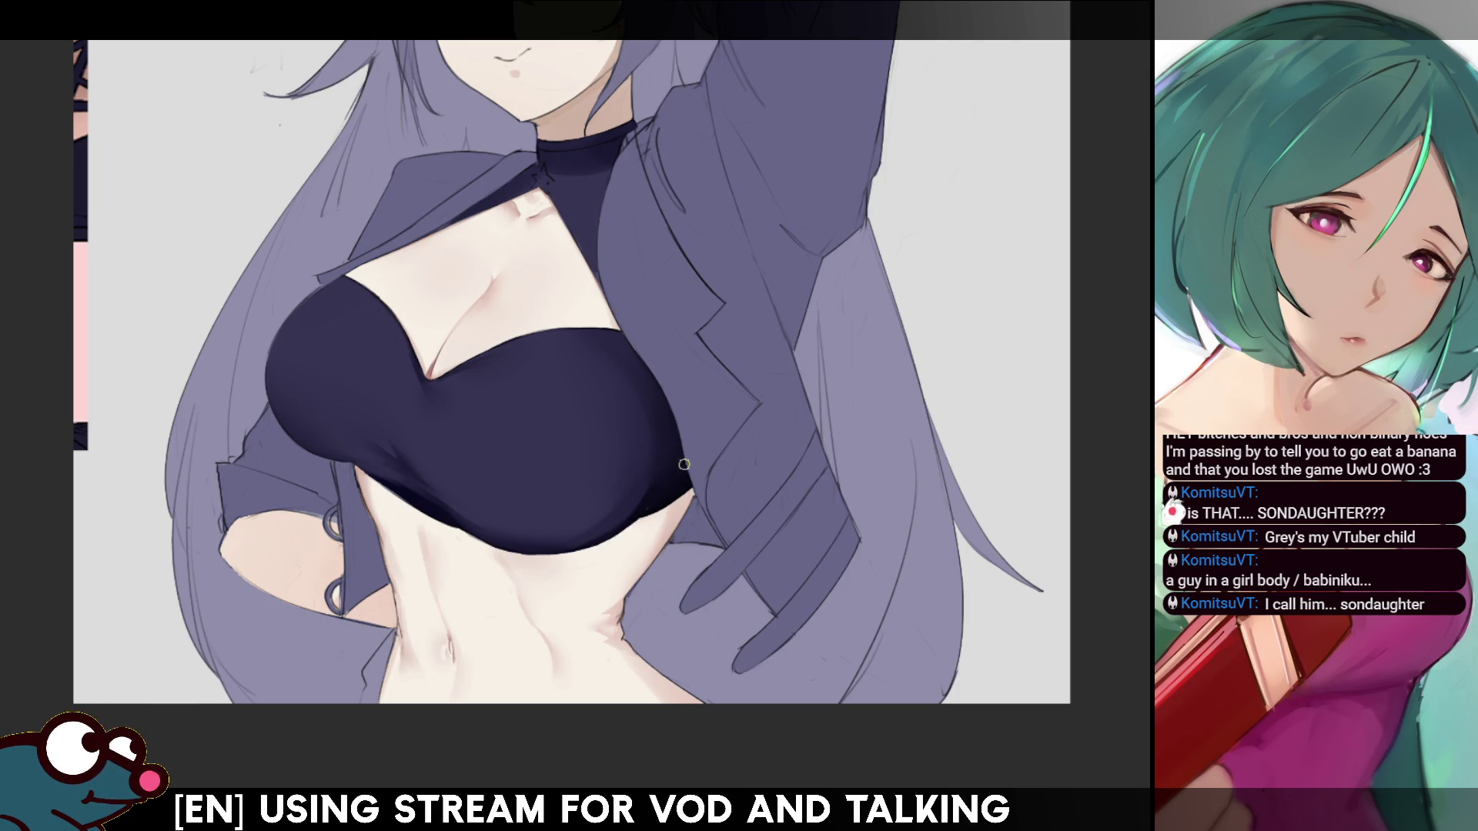
{"action": "key", "text": "h"}
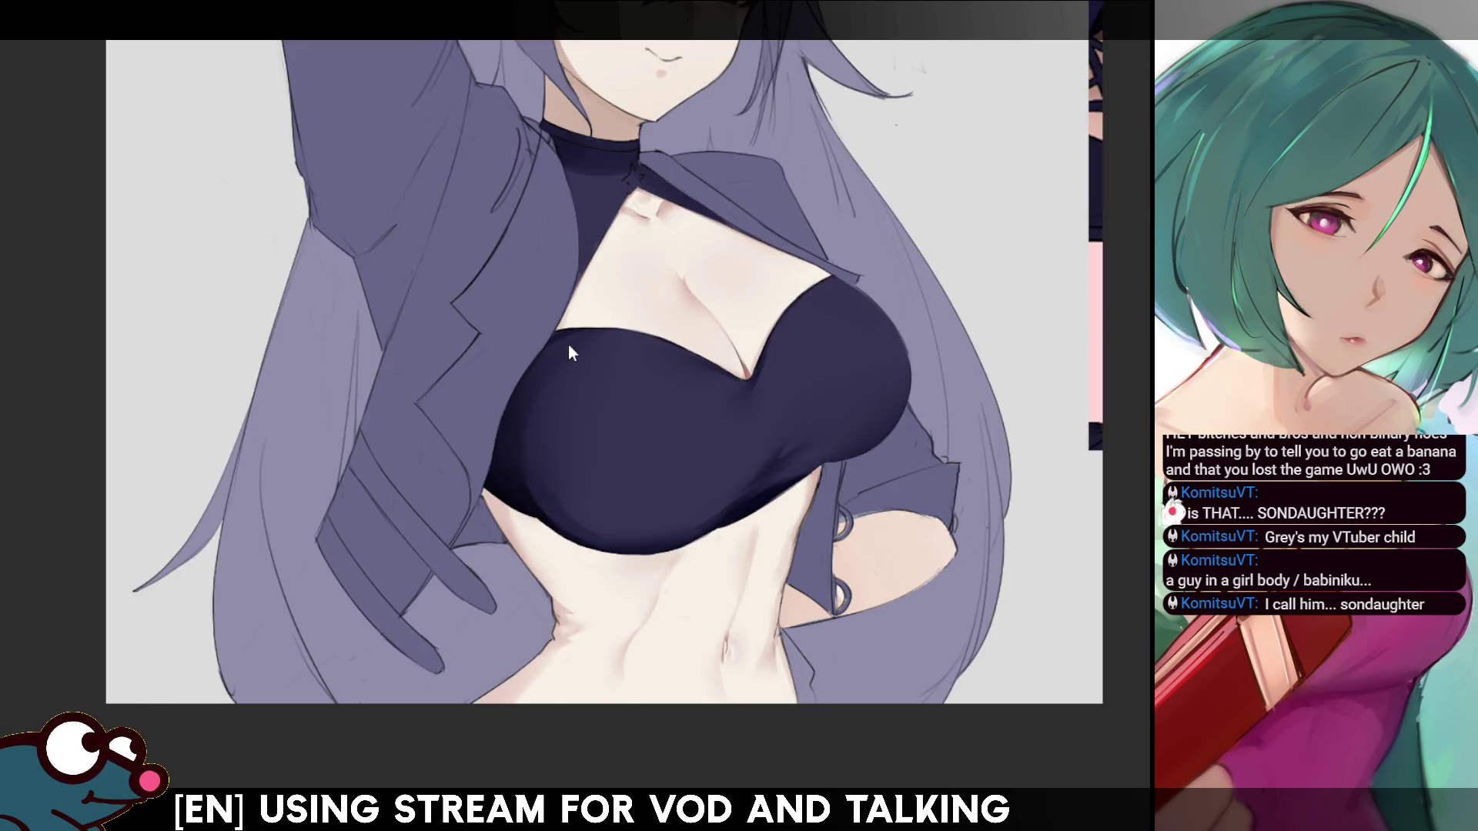
{"action": "key", "text": "h"}
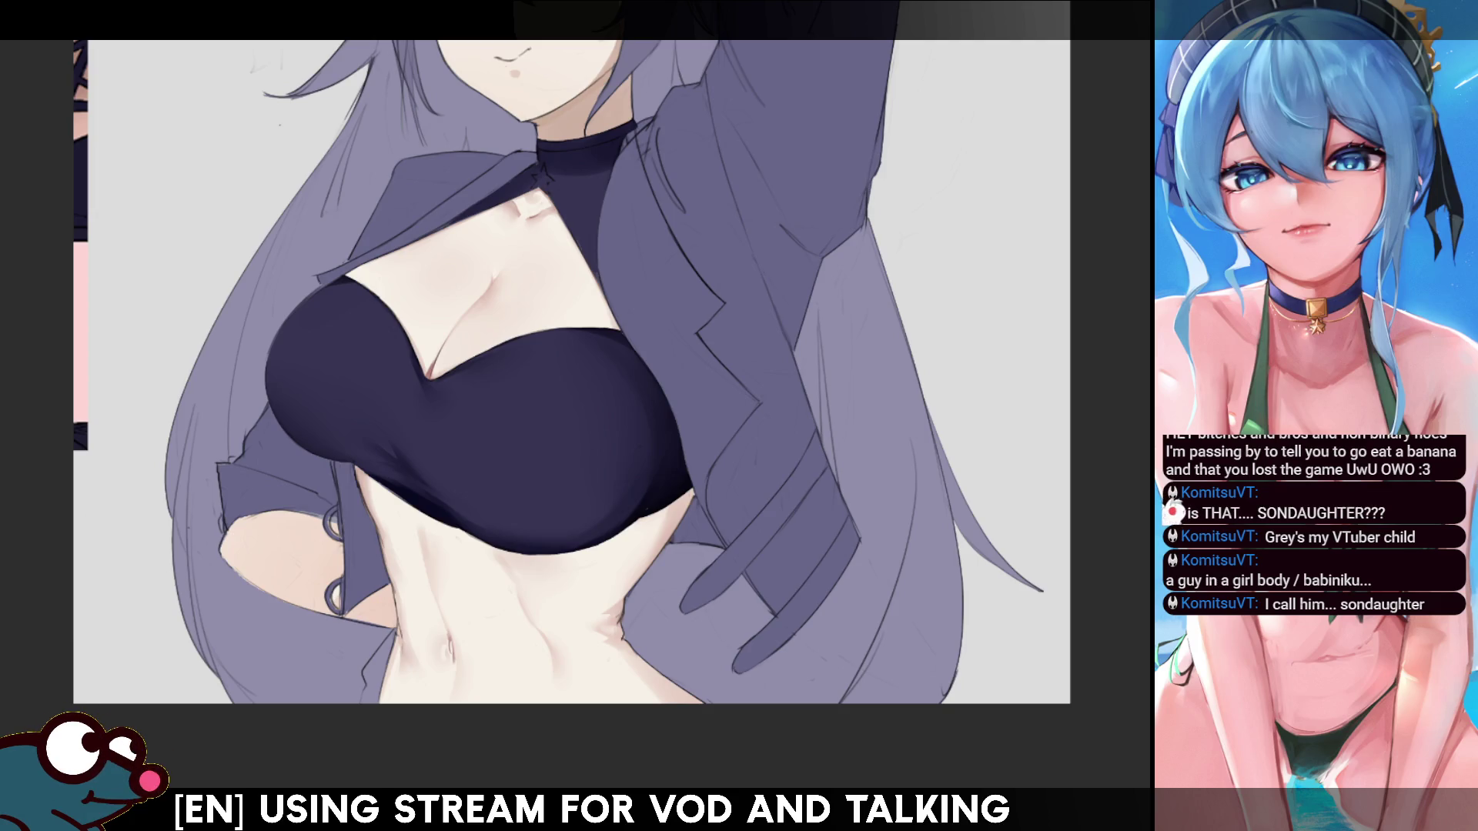
{"action": "left_click_drag", "start_coordinate": [1001, 231], "coordinate": [1106, 283]}
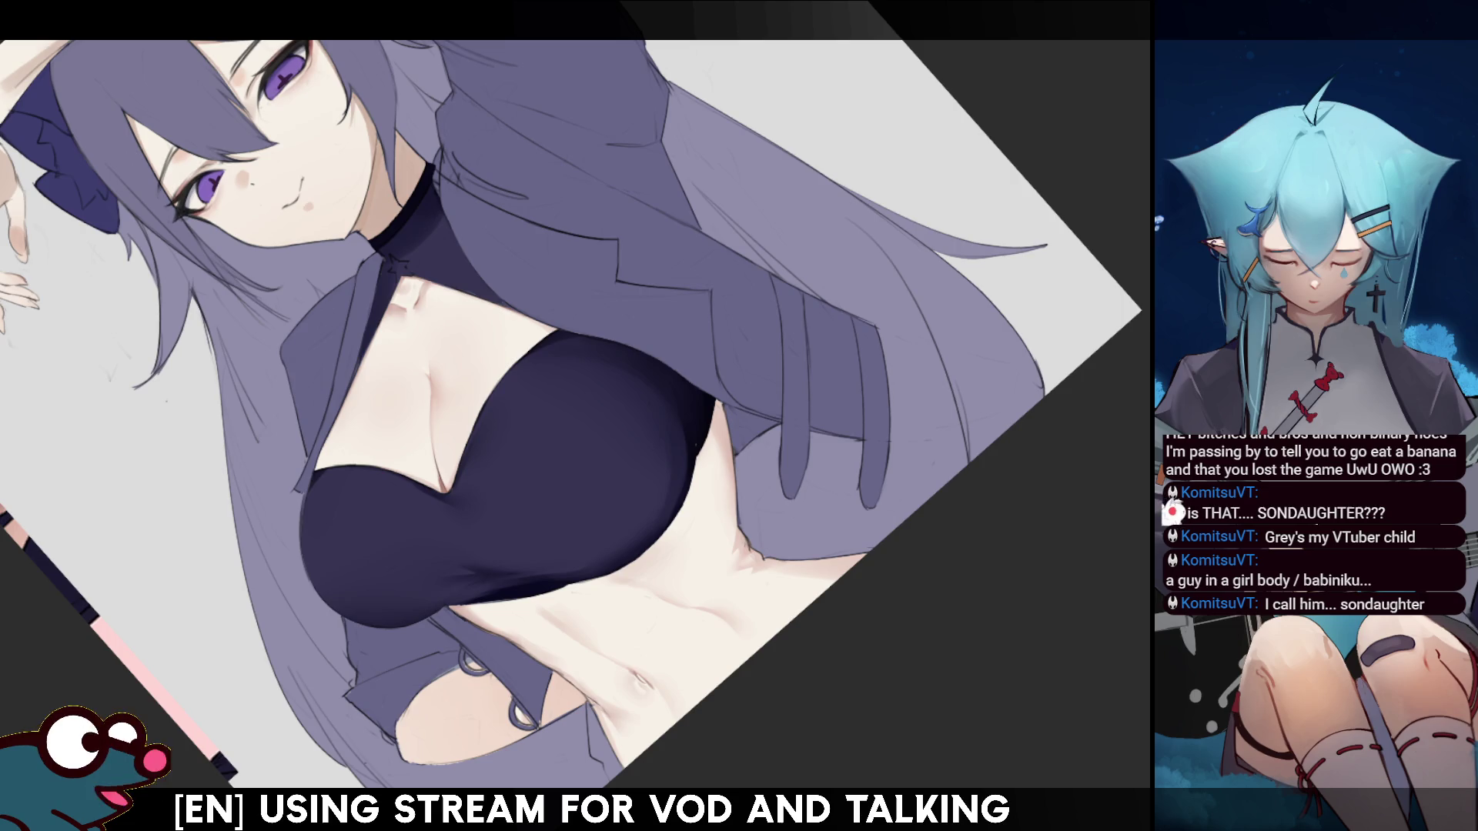
- Zoom onto the collar, adjust brush size, undo a stray mark, and paint a gold triangular dab
{"action": "scroll", "coordinate": [500, 462], "scroll_direction": "up", "scroll_amount": 5}
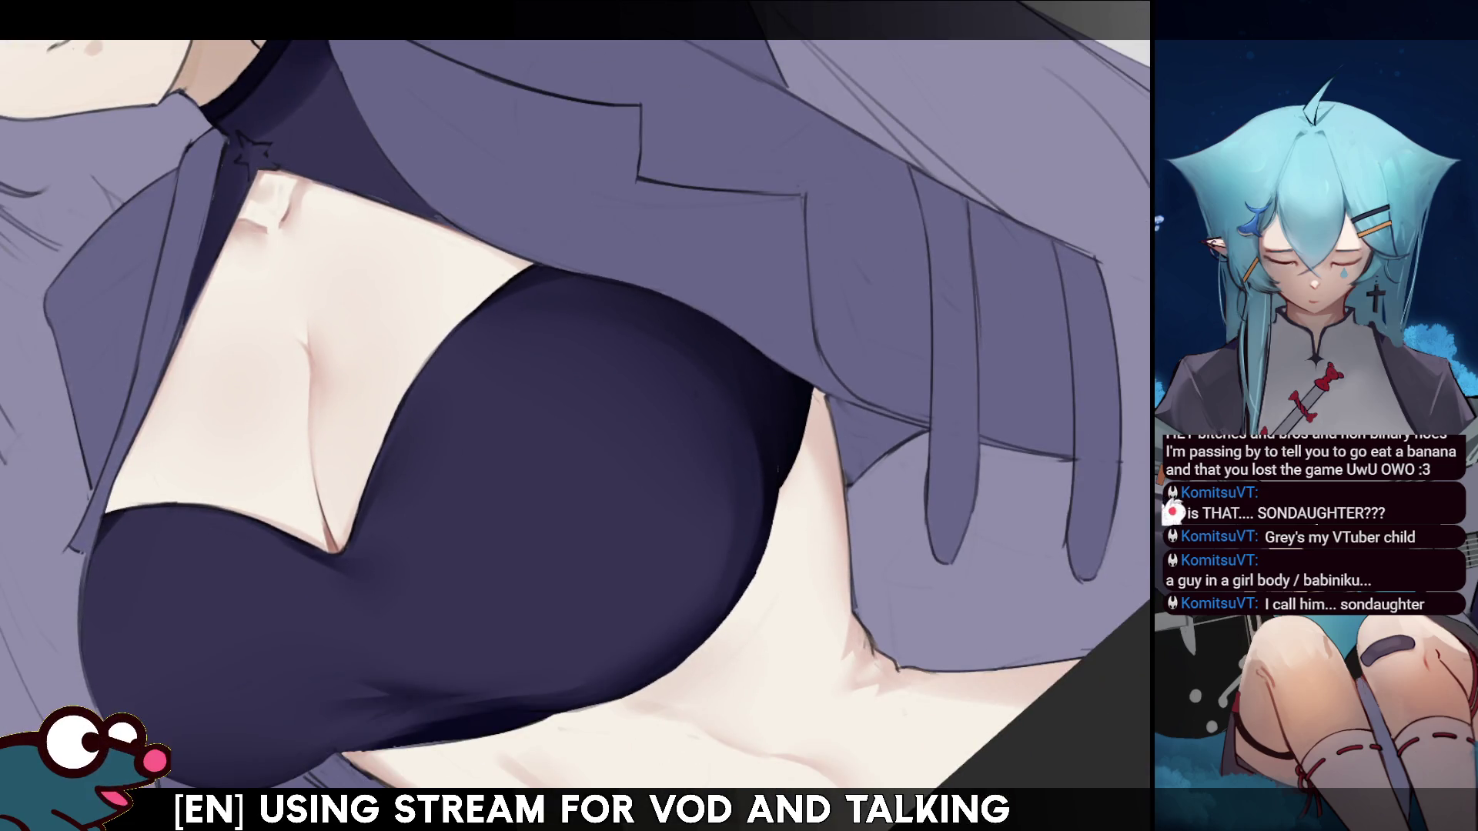
{"action": "scroll", "coordinate": [577, 416], "scroll_direction": "down", "scroll_amount": 3}
{"action": "scroll", "coordinate": [577, 415], "scroll_direction": "up", "scroll_amount": 3}
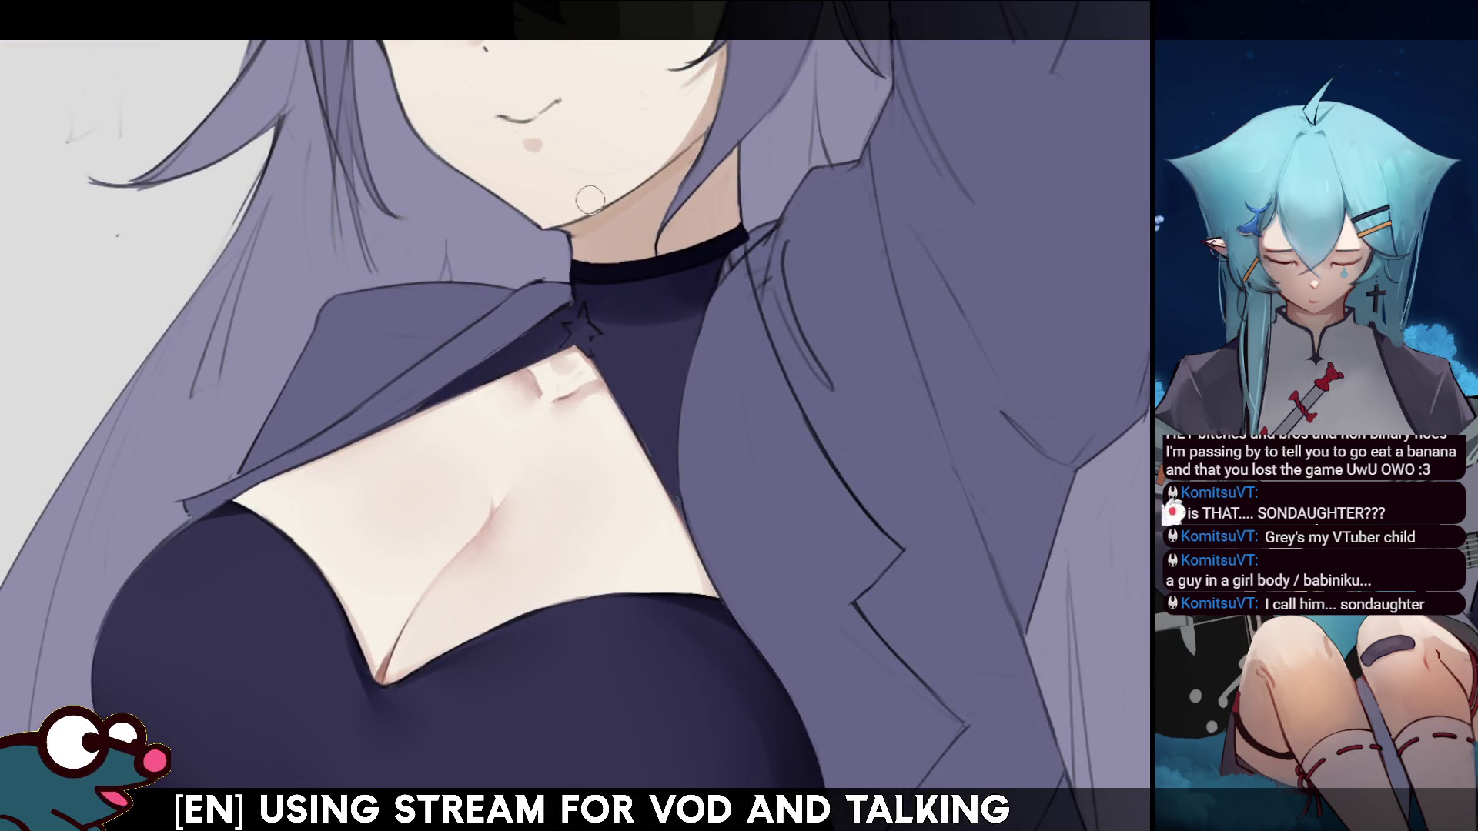
{"action": "key", "text": "bracketright"}
{"action": "key", "text": "bracketright"}
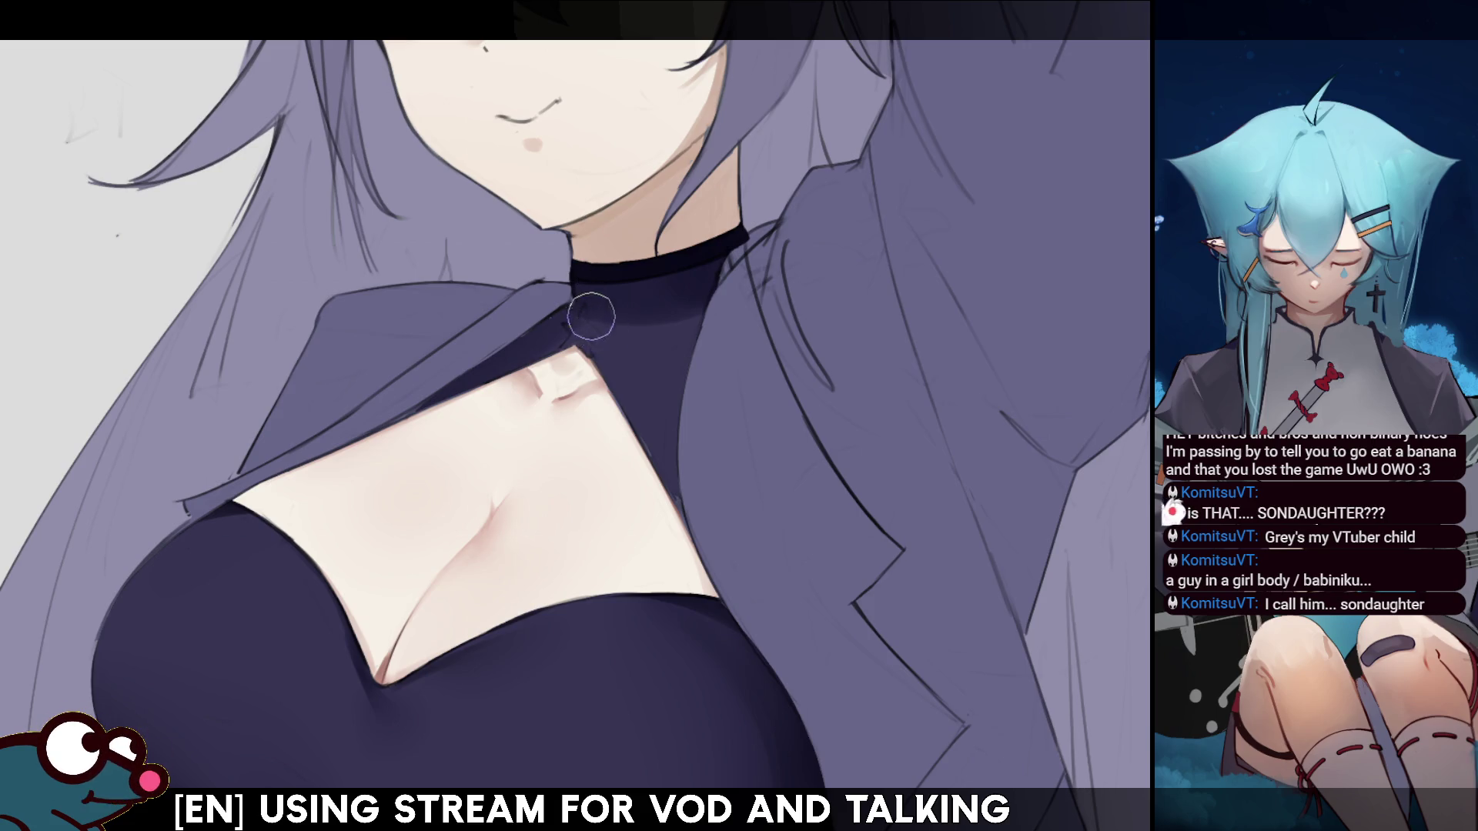
{"action": "key", "text": "bracketleft"}
{"action": "key", "text": "bracketleft"}
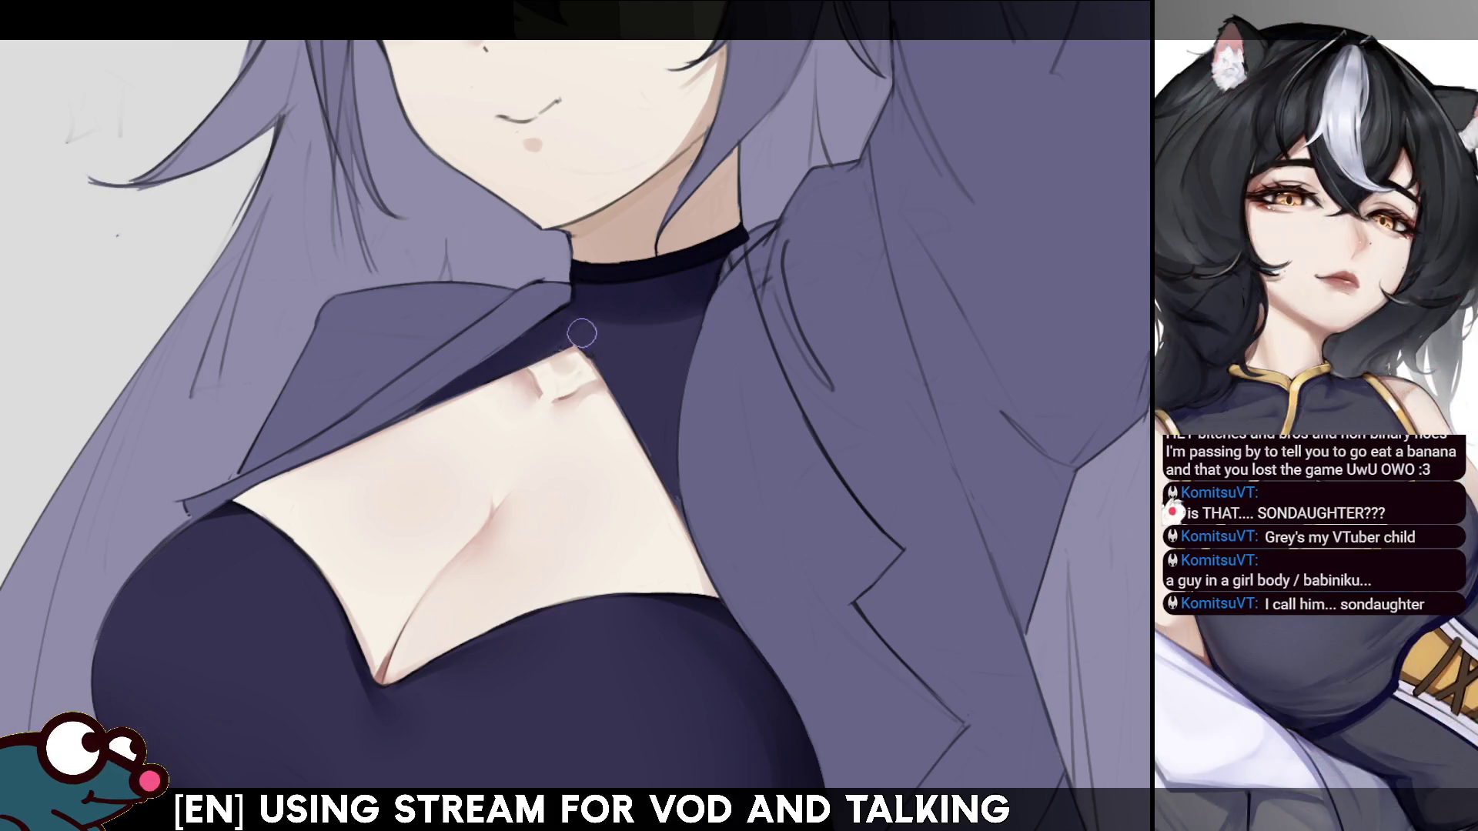
{"action": "key", "text": "ctrl+z"}
{"action": "key", "text": "ctrl+z"}
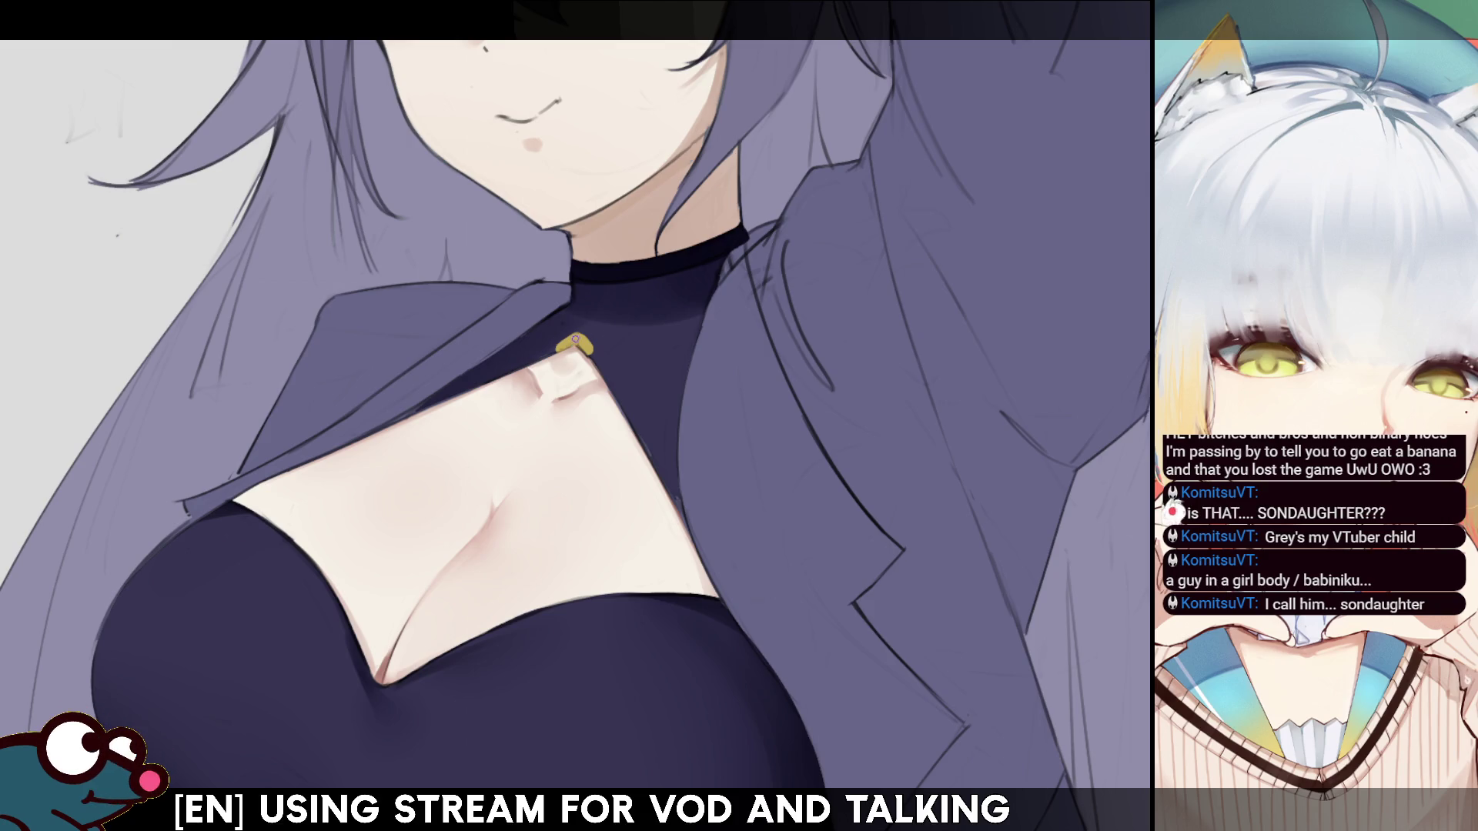
{"action": "mouse_move", "coordinate": [568, 339]}
{"action": "left_mouse_down"}
{"action": "mouse_move", "coordinate": [583, 322]}
{"action": "mouse_move", "coordinate": [593, 351]}
{"action": "left_mouse_up"}
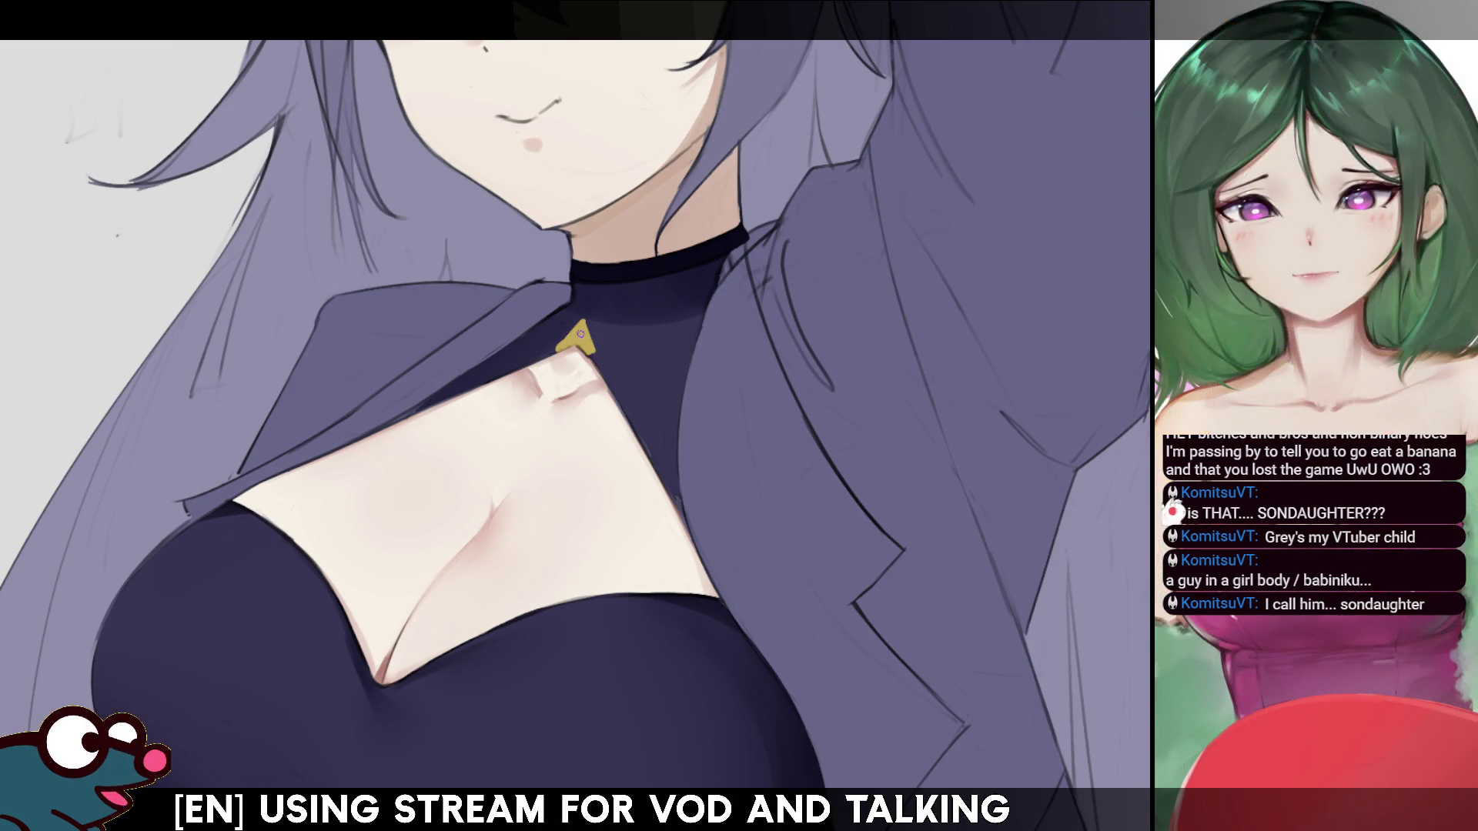
- Mirror the view and zoom out to check the gold brooch, then zoom back in
{"action": "key", "text": "m"}
{"action": "key", "text": "m"}
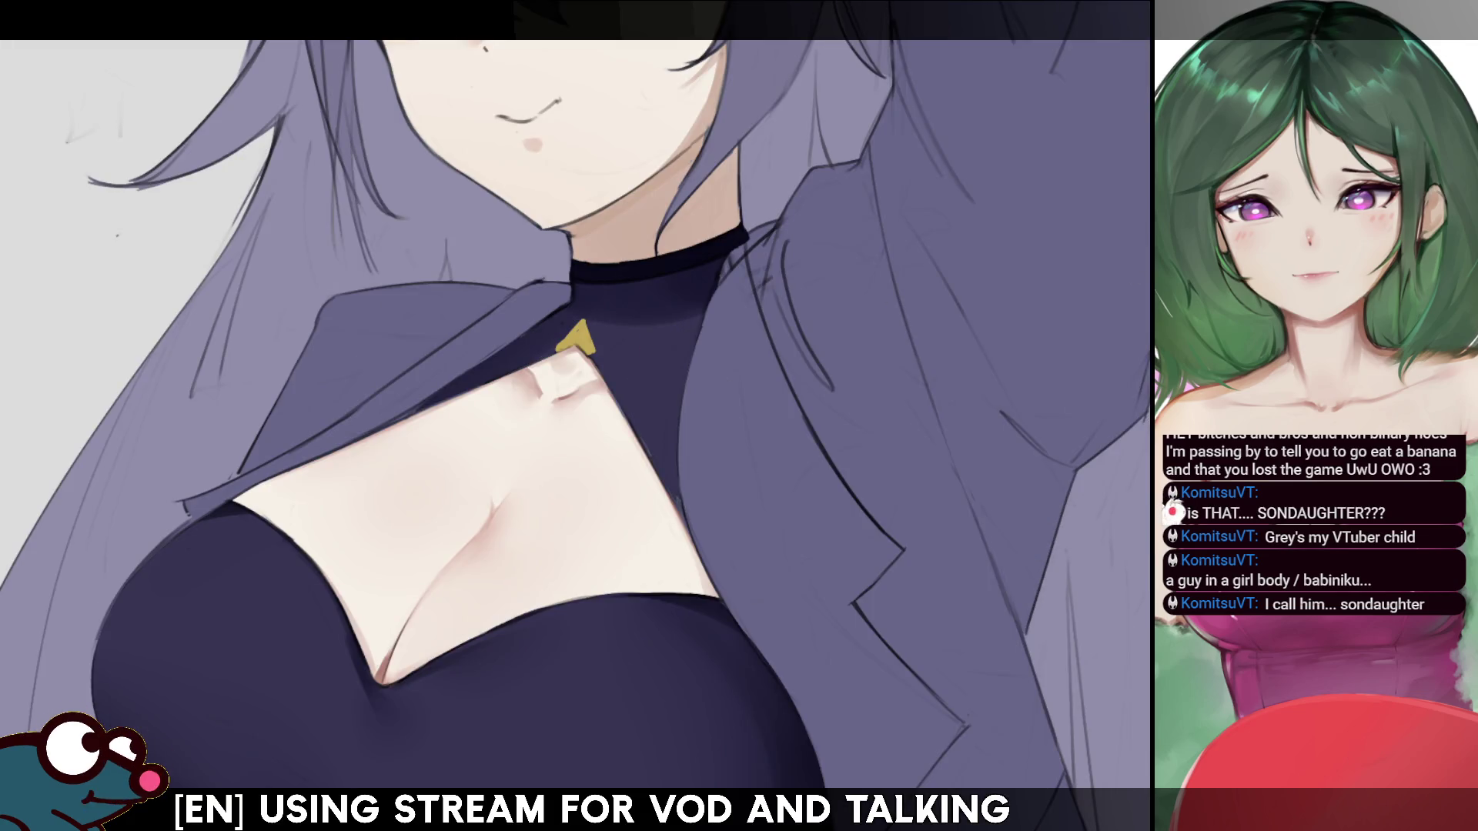
{"action": "key", "text": "ctrl+0"}
{"action": "scroll", "coordinate": [574, 292], "scroll_direction": "up", "scroll_amount": 8}
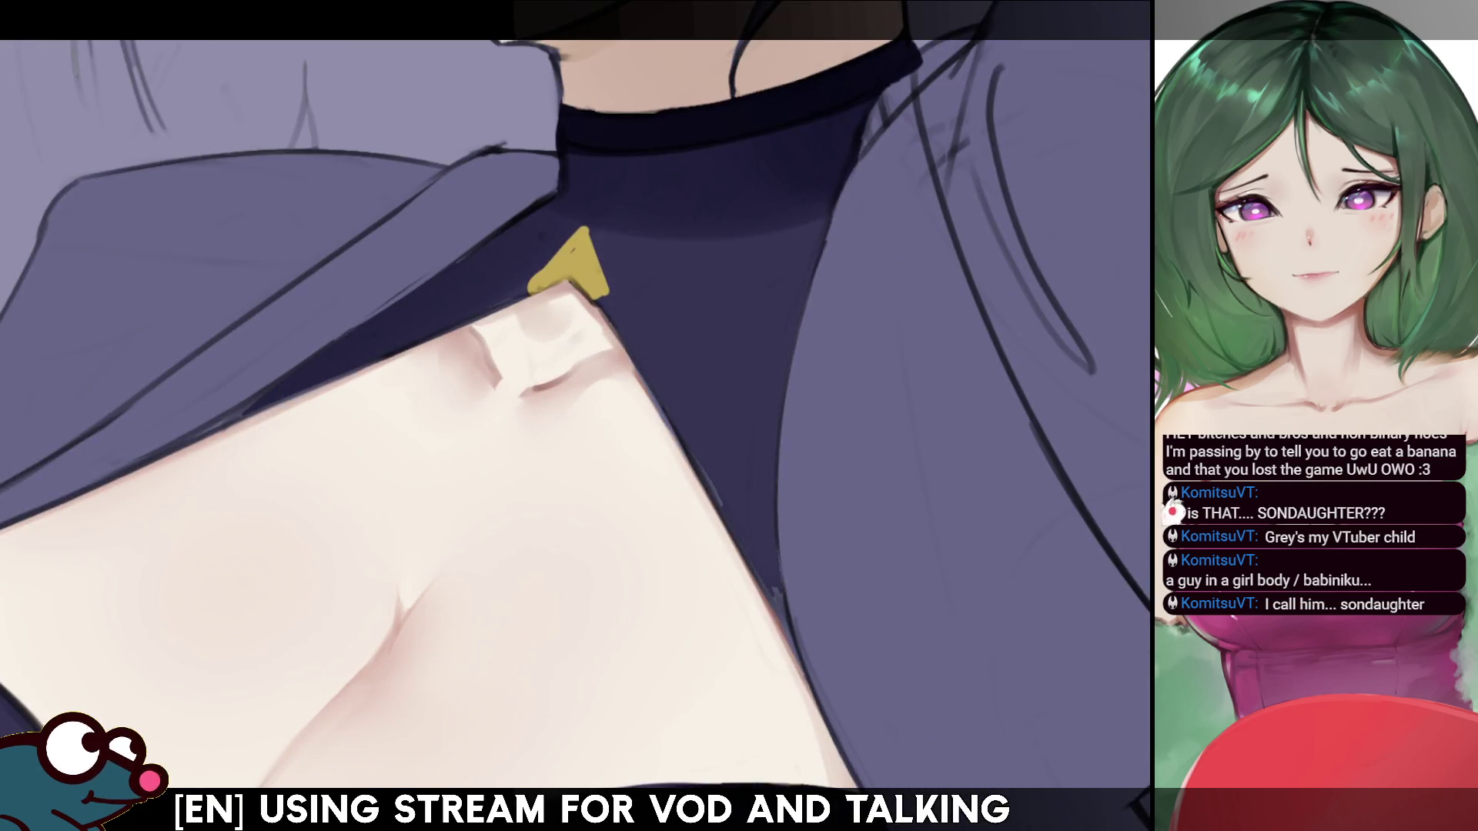
{"action": "scroll", "coordinate": [562, 254], "scroll_direction": "down", "scroll_amount": 4}
{"action": "scroll", "coordinate": [562, 254], "scroll_direction": "up", "scroll_amount": 4}
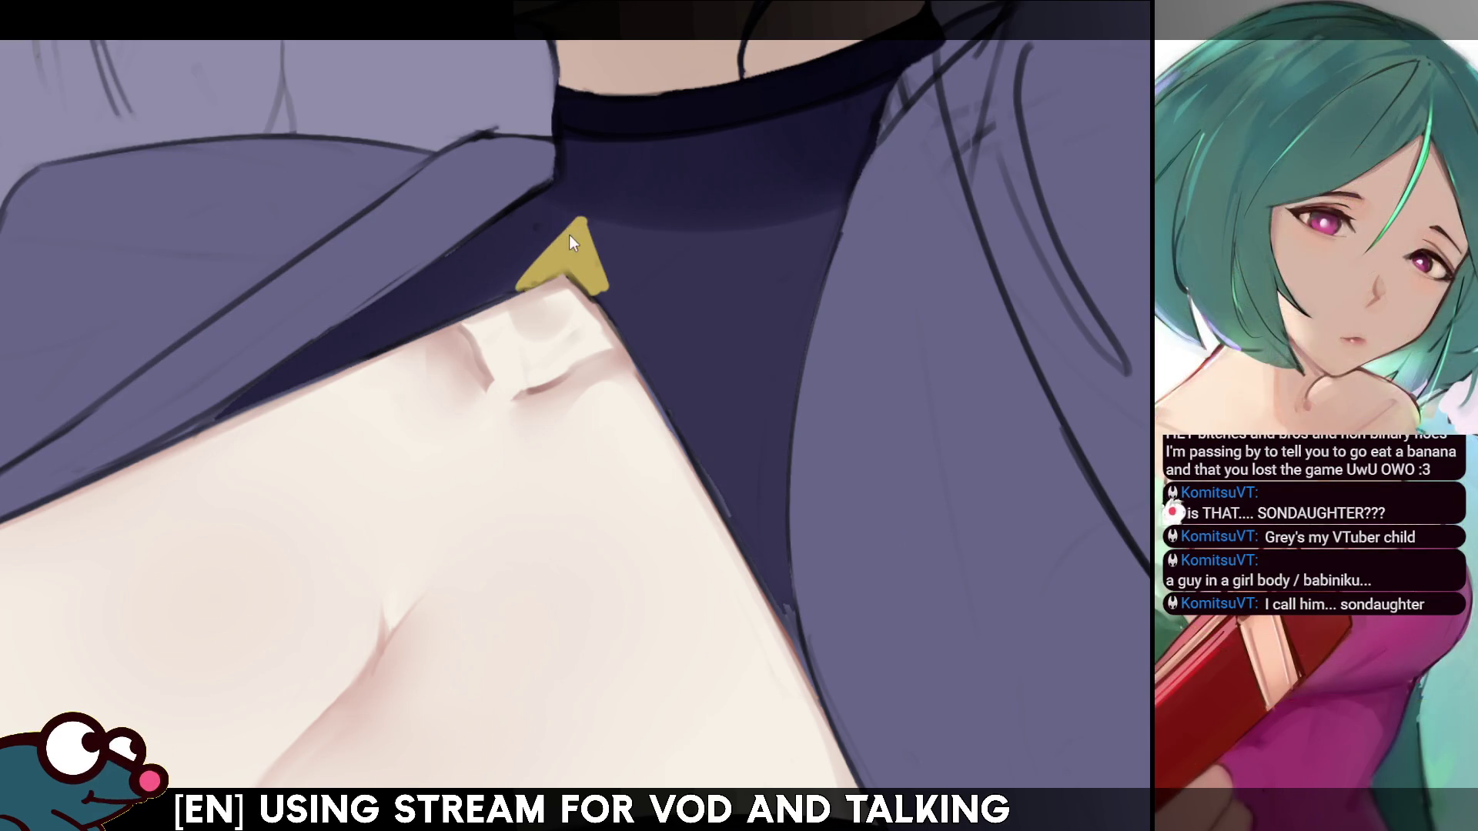
- Add gold at the brooch's lower-left corner while mirrored, then pick a fine brush size
{"action": "key", "text": "m"}
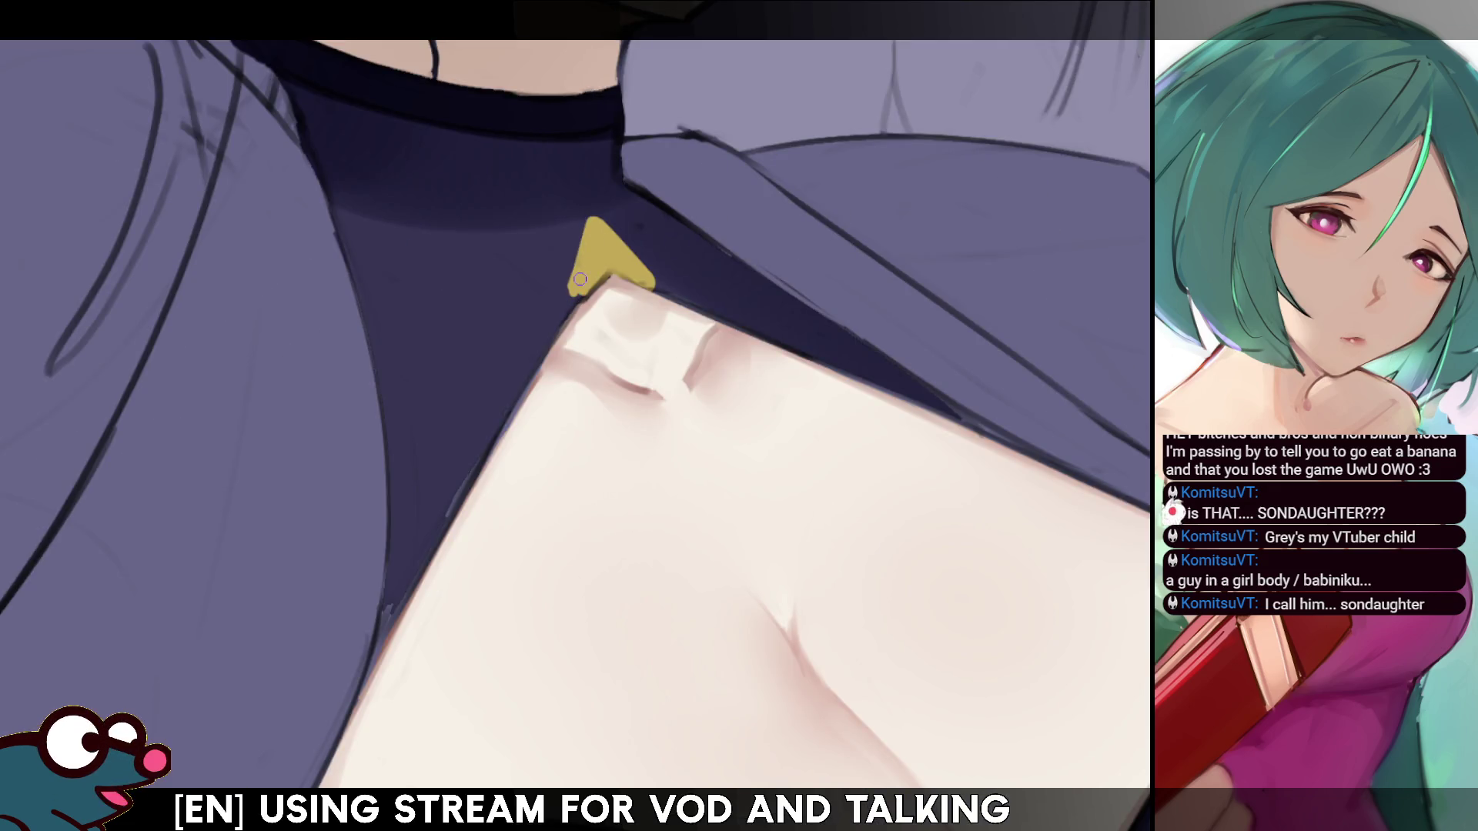
{"action": "left_click_drag", "start_coordinate": [573, 299], "coordinate": [583, 290]}
{"action": "key", "text": "m"}
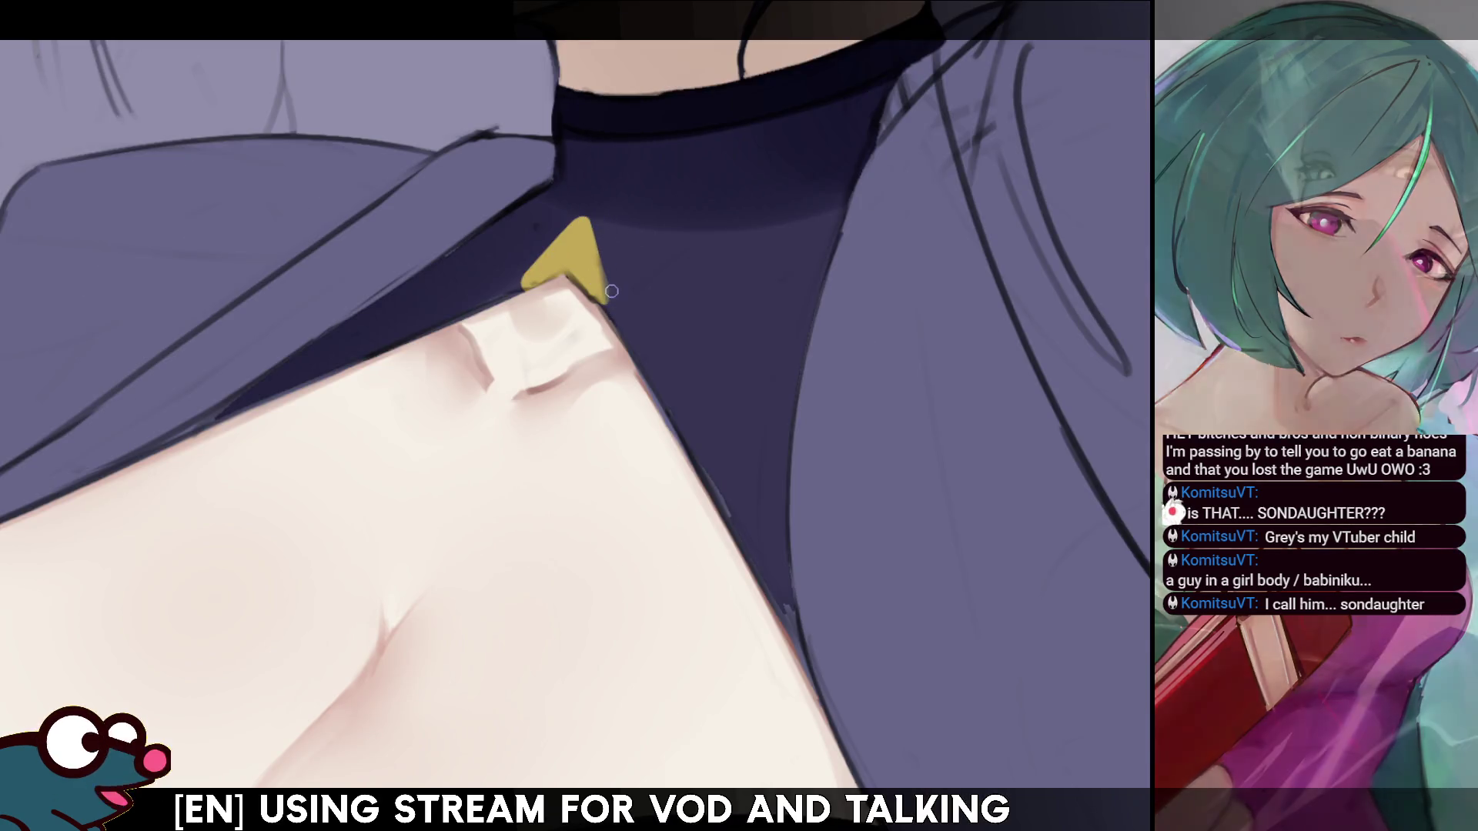
{"action": "key", "text": "b"}
{"action": "key", "text": "bracketleft"}
{"action": "key", "text": "bracketleft"}
{"action": "key", "text": "bracketleft"}
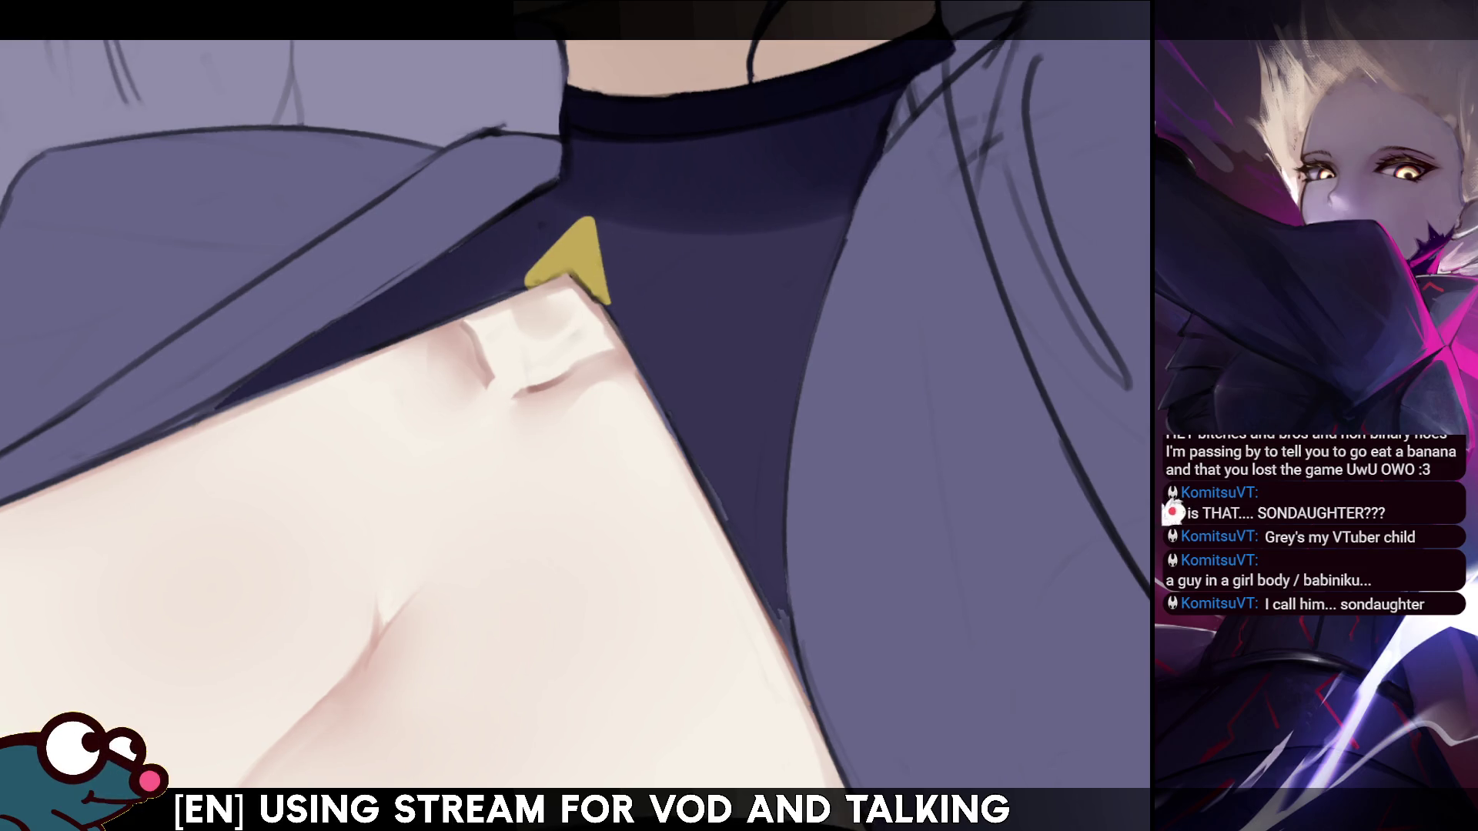
- Reshape the gold mark into a five-pointed star and extend its left arm
{"action": "key", "text": "m"}
{"action": "mouse_move", "coordinate": [467, 312]}
{"action": "left_mouse_down"}
{"action": "mouse_move", "coordinate": [485, 282]}
{"action": "mouse_move", "coordinate": [454, 338]}
{"action": "left_mouse_up"}
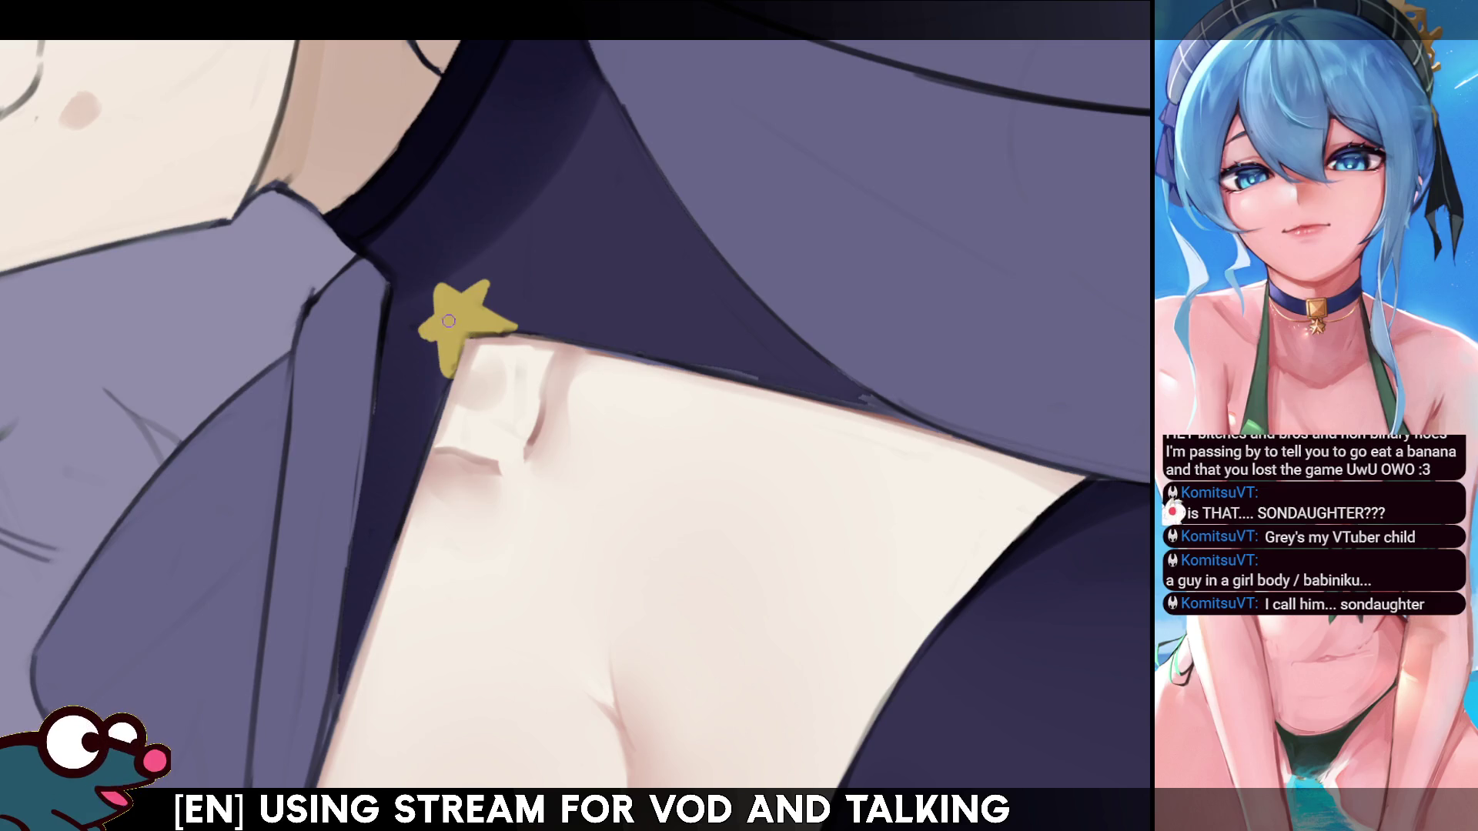
{"action": "left_click_drag", "start_coordinate": [435, 330], "coordinate": [417, 332]}
{"action": "scroll", "coordinate": [576, 416], "scroll_direction": "down", "scroll_amount": 1}
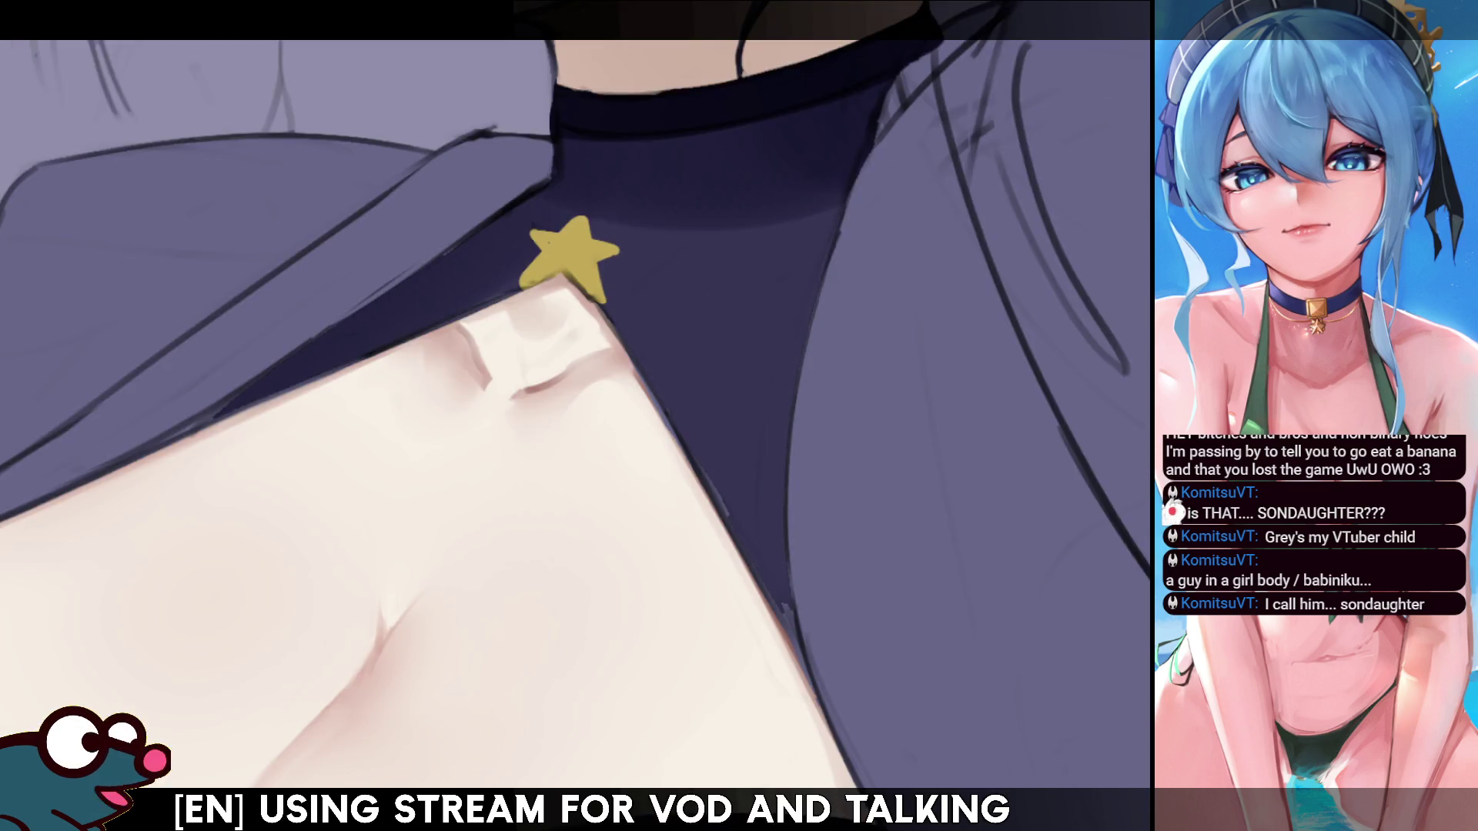
{"action": "scroll", "coordinate": [575, 416], "scroll_direction": "down", "scroll_amount": 3}
{"action": "scroll", "coordinate": [576, 416], "scroll_direction": "up", "scroll_amount": 2}
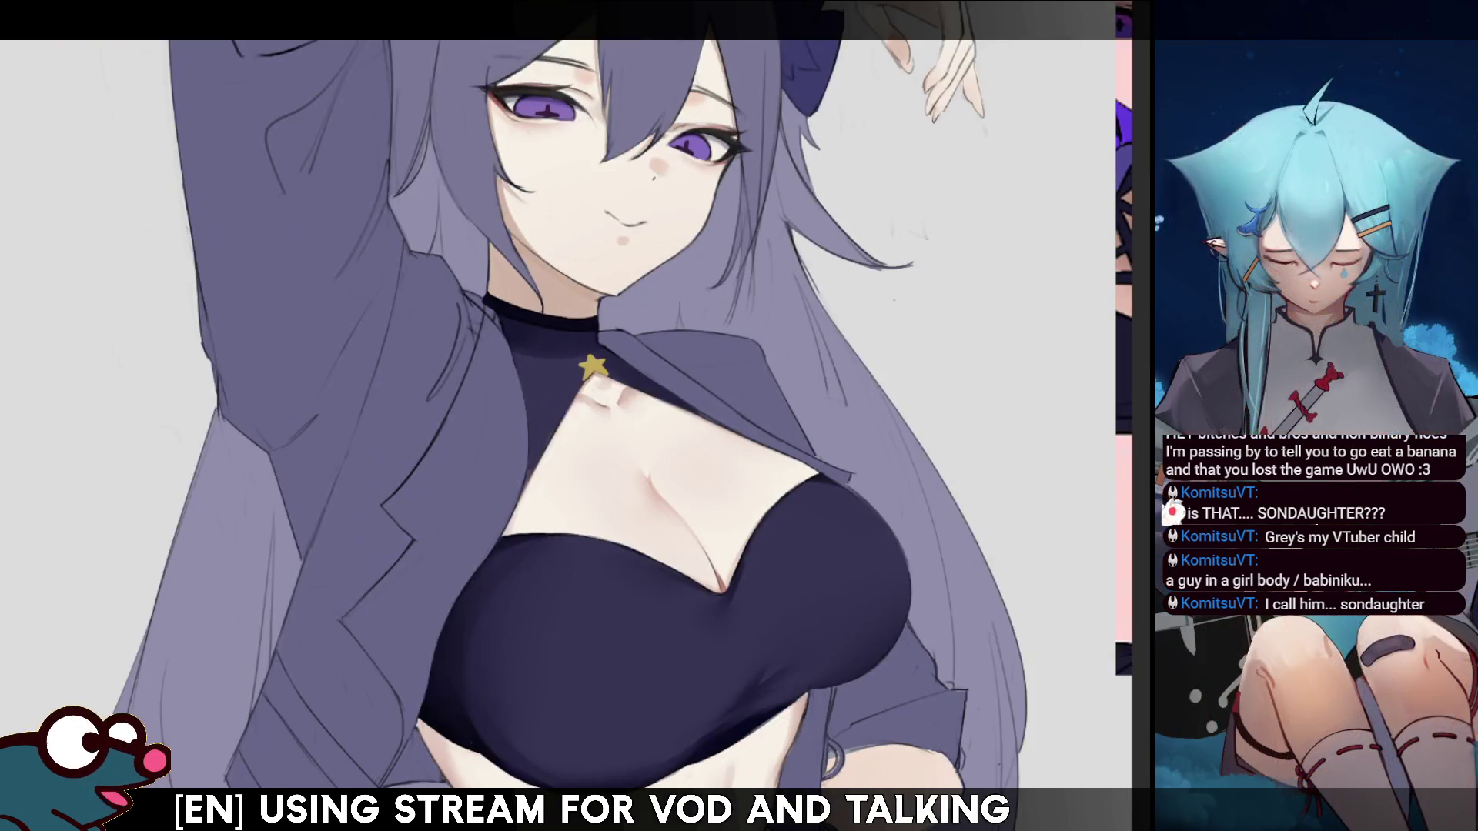
- Draw a dark ring loop above the star, redraw it, and lasso the collar's top band
{"action": "scroll", "coordinate": [575, 416], "scroll_direction": "up", "scroll_amount": 1}
{"action": "key", "text": "m"}
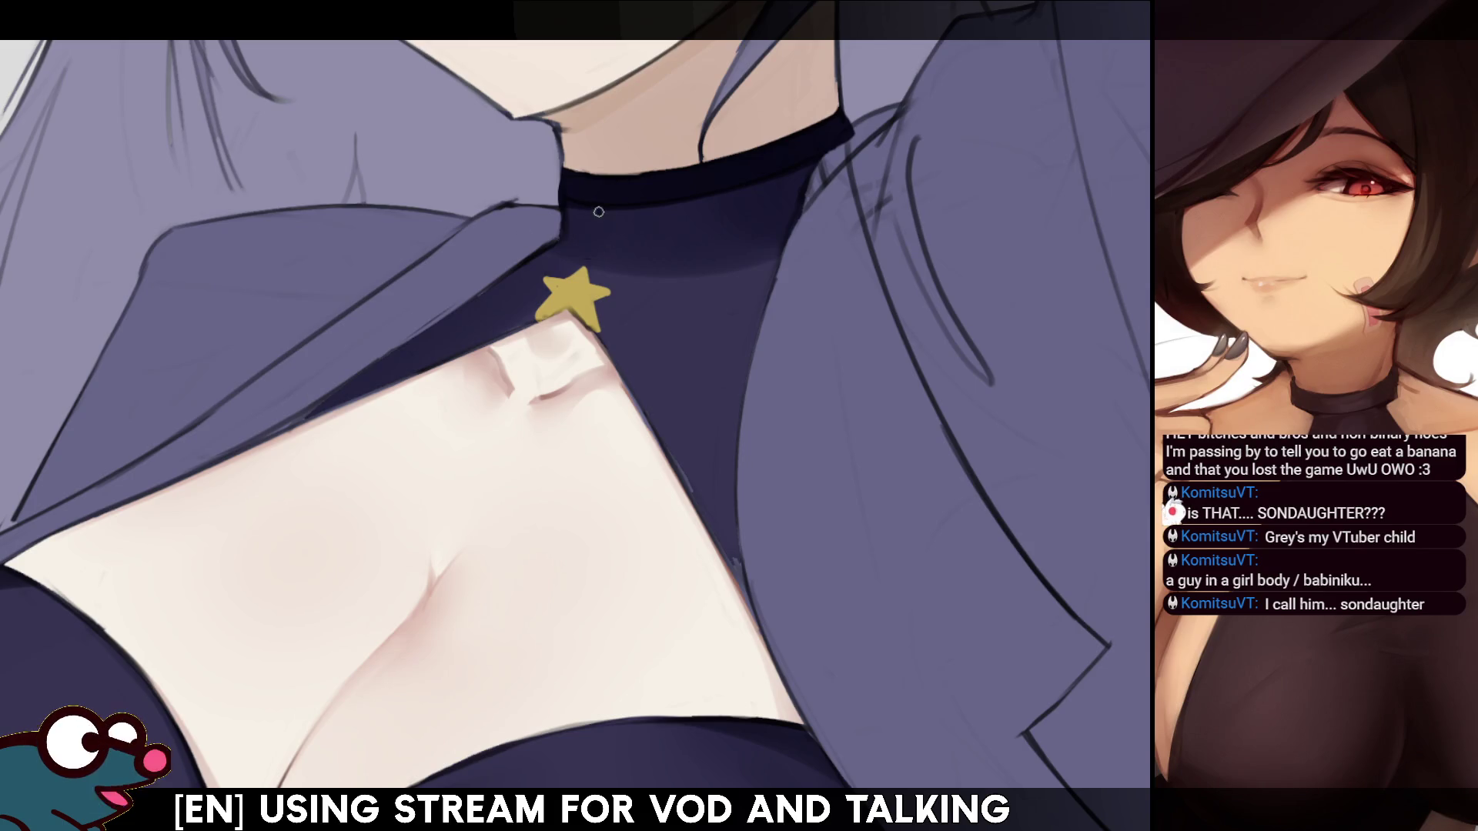
{"action": "left_click_drag", "start_coordinate": [605, 205], "coordinate": [610, 227]}
{"action": "key", "text": "ctrl+z"}
{"action": "key", "text": "ctrl+z"}
{"action": "key", "text": "ctrl+z"}
{"action": "mouse_move", "coordinate": [721, 186]}
{"action": "left_mouse_down"}
{"action": "mouse_move", "coordinate": [656, 414]}
{"action": "mouse_move", "coordinate": [633, 404]}
{"action": "left_mouse_up"}
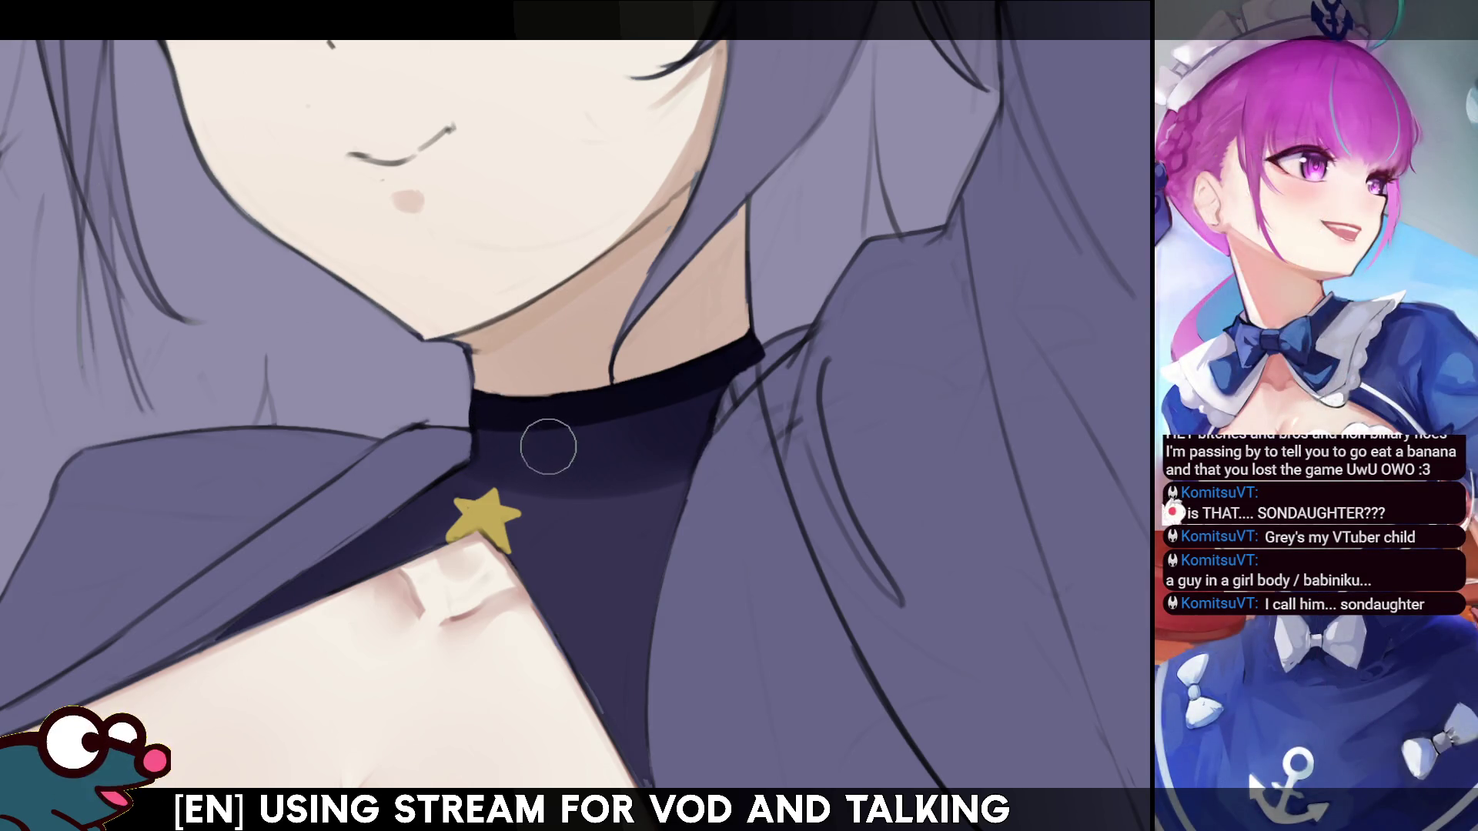
{"action": "mouse_move", "coordinate": [482, 398]}
{"action": "left_mouse_down"}
{"action": "mouse_move", "coordinate": [471, 442]}
{"action": "mouse_move", "coordinate": [547, 459]}
{"action": "mouse_move", "coordinate": [712, 400]}
{"action": "mouse_move", "coordinate": [758, 339]}
{"action": "mouse_move", "coordinate": [599, 398]}
{"action": "mouse_move", "coordinate": [496, 402]}
{"action": "left_mouse_up"}
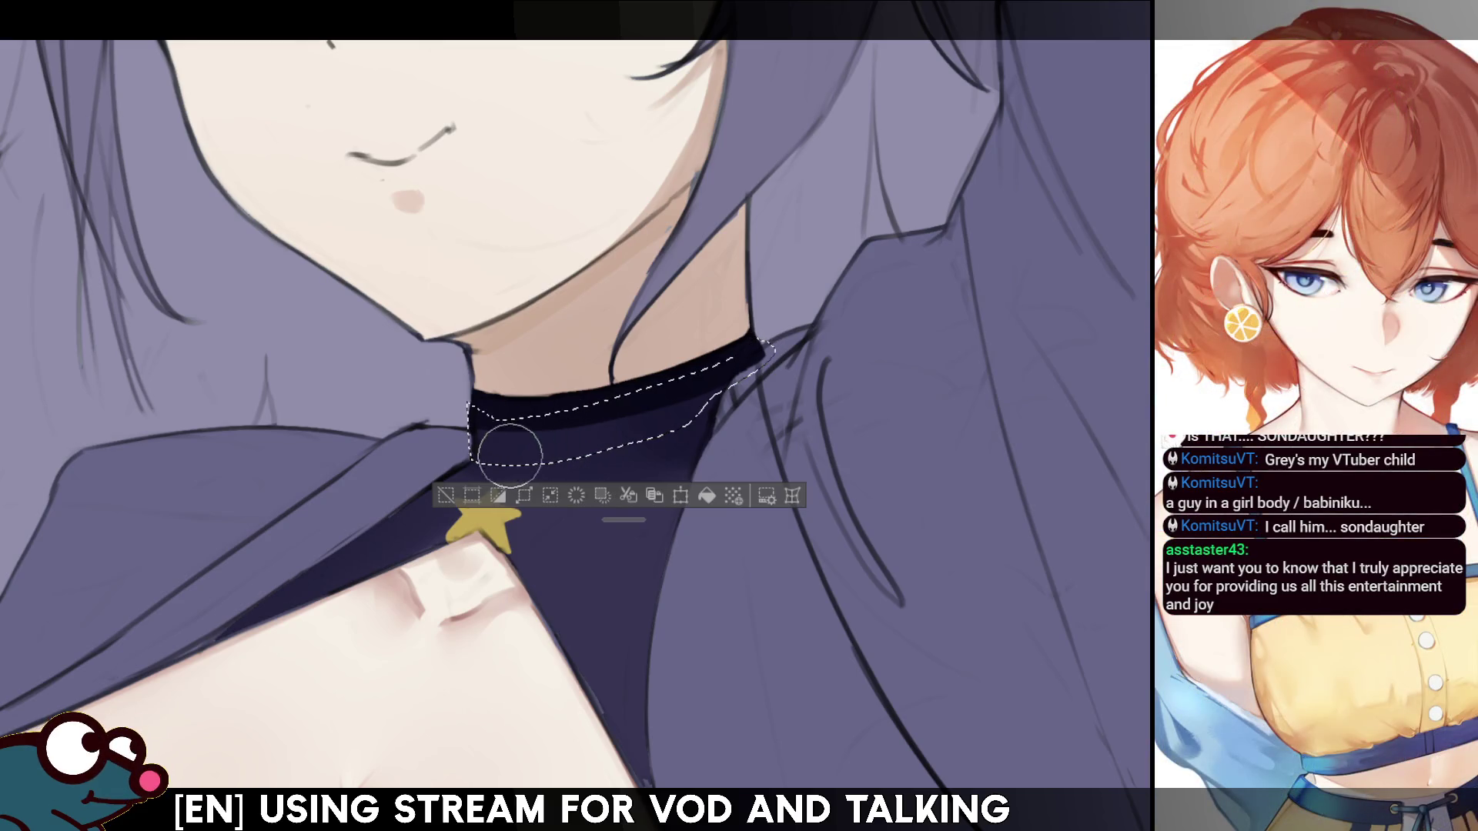
- Paint the selected collar band near-black with a larger brush, deselect, and zoom out to review
{"action": "key", "text": "bracketright"}
{"action": "key", "text": "bracketright"}
{"action": "key", "text": "bracketright"}
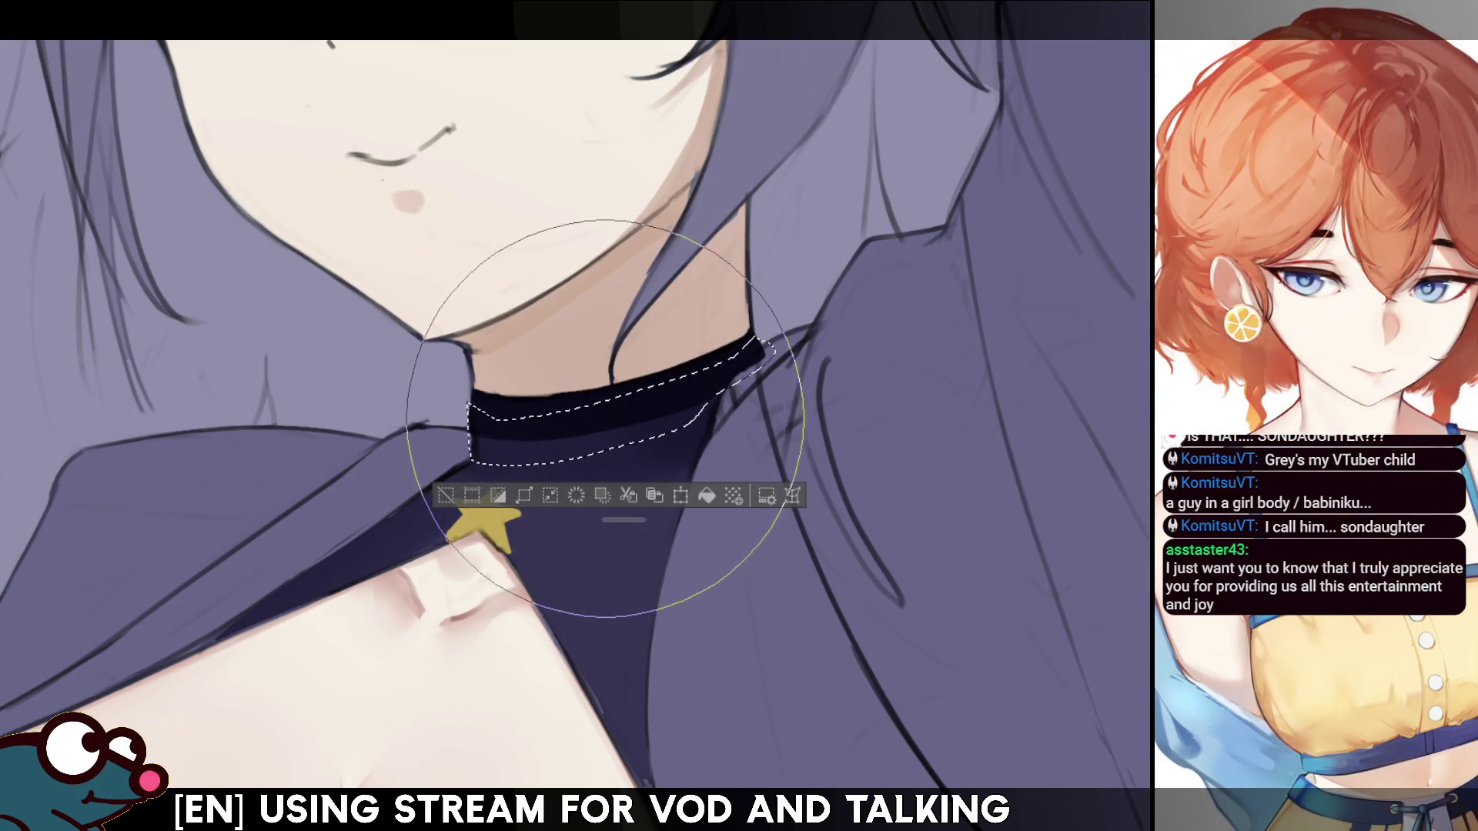
{"action": "key", "text": "ctrl+d"}
{"action": "key", "text": "bracketleft"}
{"action": "key", "text": "bracketleft"}
{"action": "key", "text": "bracketleft"}
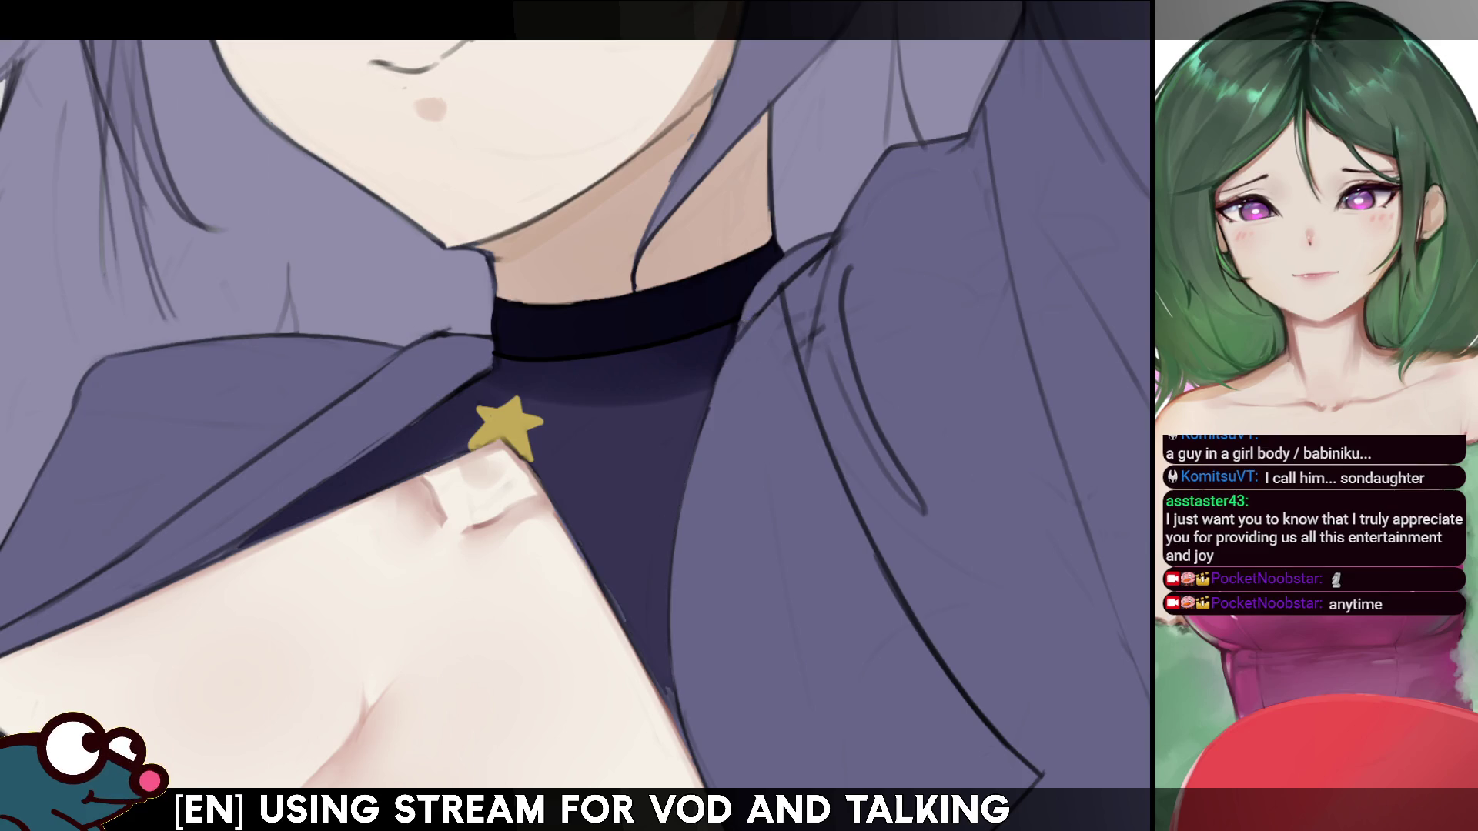
{"action": "scroll", "coordinate": [826, 245], "scroll_direction": "down", "scroll_amount": 5}
{"action": "scroll", "coordinate": [527, 481], "scroll_direction": "up", "scroll_amount": 5}
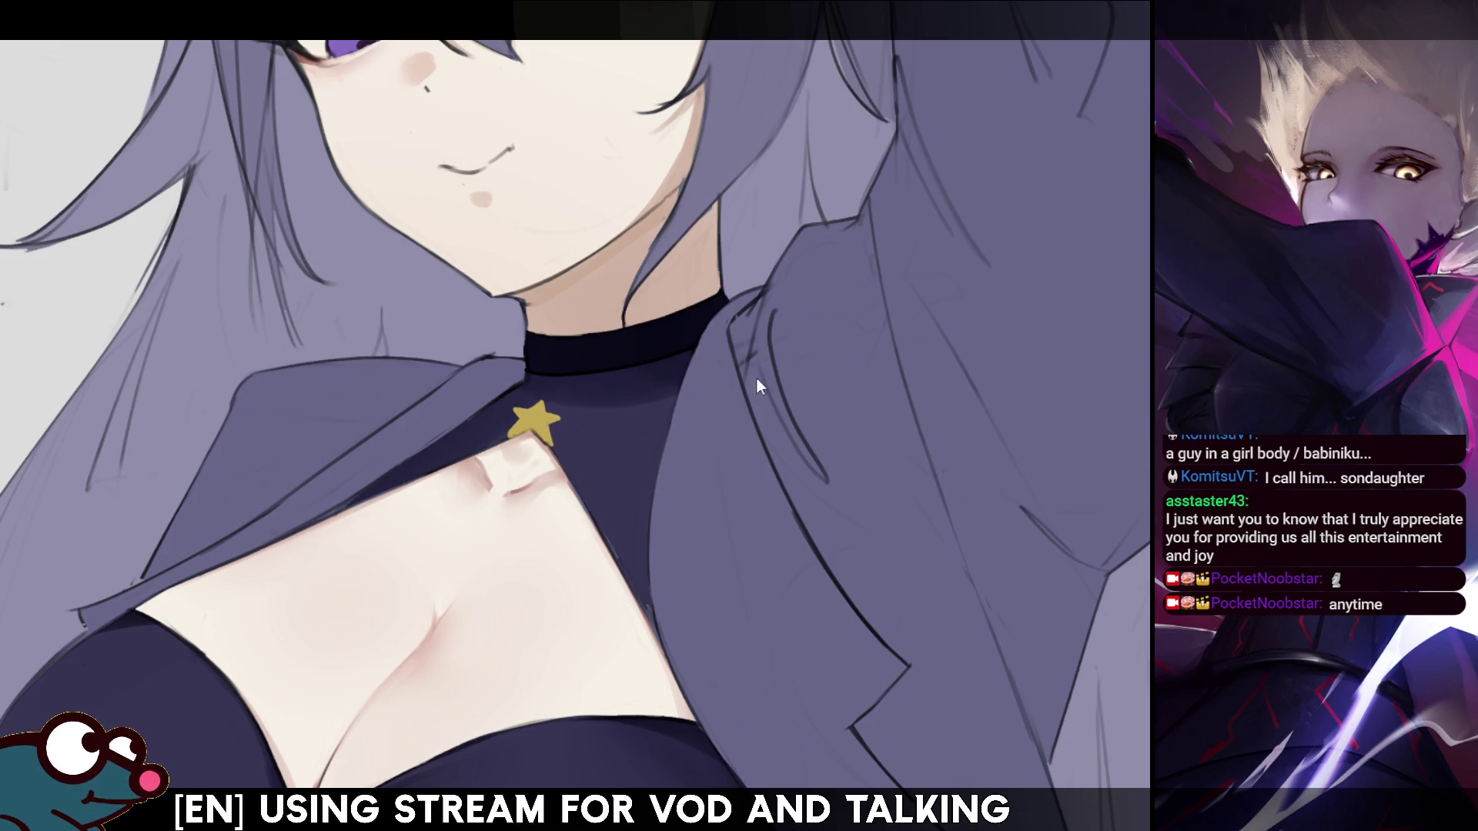
- Draw a small dark loop under the collar band that links the gold star charm to it
{"action": "mouse_move", "coordinate": [633, 376]}
{"action": "left_mouse_down"}
{"action": "mouse_move", "coordinate": [686, 258]}
{"action": "mouse_move", "coordinate": [665, 324]}
{"action": "left_mouse_up"}
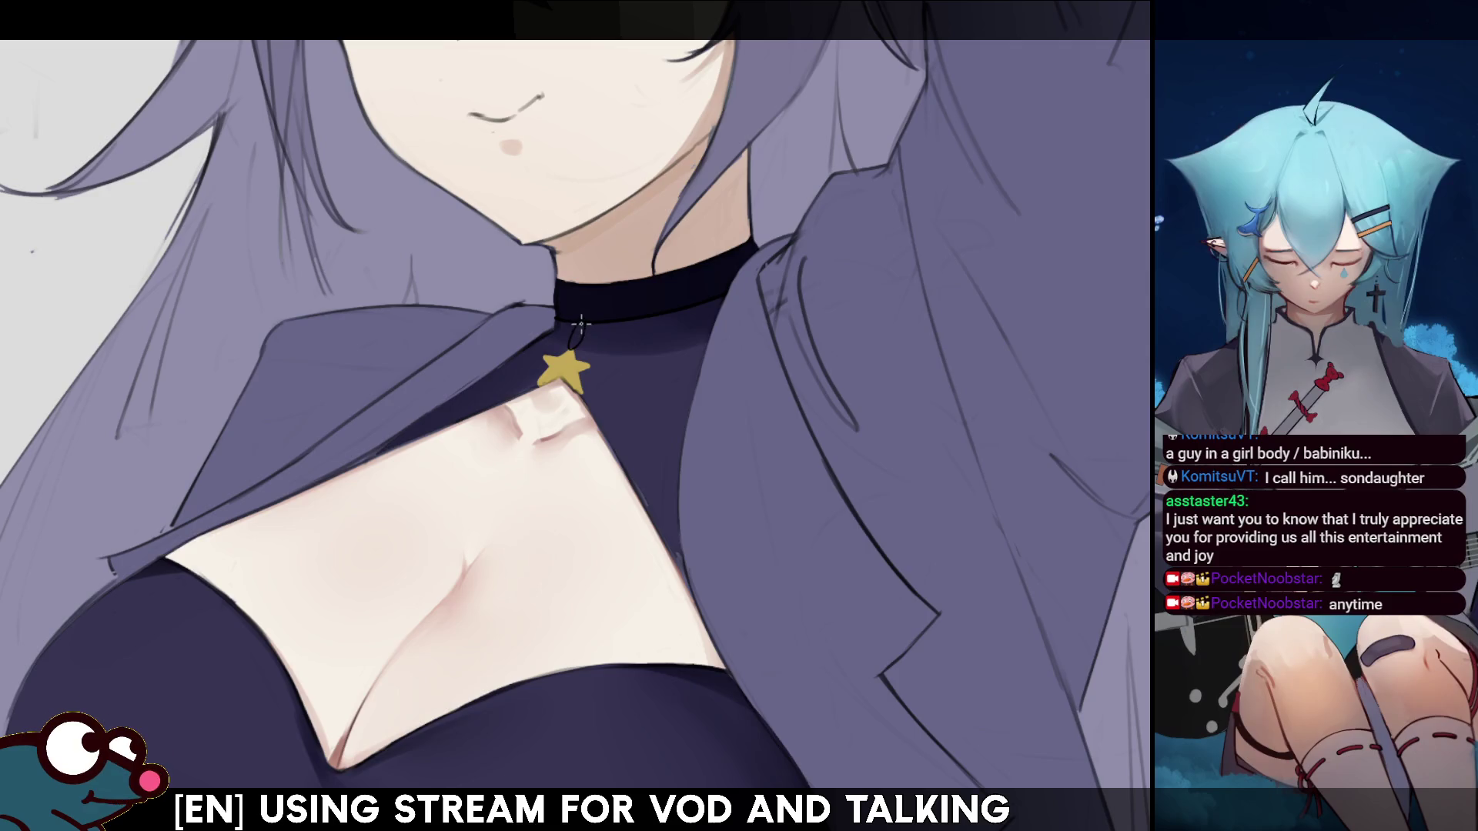
{"action": "mouse_move", "coordinate": [585, 322]}
{"action": "left_mouse_down"}
{"action": "mouse_move", "coordinate": [572, 346]}
{"action": "mouse_move", "coordinate": [585, 321]}
{"action": "left_mouse_up"}
{"action": "key", "text": "ctrl+z"}
{"action": "key", "text": "ctrl+z"}
{"action": "key", "text": "ctrl+z"}
{"action": "key", "text": "ctrl+z"}
{"action": "key", "text": "ctrl+z"}
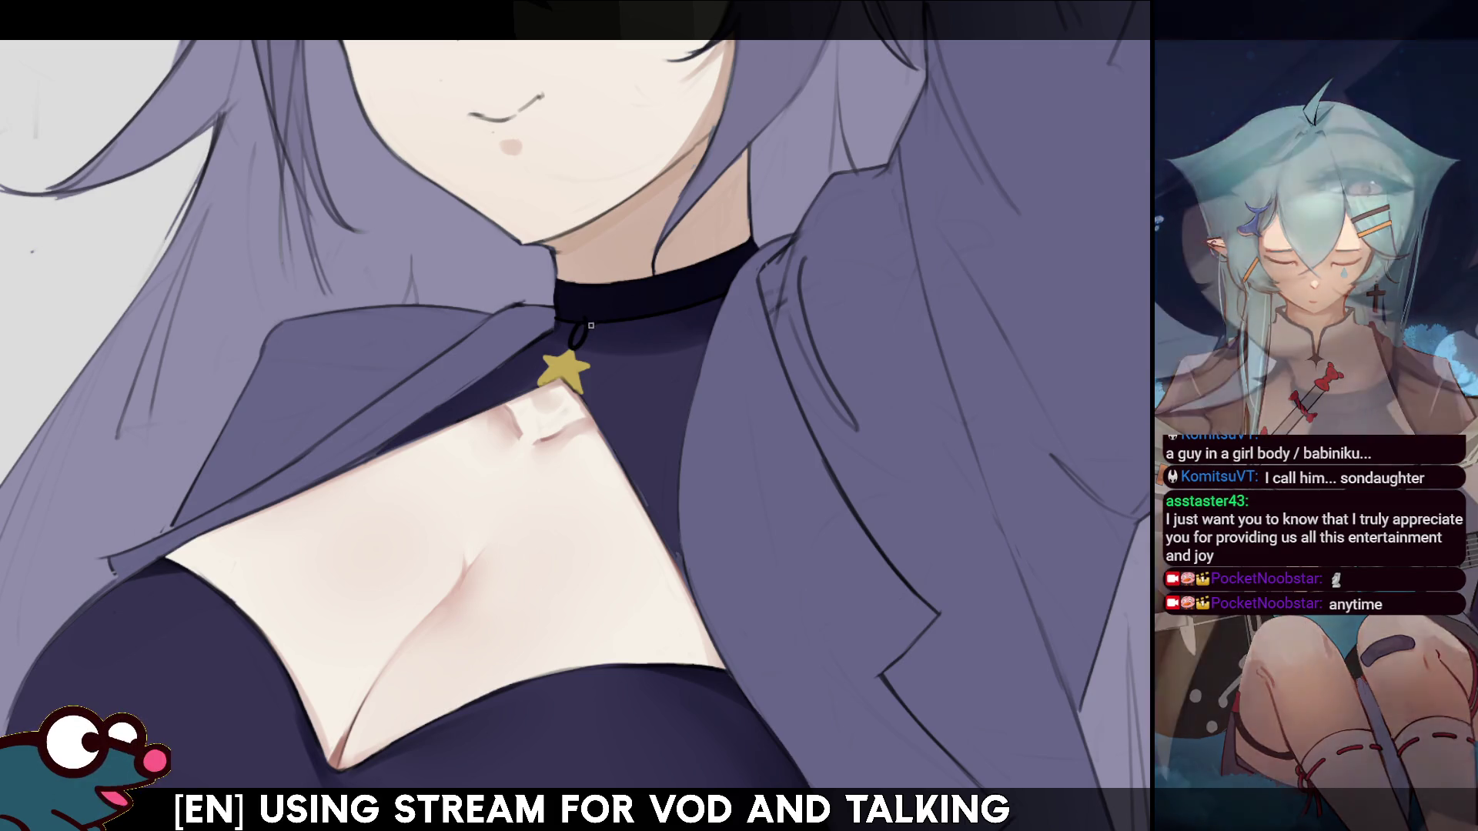
{"action": "left_click_drag", "start_coordinate": [575, 345], "coordinate": [594, 312]}
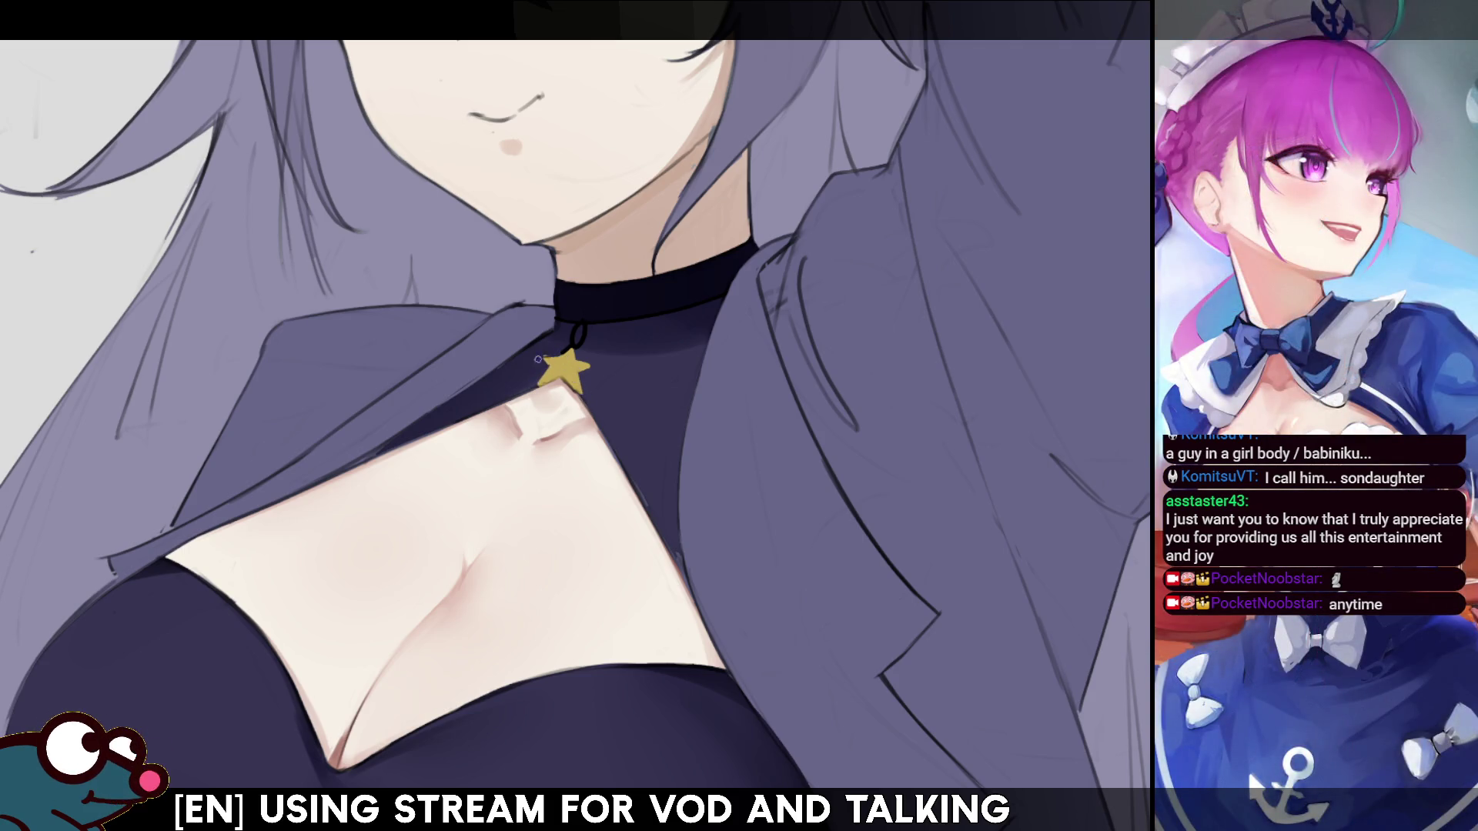
- Ink a thin dark line from the star charm down the right edge of the chest cut-out
{"action": "key", "text": "h"}
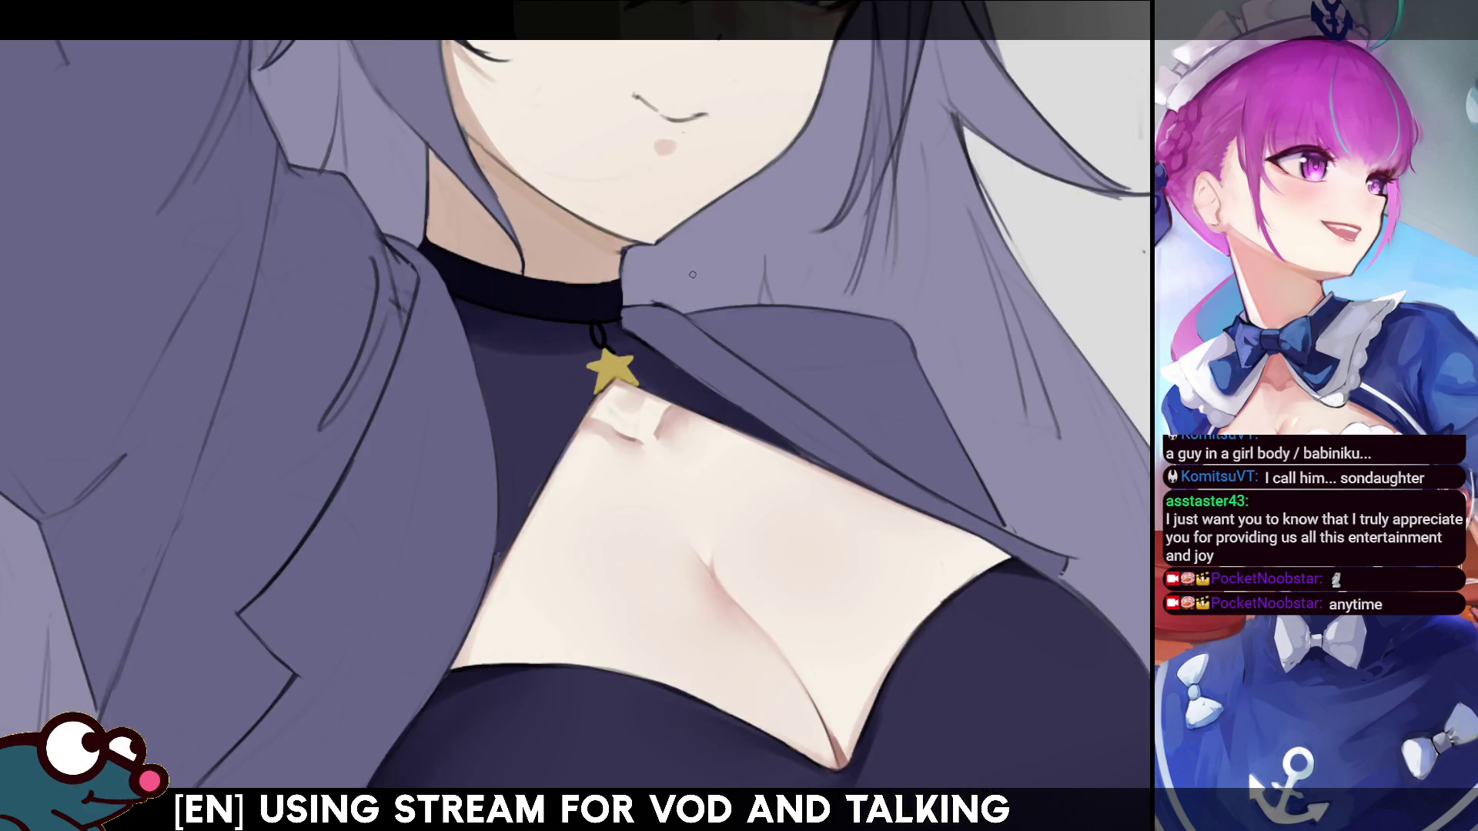
{"action": "key", "text": "h"}
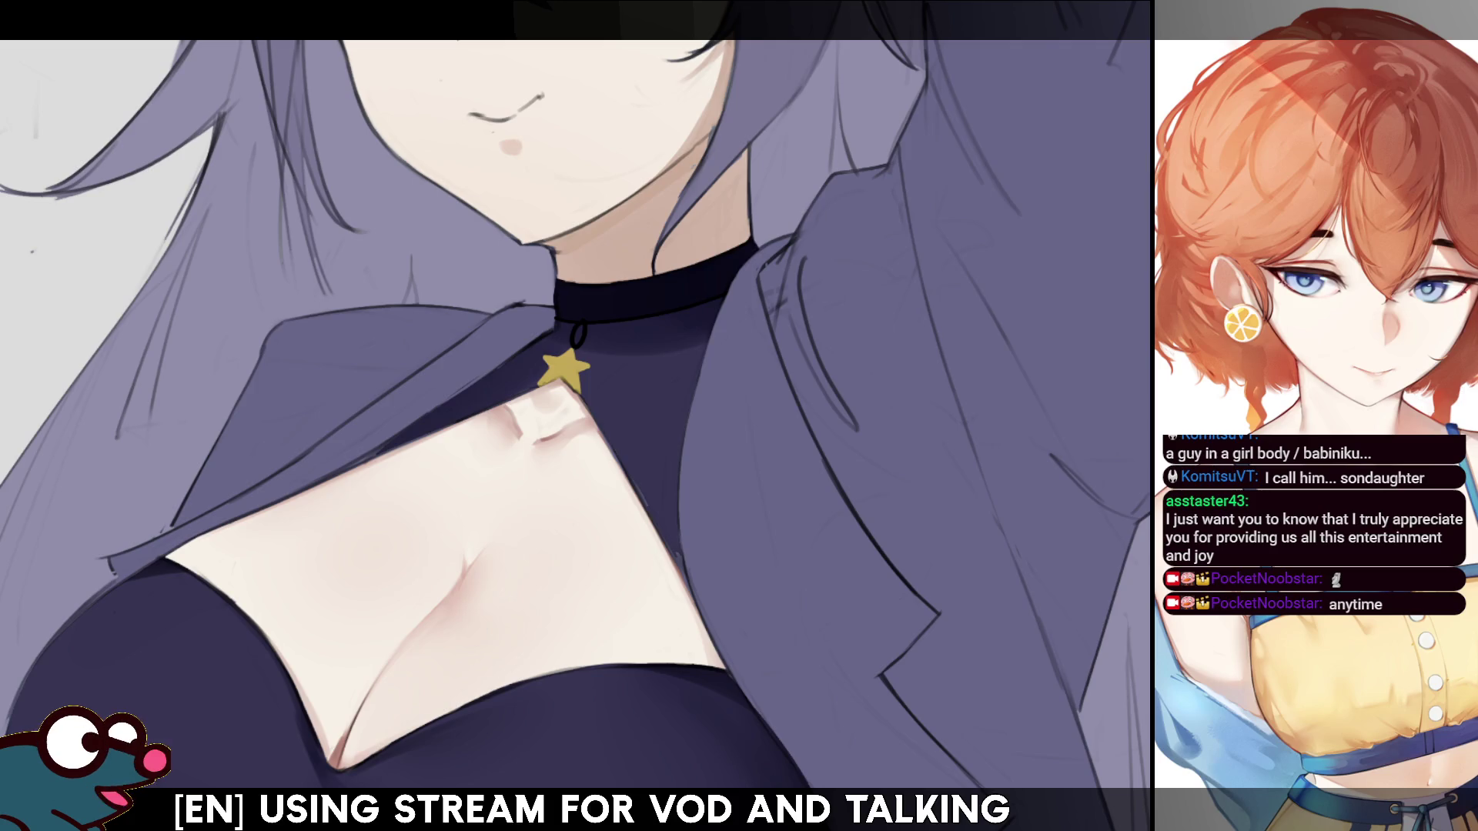
{"action": "key", "text": "ctrl+plus"}
{"action": "key", "text": "ctrl+plus"}
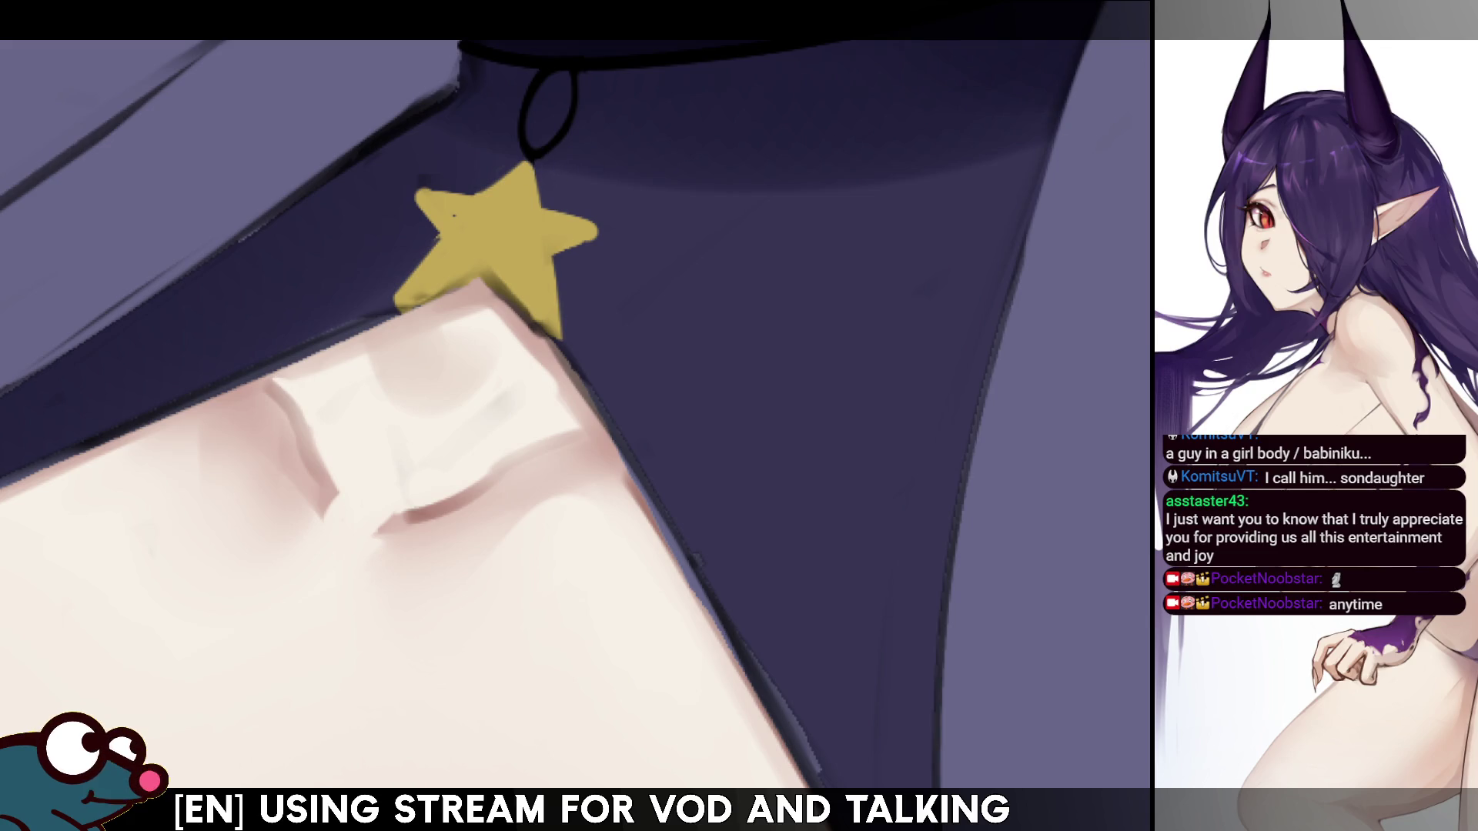
{"action": "key", "text": "ctrl+minus"}
{"action": "key", "text": "ctrl+minus"}
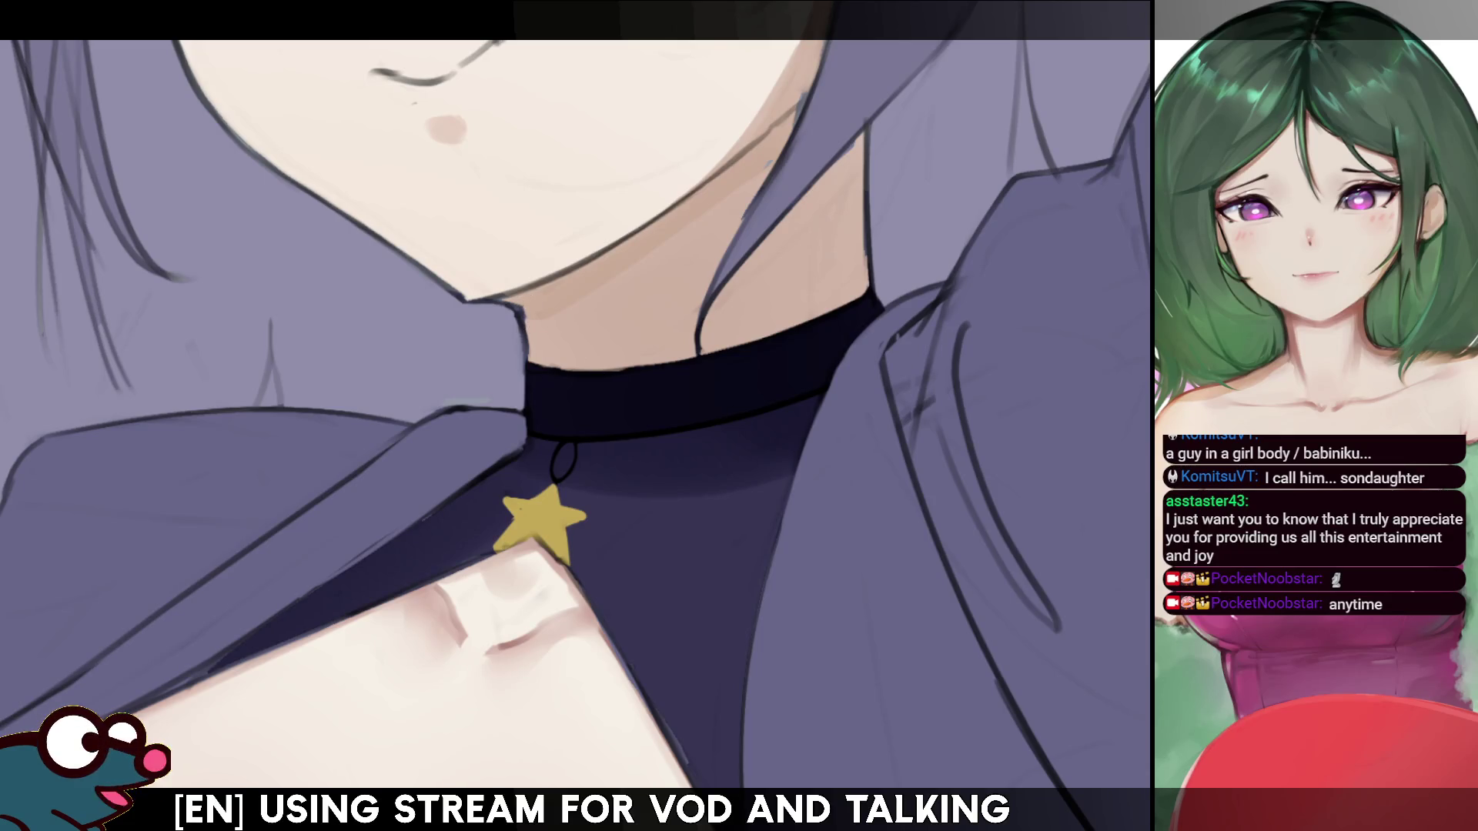
{"action": "key", "text": "ctrl+0"}
{"action": "scroll", "coordinate": [577, 416], "scroll_direction": "up", "scroll_amount": 5}
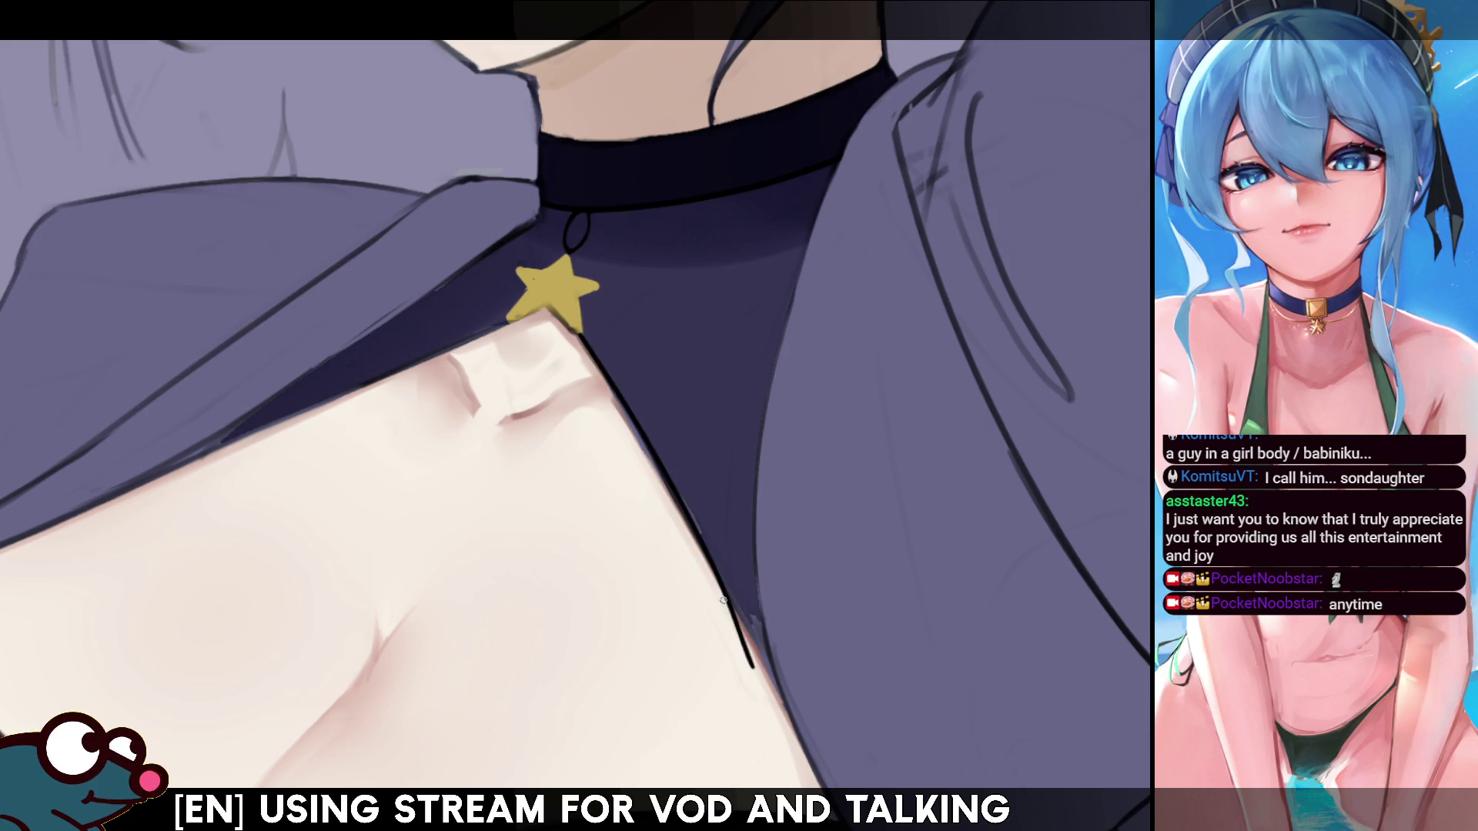
{"action": "mouse_move", "coordinate": [576, 336]}
{"action": "left_mouse_down"}
{"action": "mouse_move", "coordinate": [721, 554]}
{"action": "mouse_move", "coordinate": [772, 681]}
{"action": "left_mouse_up"}
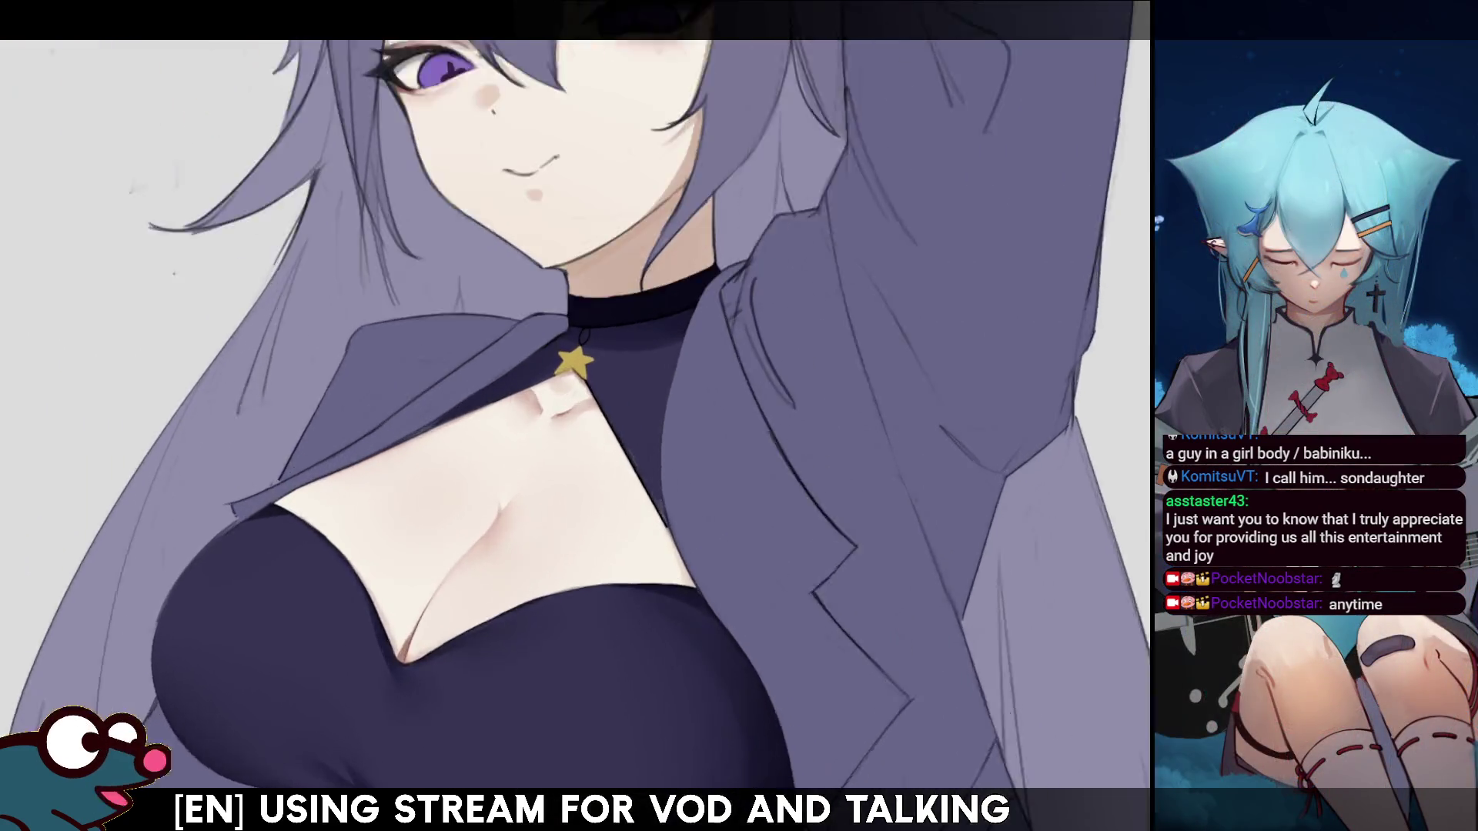
- Redraw the edge line between the navy top and skin from lower left up to the star
{"action": "scroll", "coordinate": [575, 416], "scroll_direction": "down", "scroll_amount": 3}
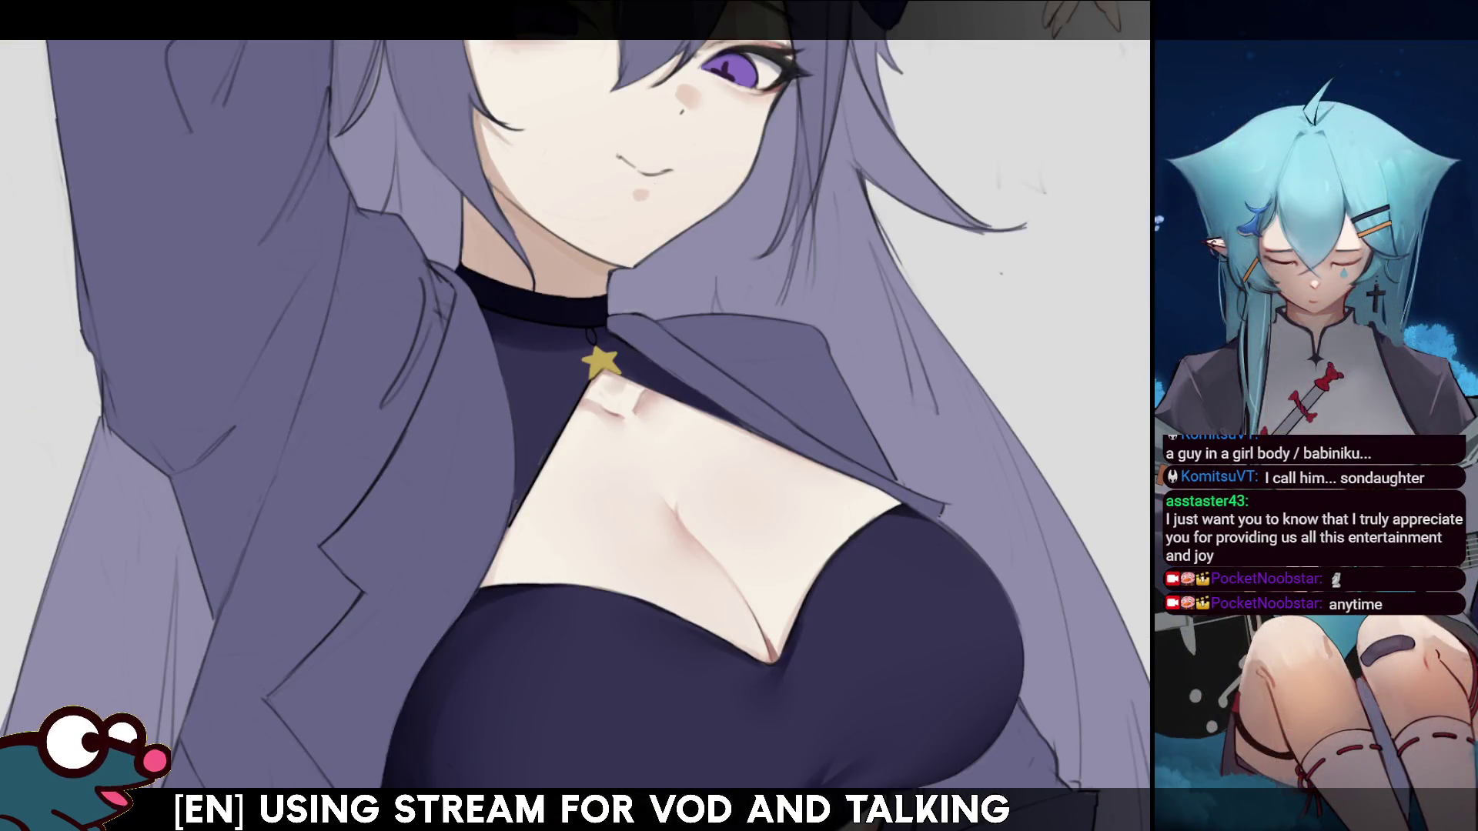
{"action": "scroll", "coordinate": [593, 399], "scroll_direction": "up", "scroll_amount": 3}
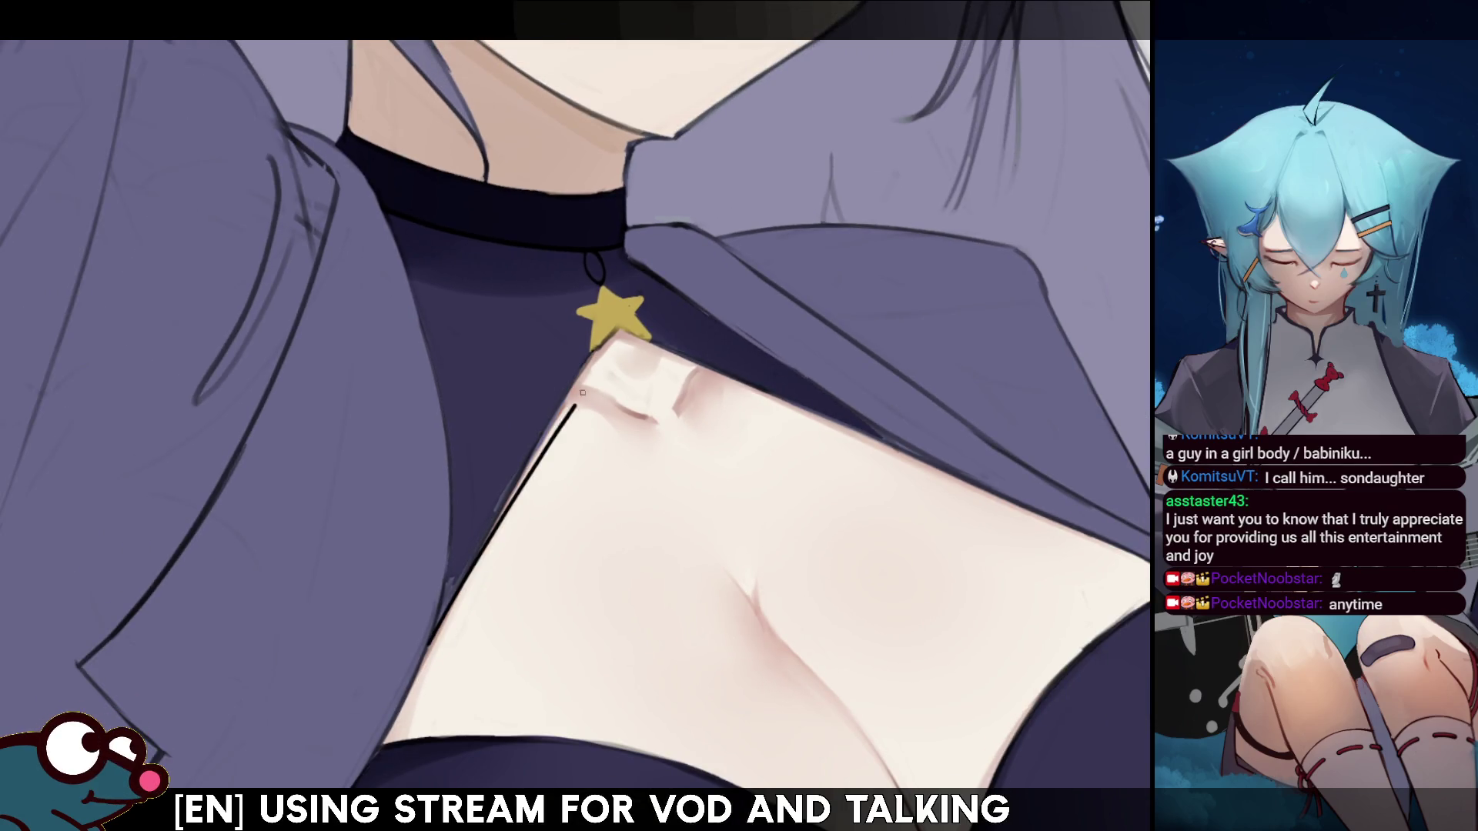
{"action": "left_click_drag", "start_coordinate": [436, 633], "coordinate": [585, 351]}
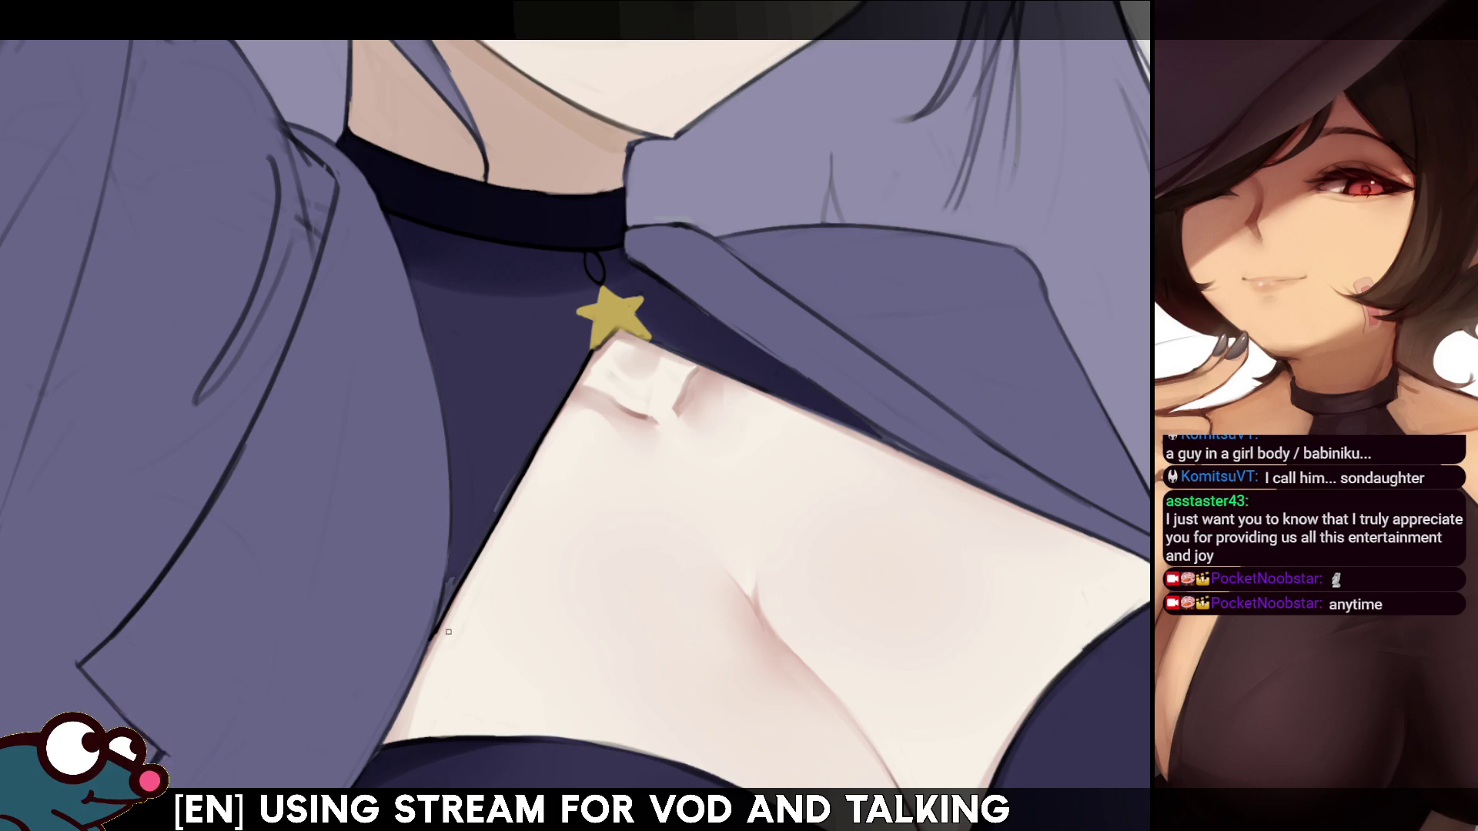
{"action": "key", "text": "h"}
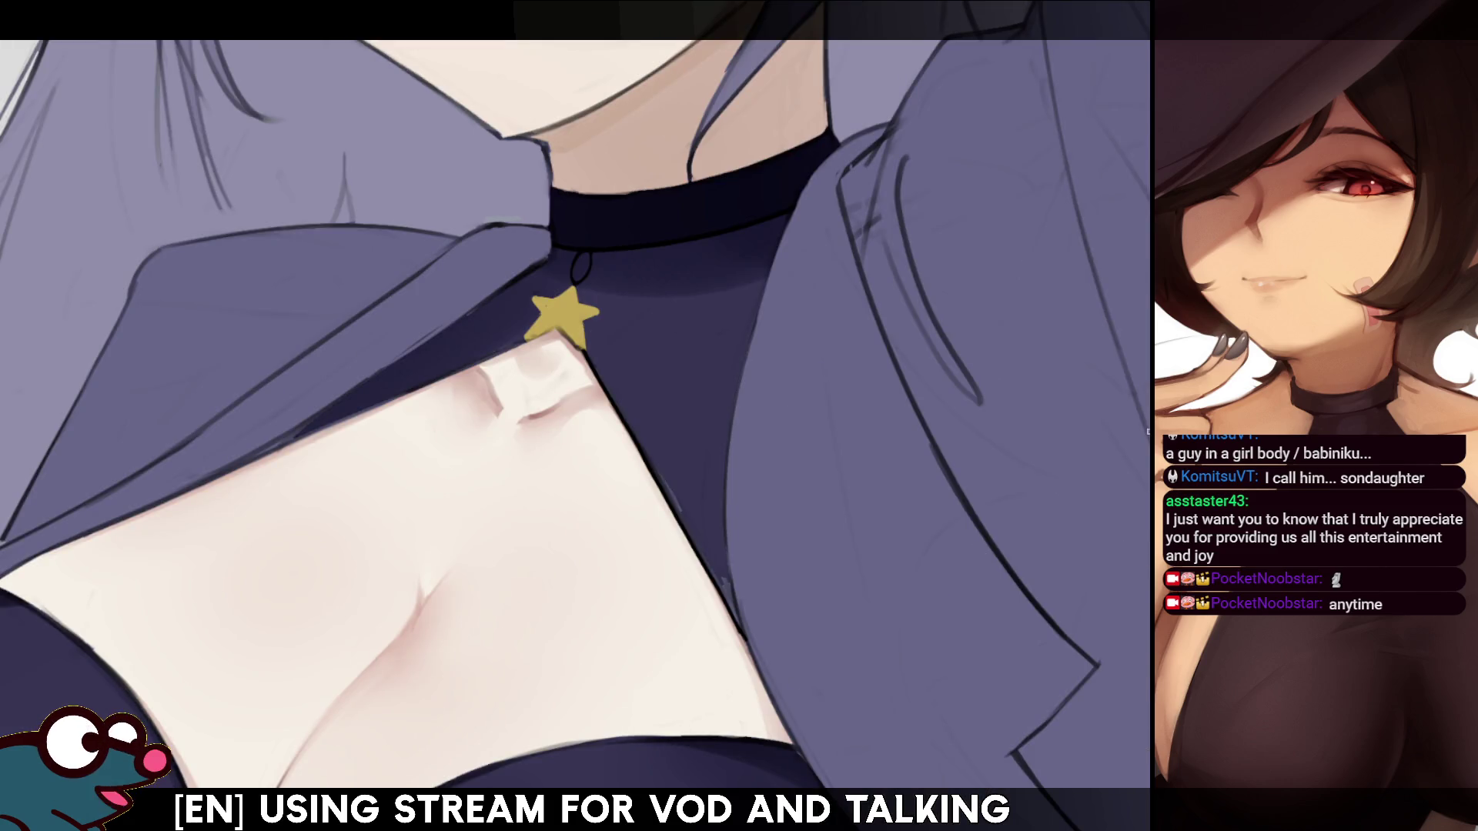
{"action": "key", "text": "4"}
{"action": "mouse_move", "coordinate": [320, 622]}
{"action": "left_mouse_down"}
{"action": "mouse_move", "coordinate": [491, 390]}
{"action": "mouse_move", "coordinate": [325, 612]}
{"action": "left_mouse_up"}
{"action": "key", "text": "ctrl+z"}
{"action": "key", "text": "ctrl+z"}
{"action": "left_click_drag", "start_coordinate": [499, 380], "coordinate": [321, 608]}
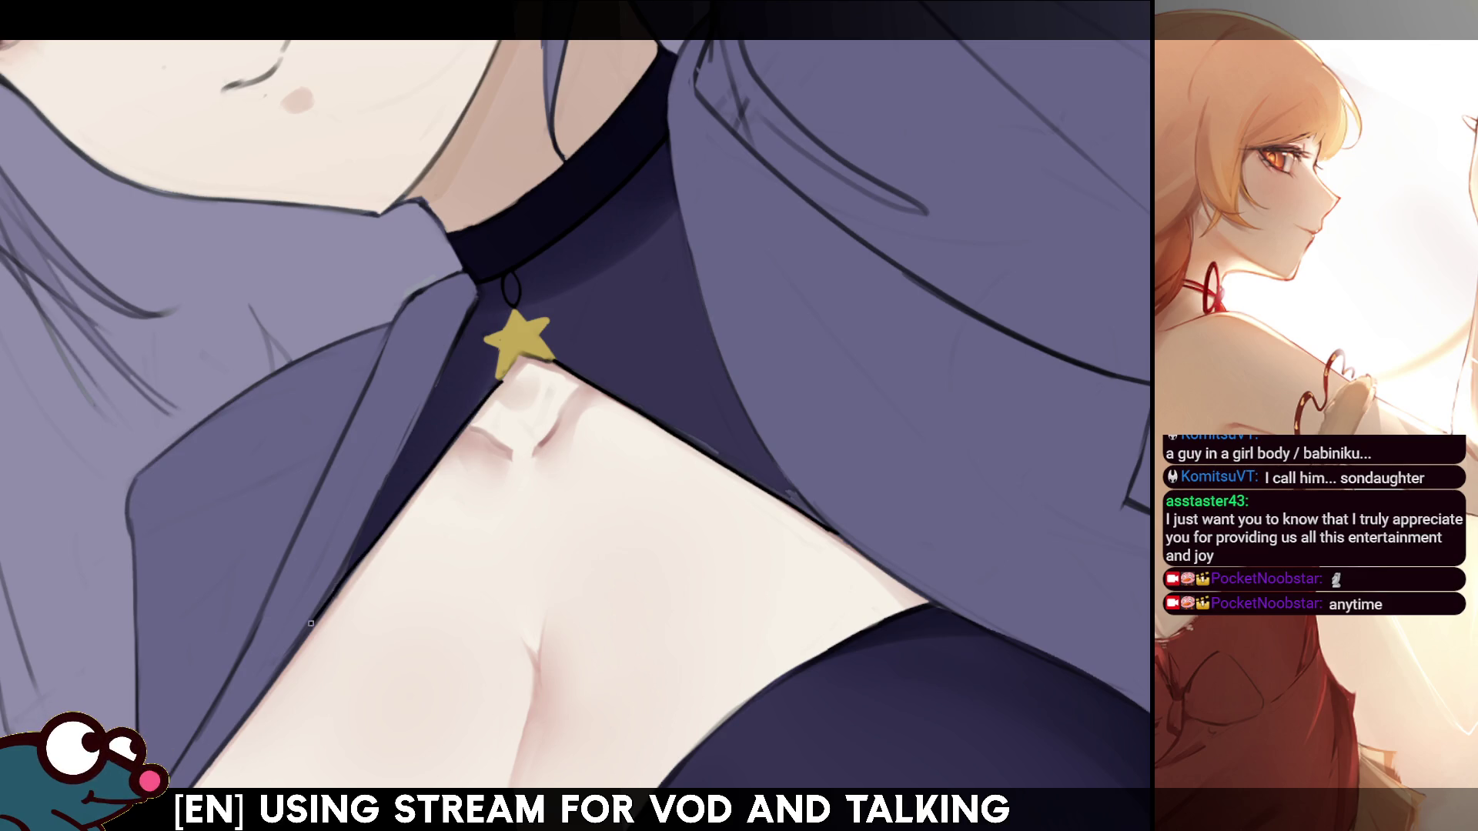
{"action": "key", "text": "ctrl+z"}
{"action": "left_click_drag", "start_coordinate": [310, 626], "coordinate": [398, 515]}
{"action": "key", "text": "ctrl+z"}
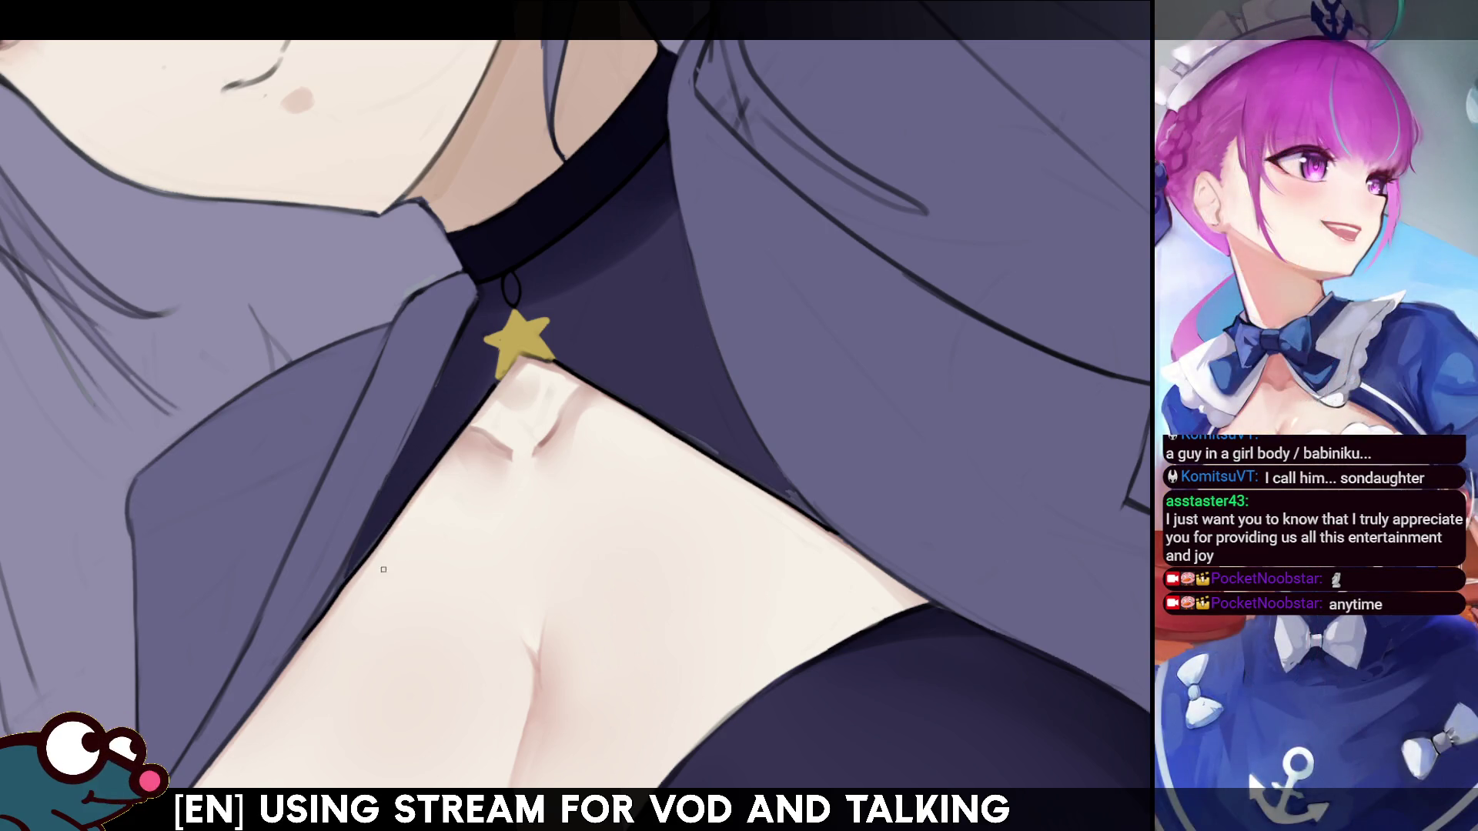
{"action": "key", "text": "ctrl+z"}
{"action": "left_click_drag", "start_coordinate": [304, 642], "coordinate": [499, 380]}
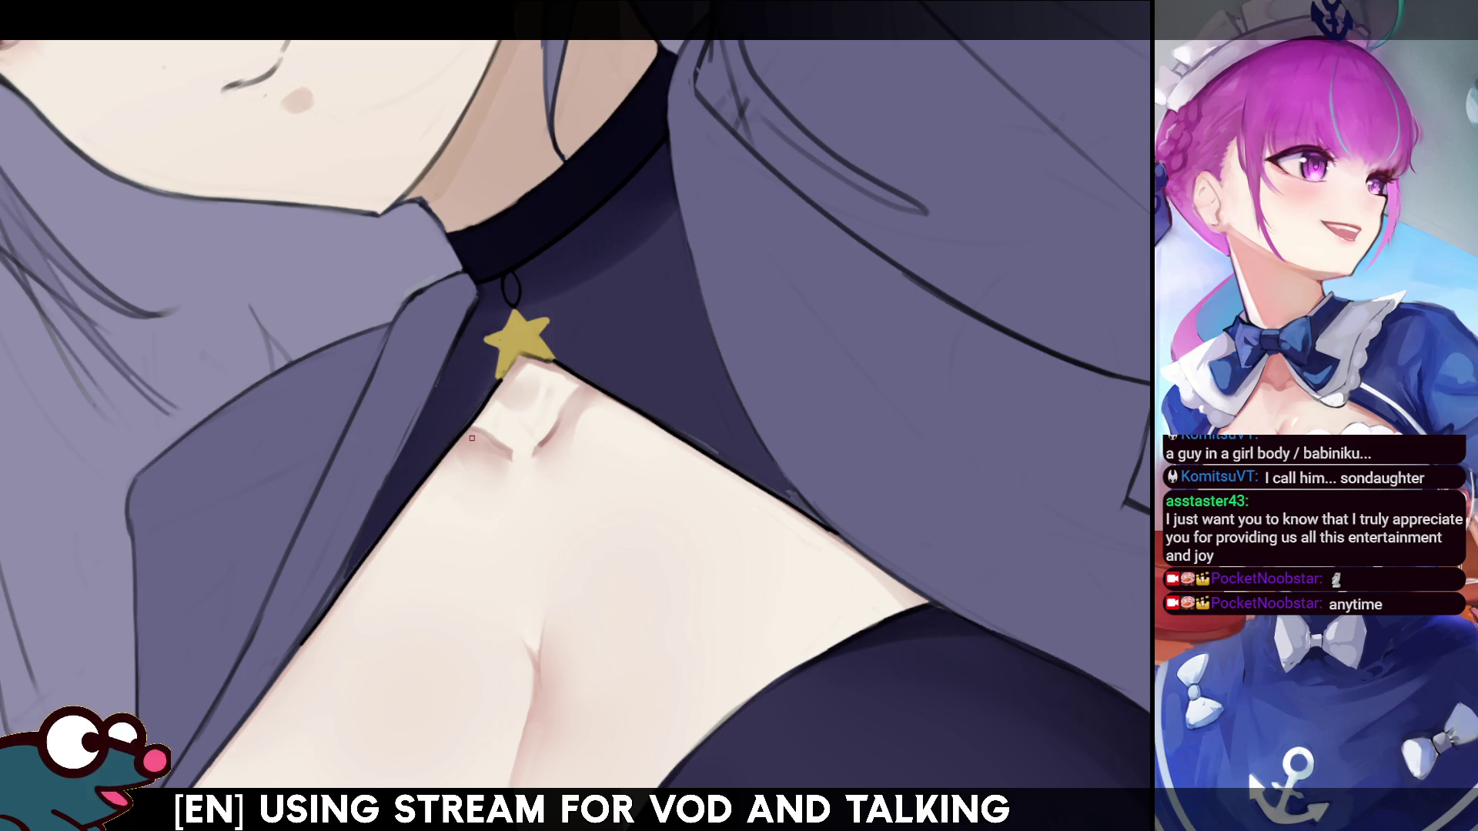
{"action": "key", "text": "ctrl+z"}
{"action": "mouse_move", "coordinate": [314, 625]}
{"action": "left_mouse_down"}
{"action": "mouse_move", "coordinate": [477, 415]}
{"action": "mouse_move", "coordinate": [361, 559]}
{"action": "mouse_move", "coordinate": [442, 451]}
{"action": "left_mouse_up"}
{"action": "key", "text": "ctrl+z"}
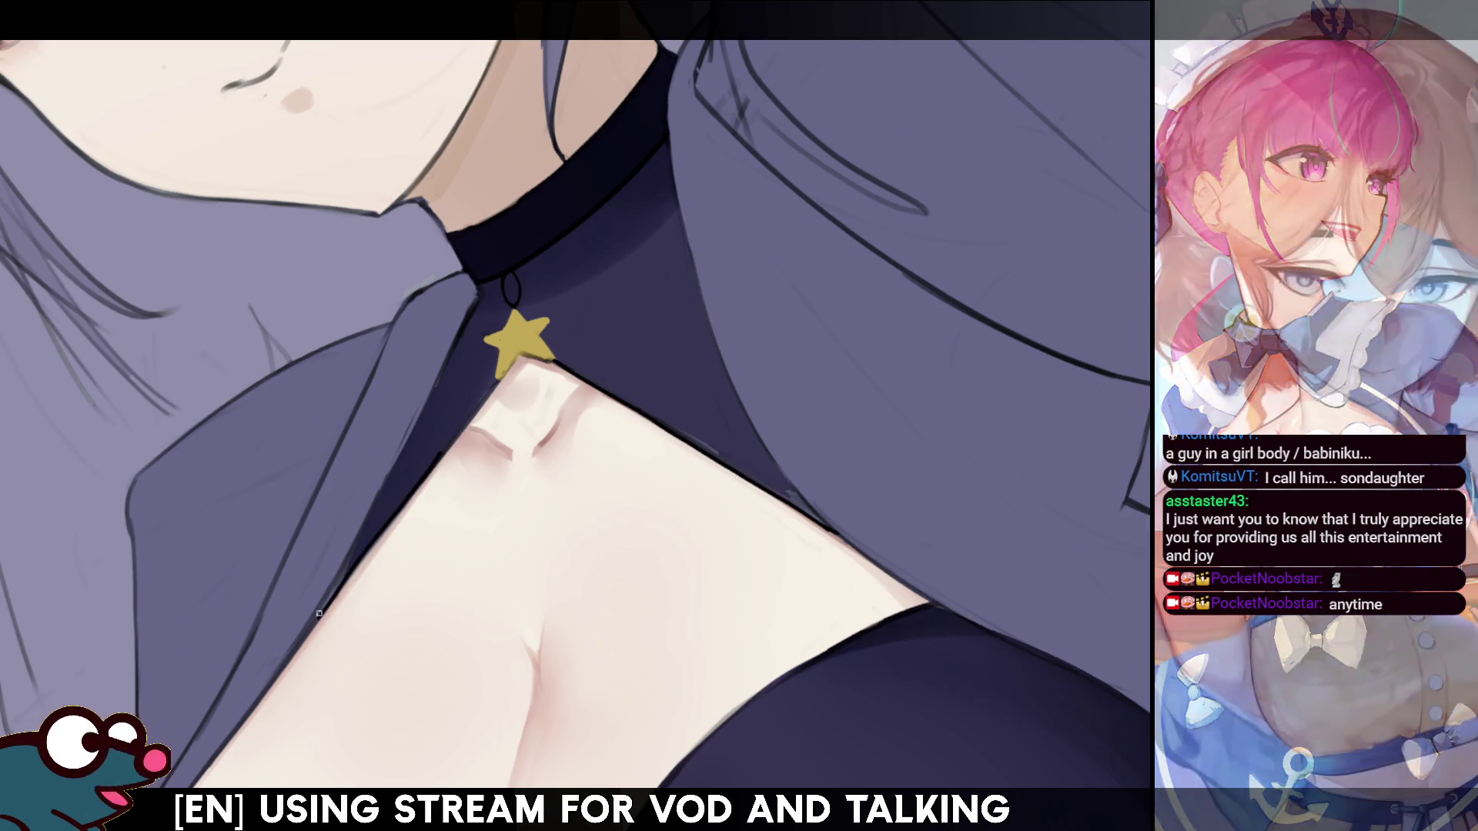
{"action": "key", "text": "ctrl+z"}
{"action": "left_click_drag", "start_coordinate": [317, 618], "coordinate": [492, 389]}
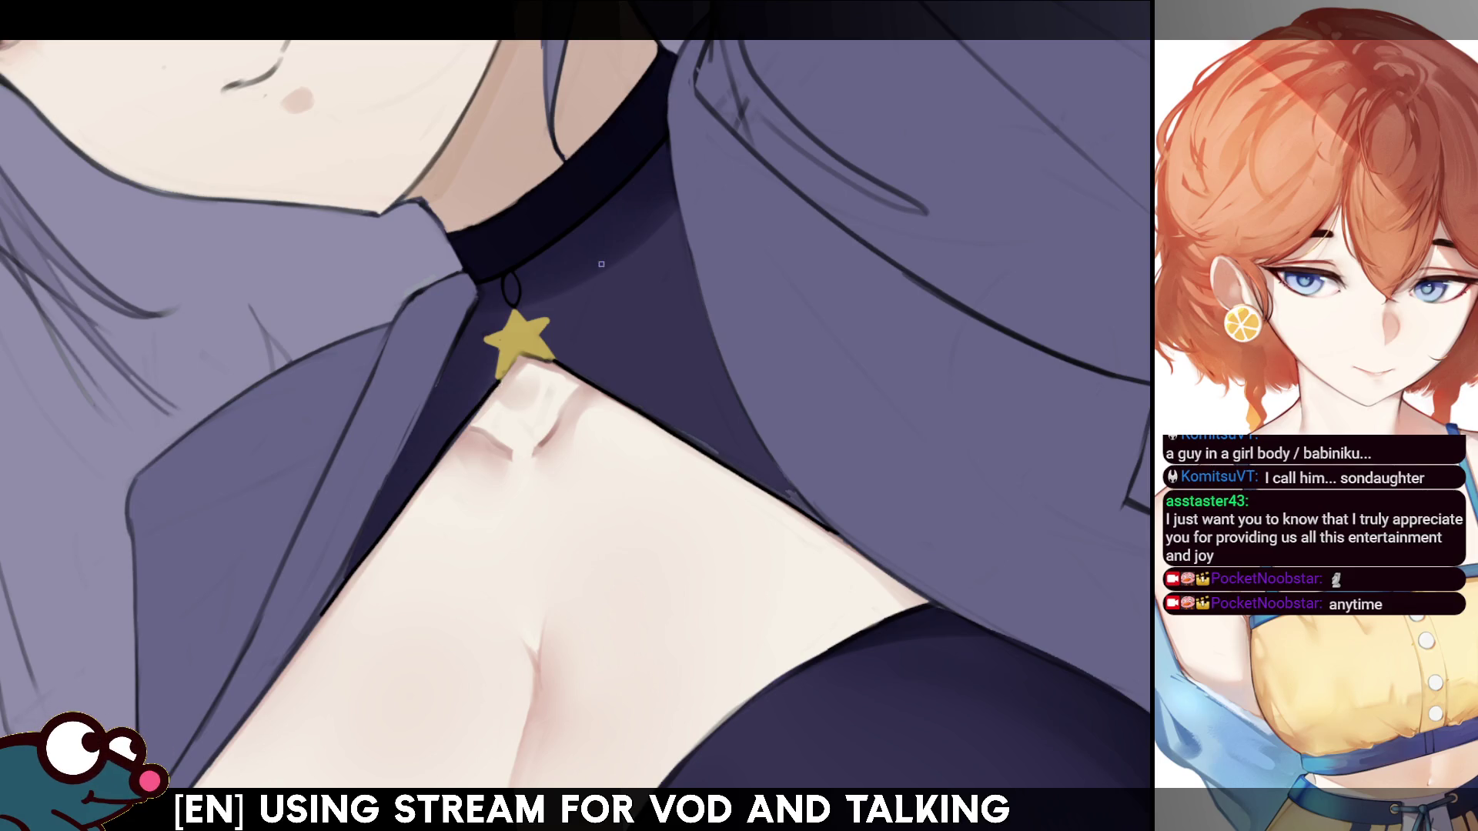
{"action": "key", "text": "h"}
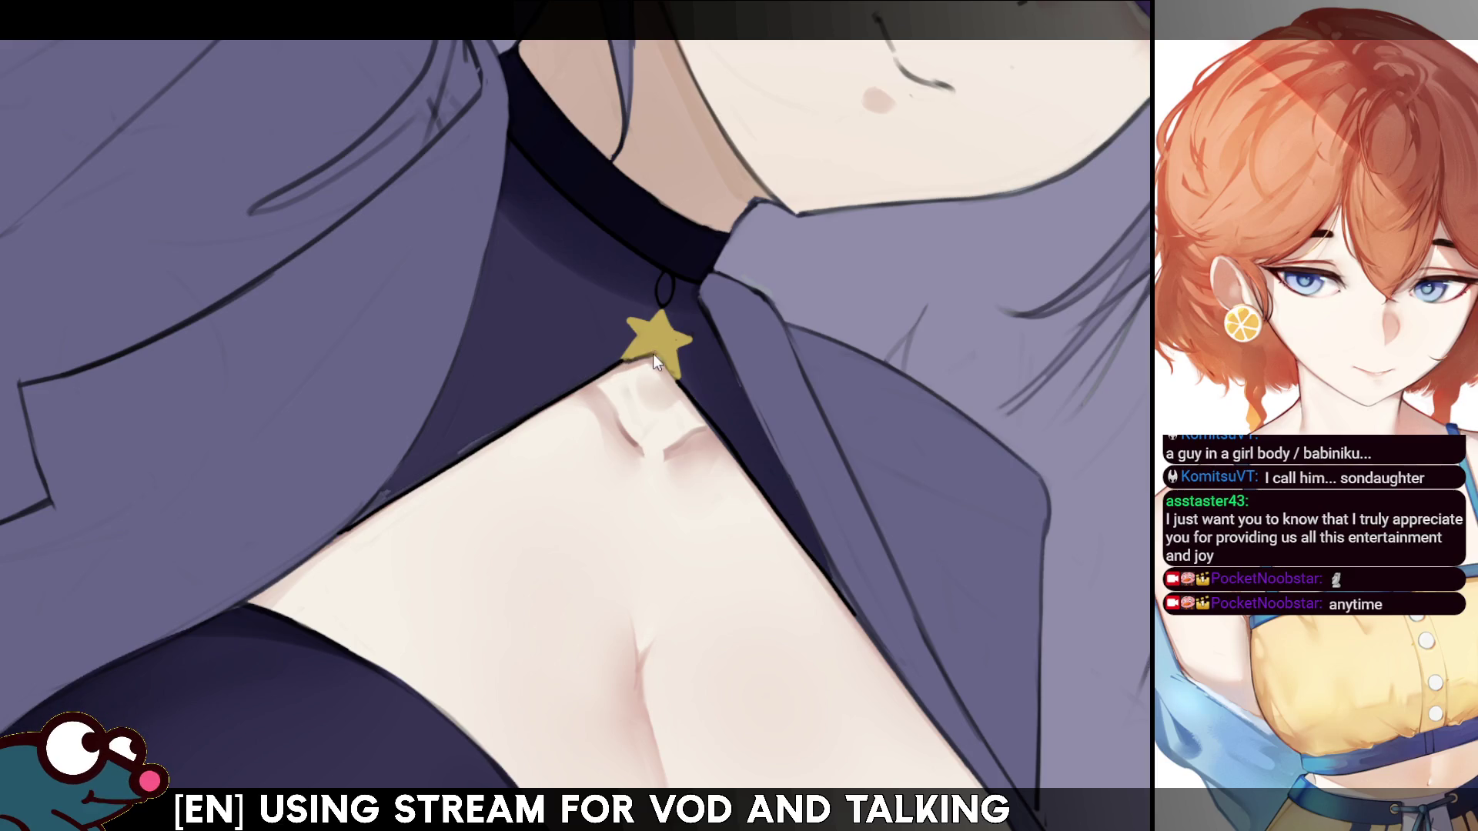
{"action": "key", "text": "h"}
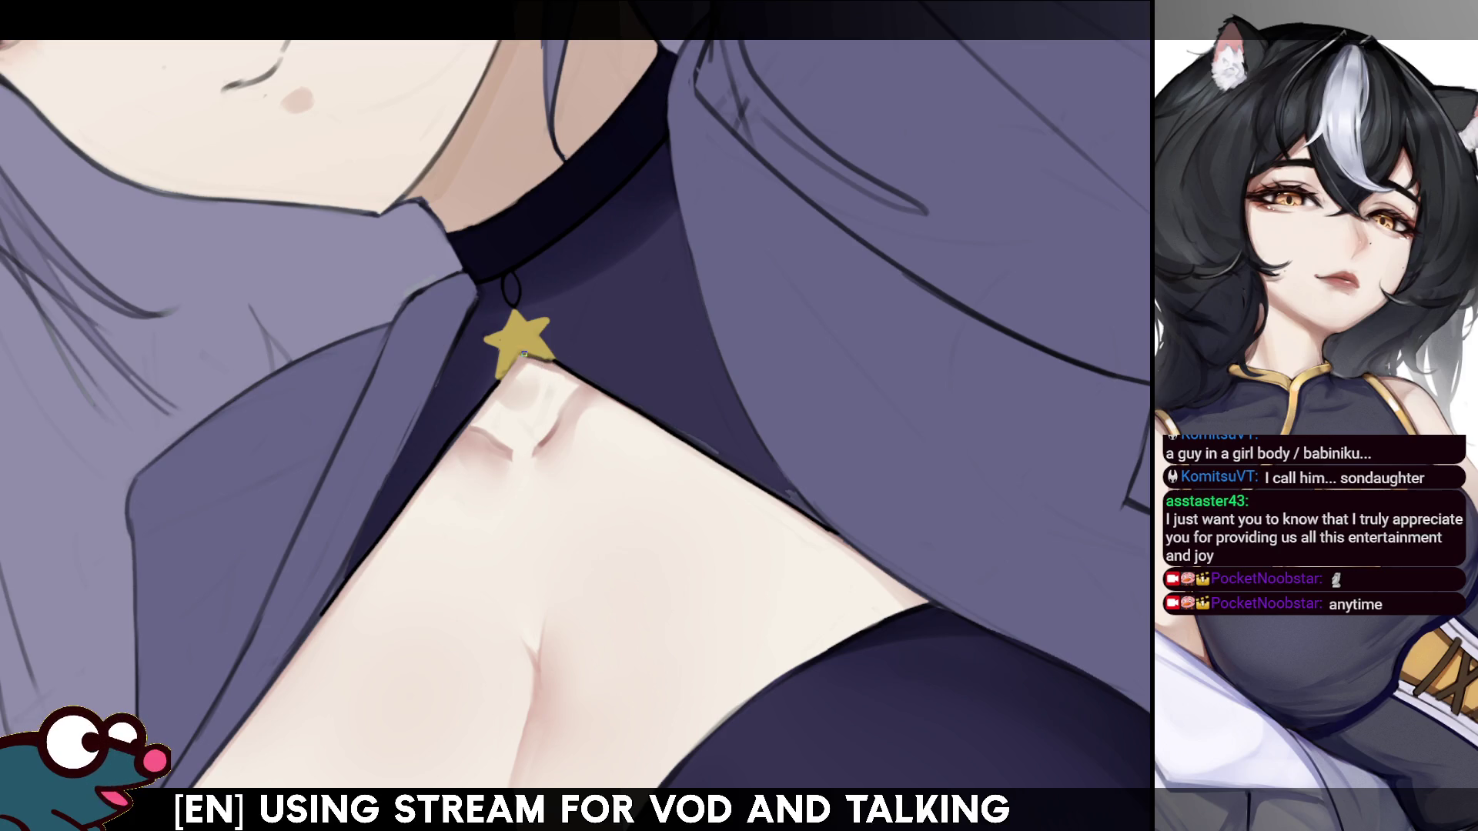
- Draw a straight dark line along the neckline beside the star charm
{"action": "left_click_drag", "start_coordinate": [579, 372], "coordinate": [682, 287]}
{"action": "key", "text": "ctrl+z"}
{"action": "left_click_drag", "start_coordinate": [589, 381], "coordinate": [682, 287]}
{"action": "key", "text": "ctrl+z"}
{"action": "left_click_drag", "start_coordinate": [592, 382], "coordinate": [693, 275]}
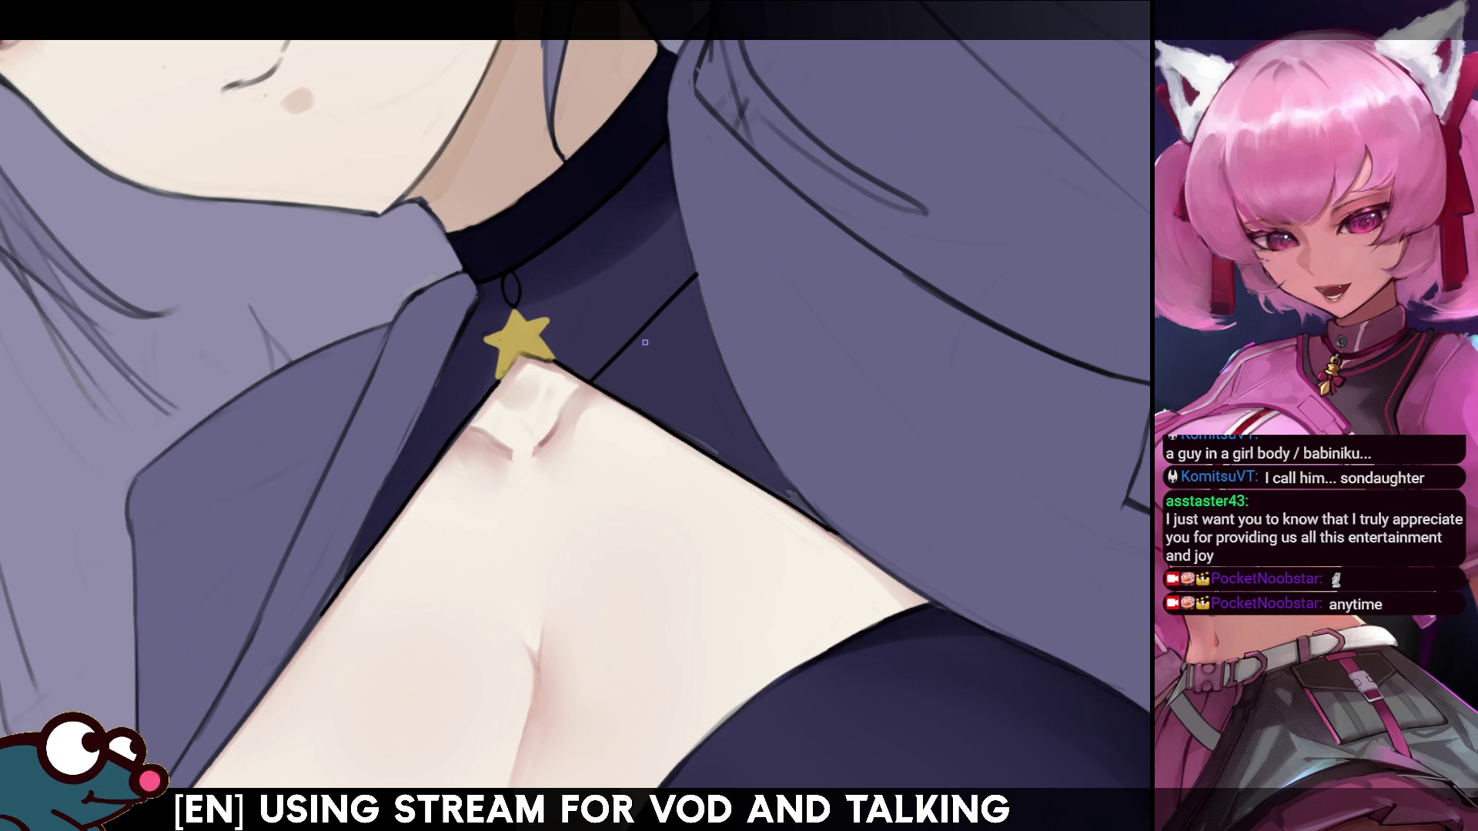
{"action": "key", "text": "h"}
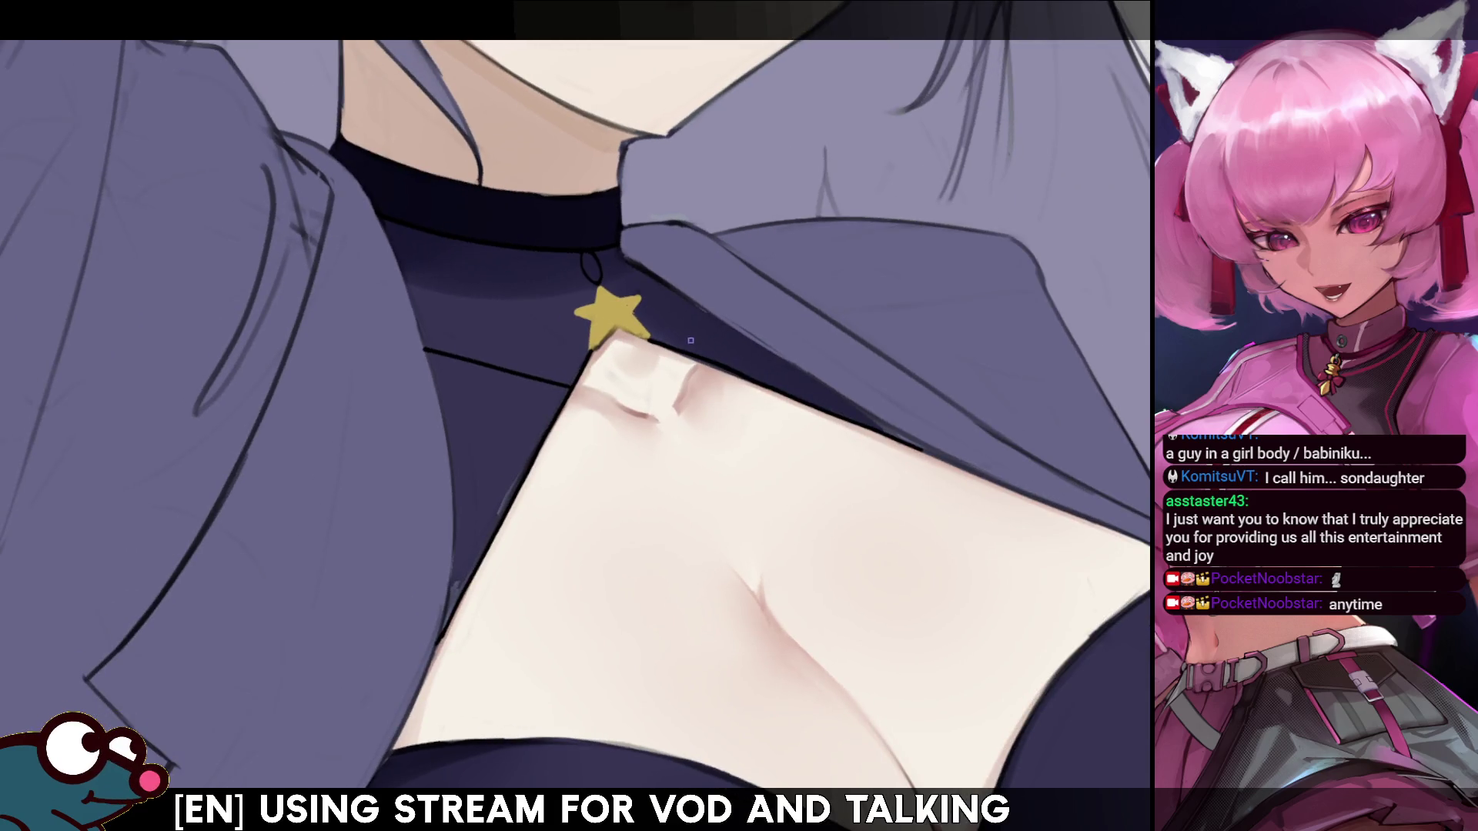
{"action": "left_click_drag", "start_coordinate": [691, 351], "coordinate": [709, 318]}
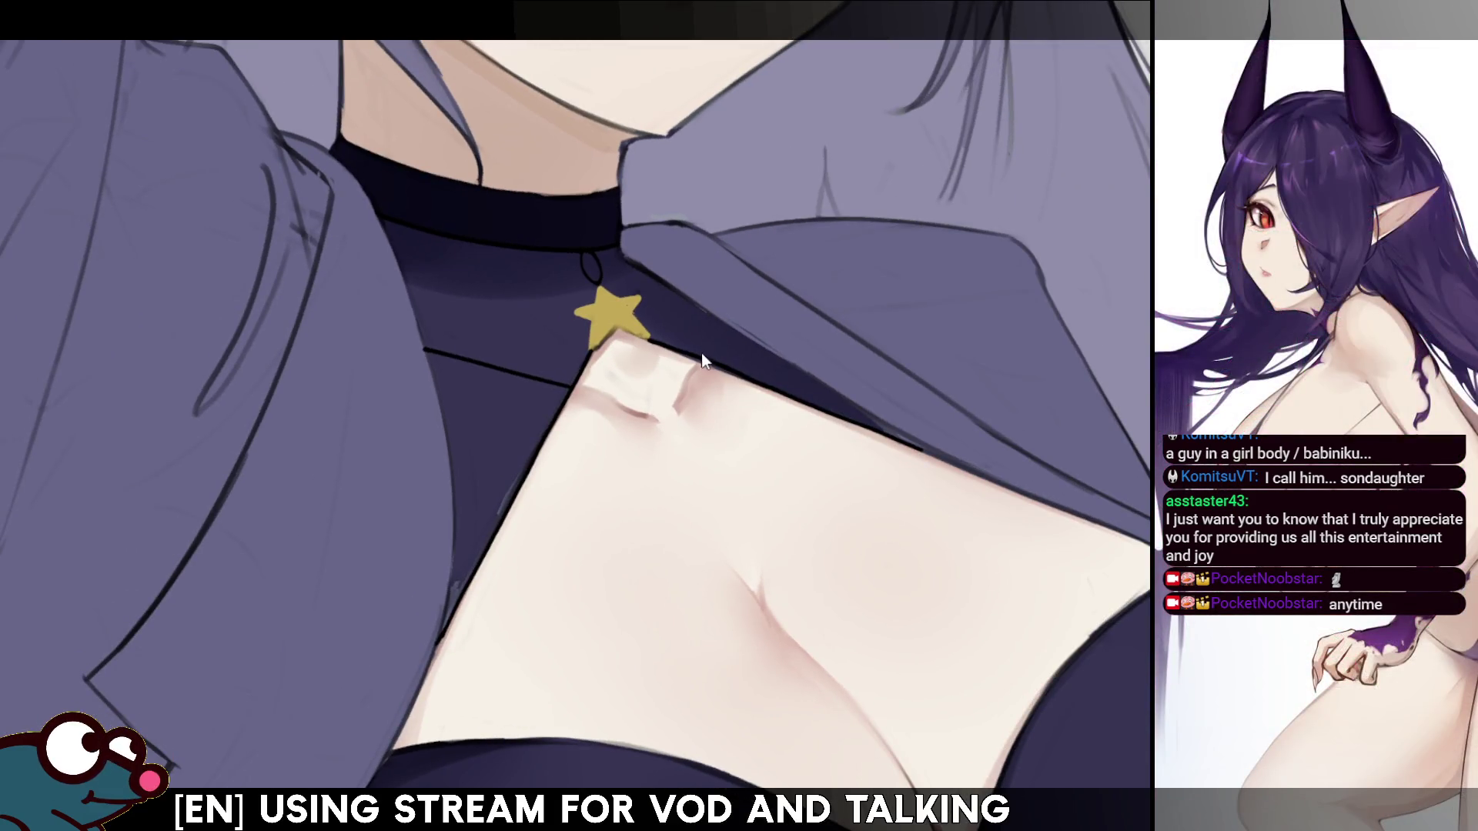
- Redraw the short dark stroke beside the star charm at a new angle
{"action": "left_click_drag", "start_coordinate": [701, 354], "coordinate": [722, 319]}
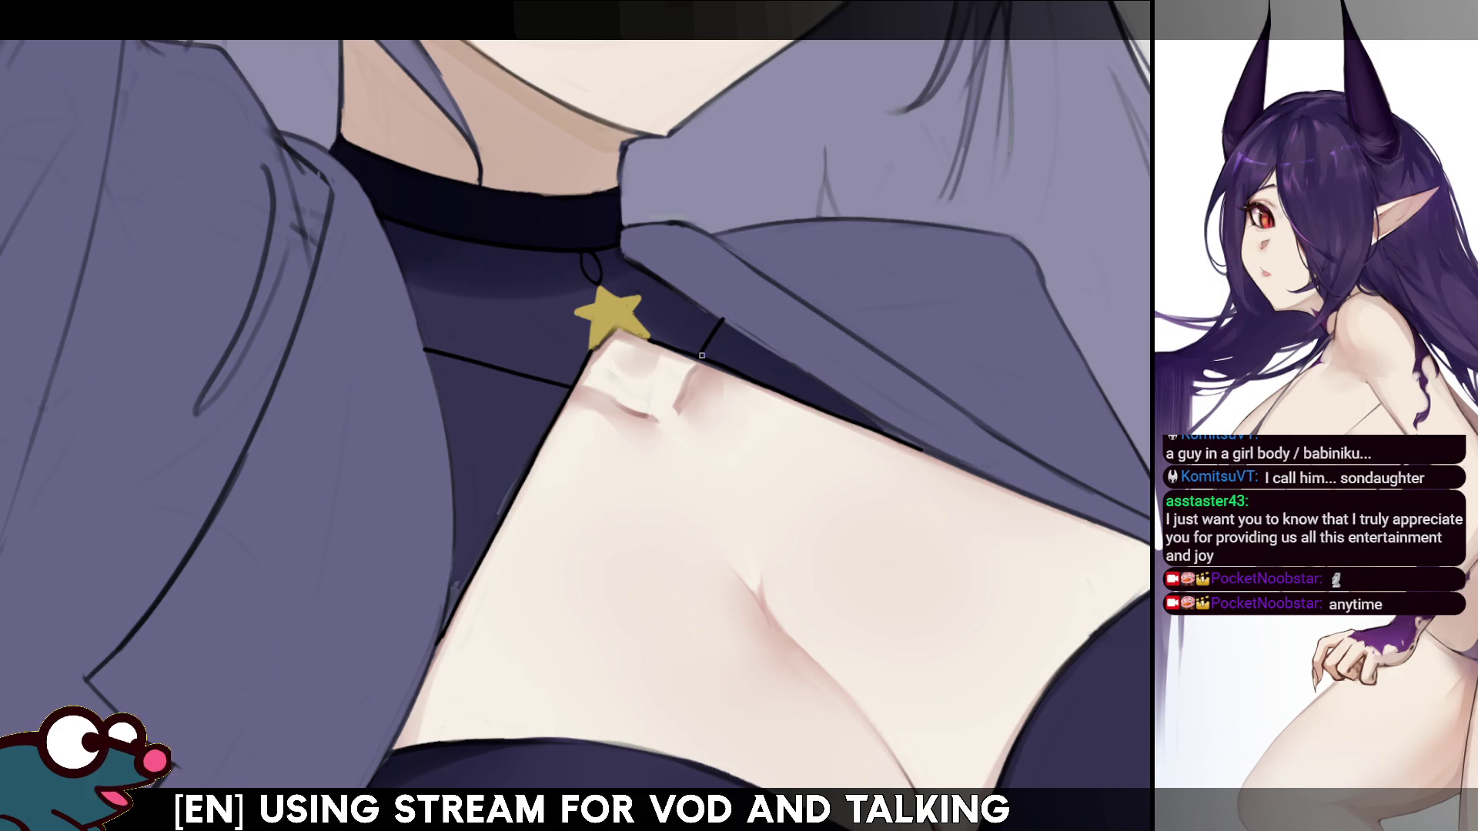
{"action": "left_click_drag", "start_coordinate": [700, 359], "coordinate": [721, 322]}
{"action": "key", "text": "h"}
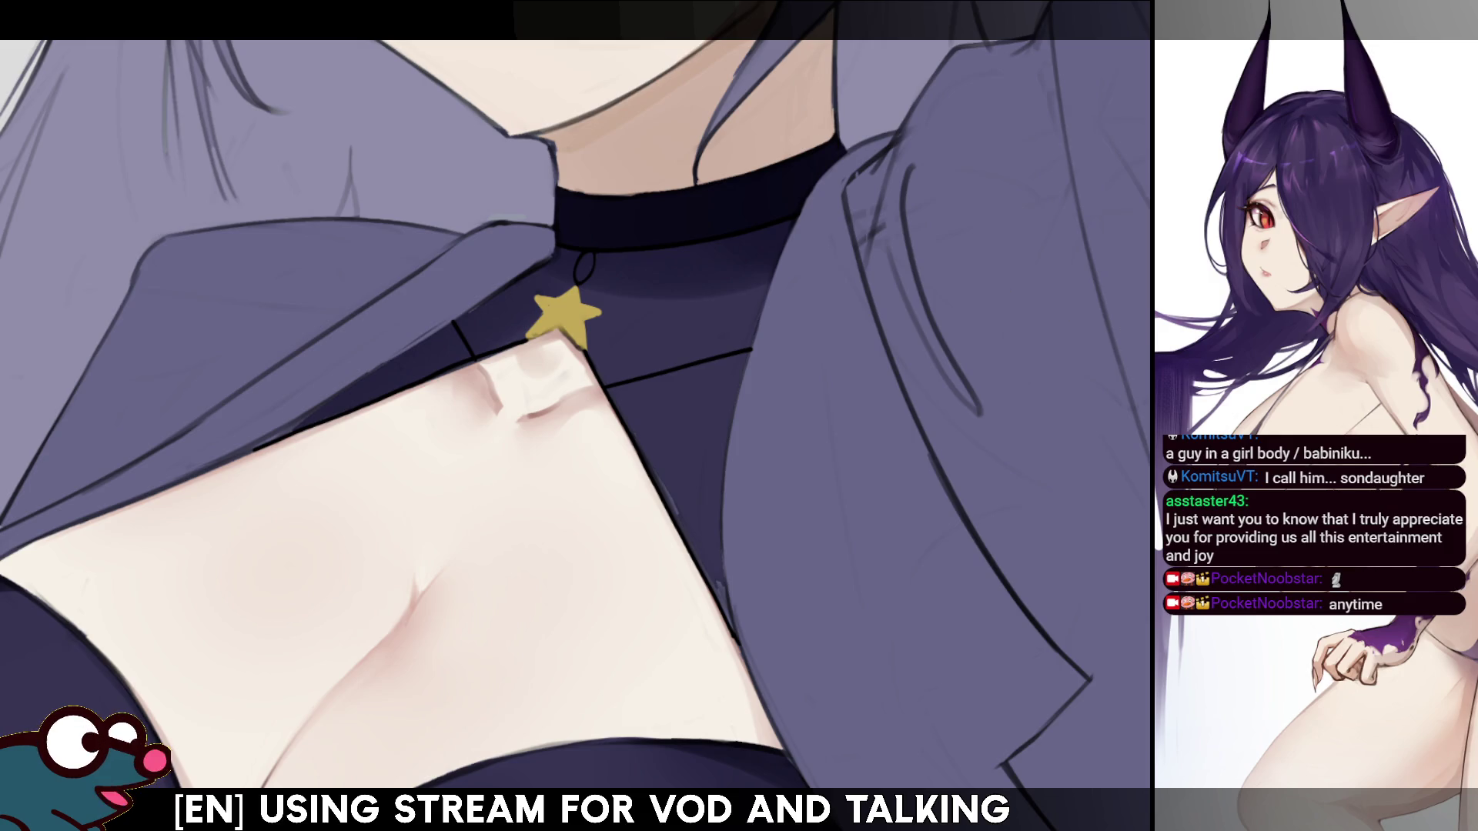
{"action": "key", "text": "ctrl+z"}
{"action": "left_click_drag", "start_coordinate": [459, 318], "coordinate": [477, 352]}
{"action": "key", "text": "ctrl+z"}
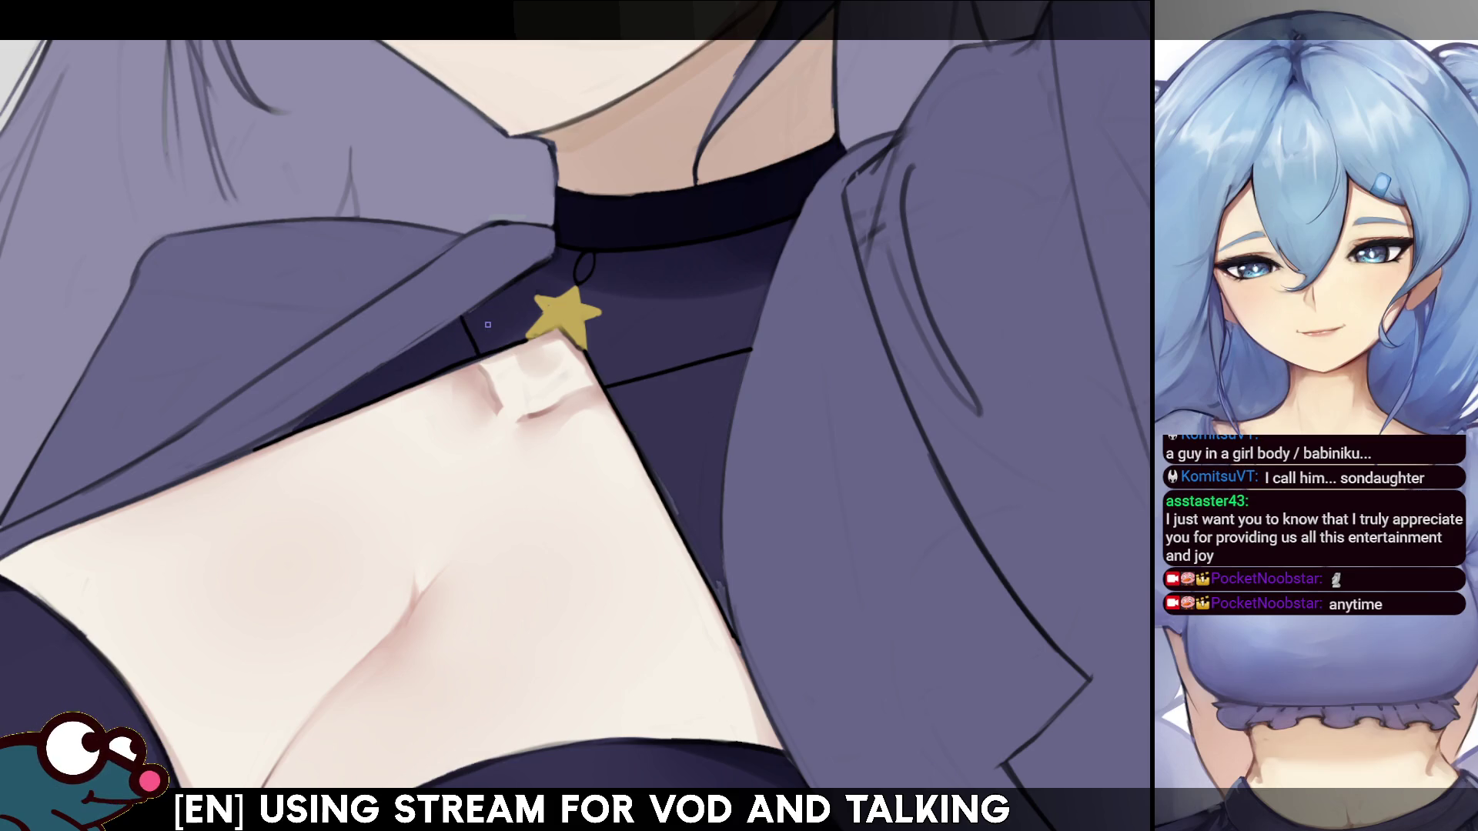
{"action": "key", "text": "ctrl+z"}
{"action": "left_click_drag", "start_coordinate": [482, 357], "coordinate": [462, 320]}
- Zoom out and mirror the view to review the whole illustration
{"action": "scroll", "coordinate": [575, 416], "scroll_direction": "down", "scroll_amount": 5}
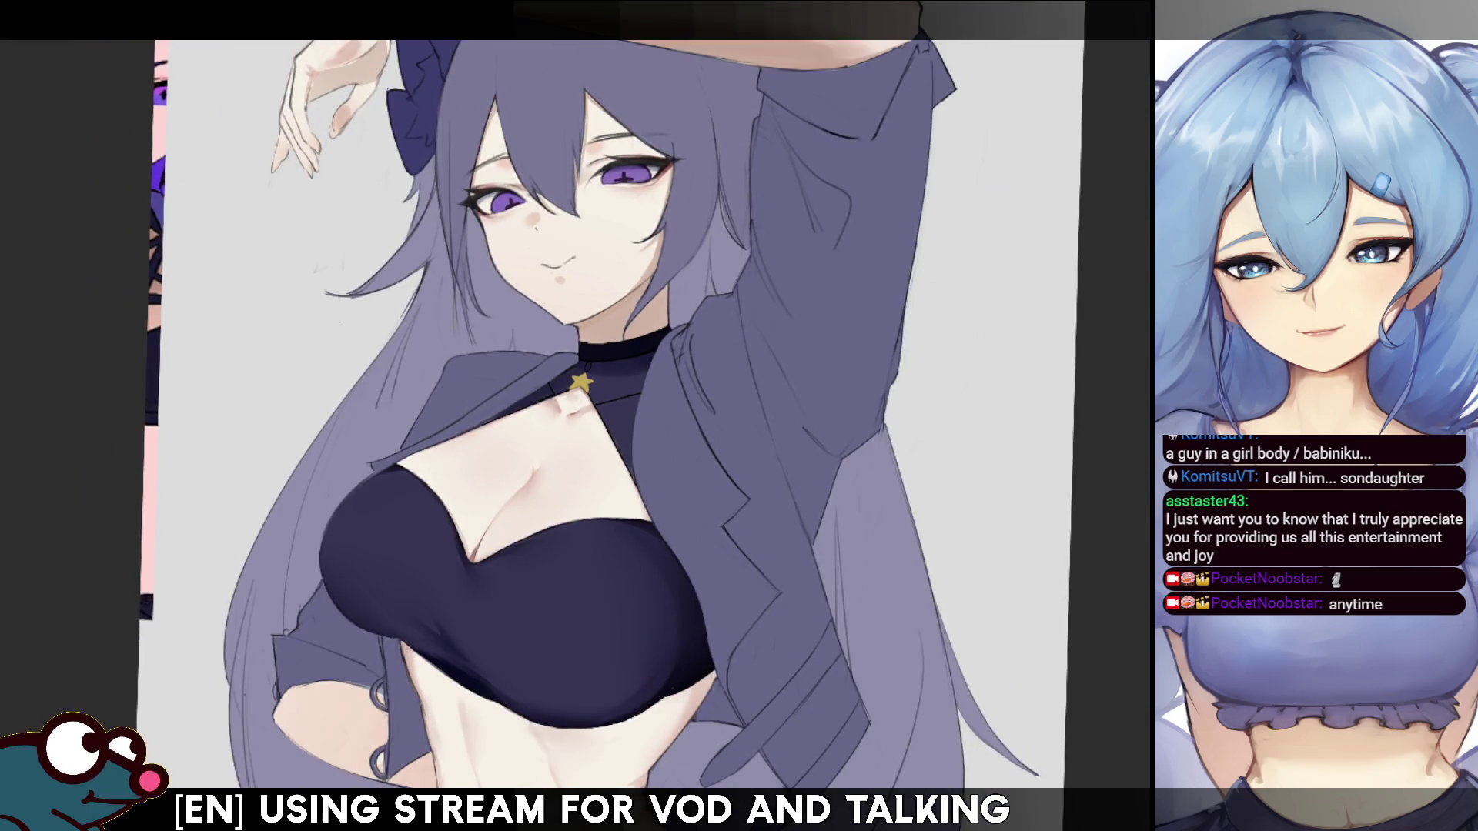
{"action": "key", "text": "h"}
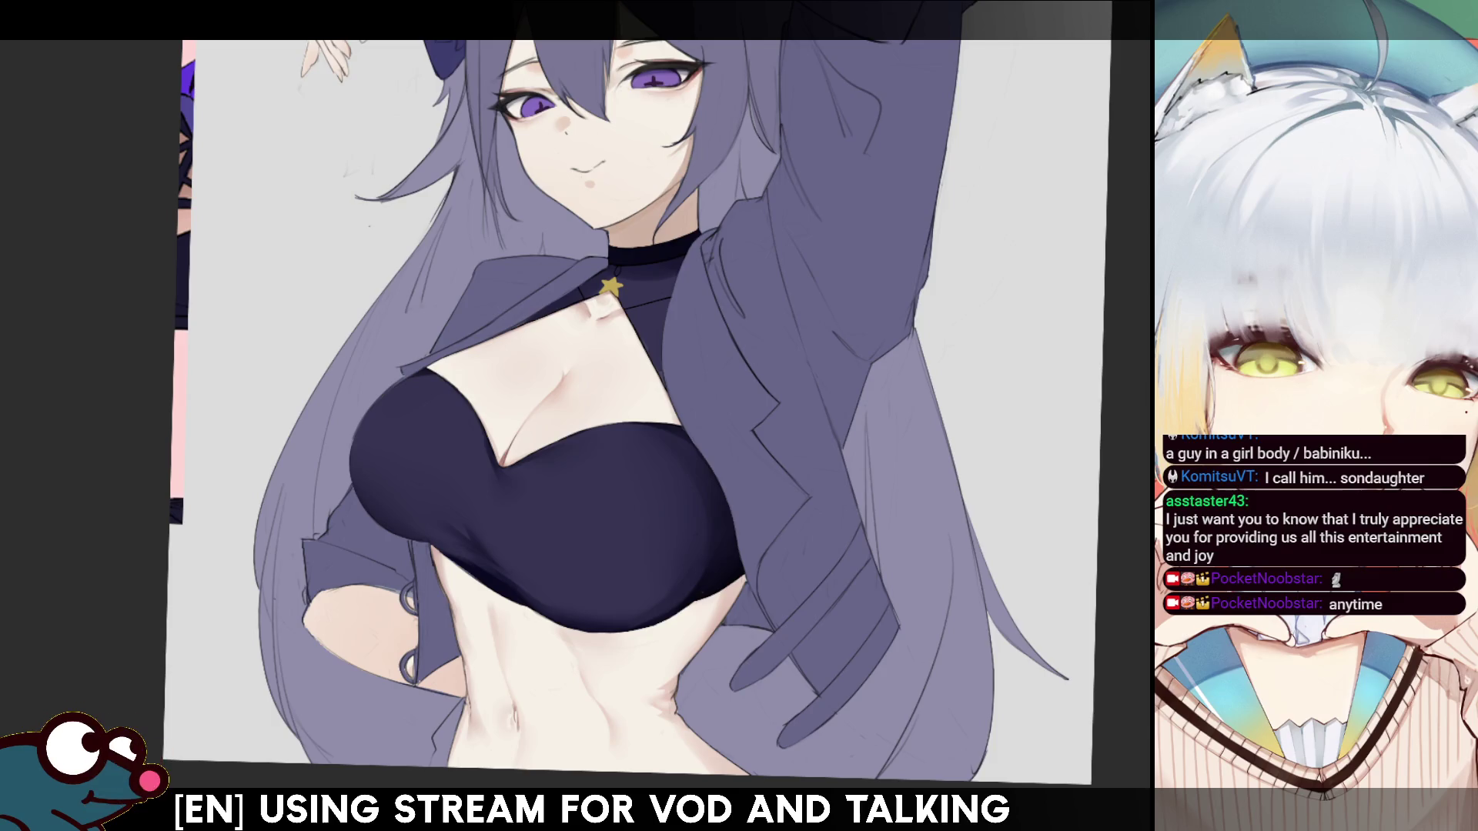
{"action": "scroll", "coordinate": [663, 416], "scroll_direction": "up", "scroll_amount": 3}
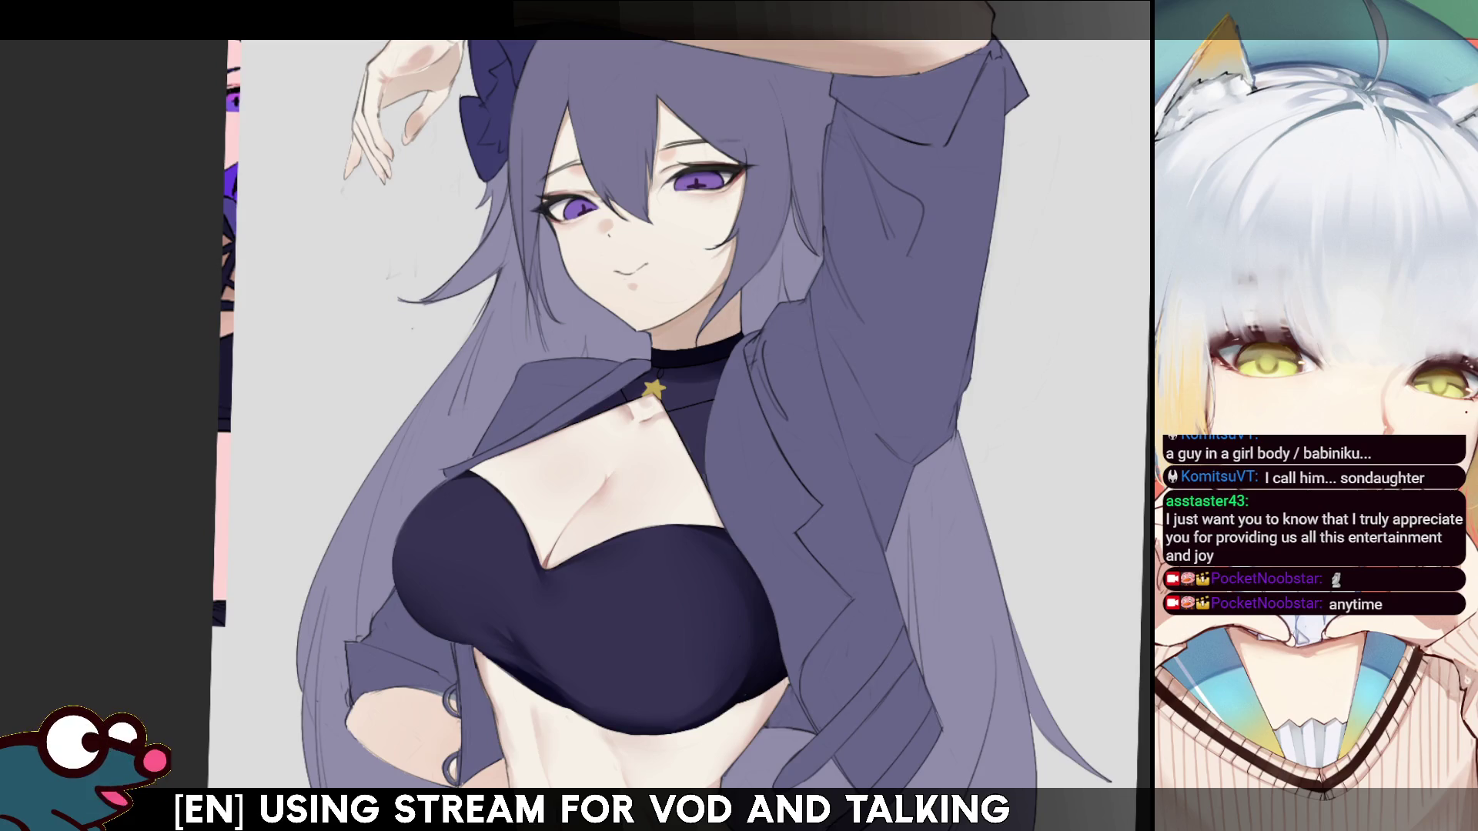
{"action": "scroll", "coordinate": [700, 415], "scroll_direction": "up", "scroll_amount": 2}
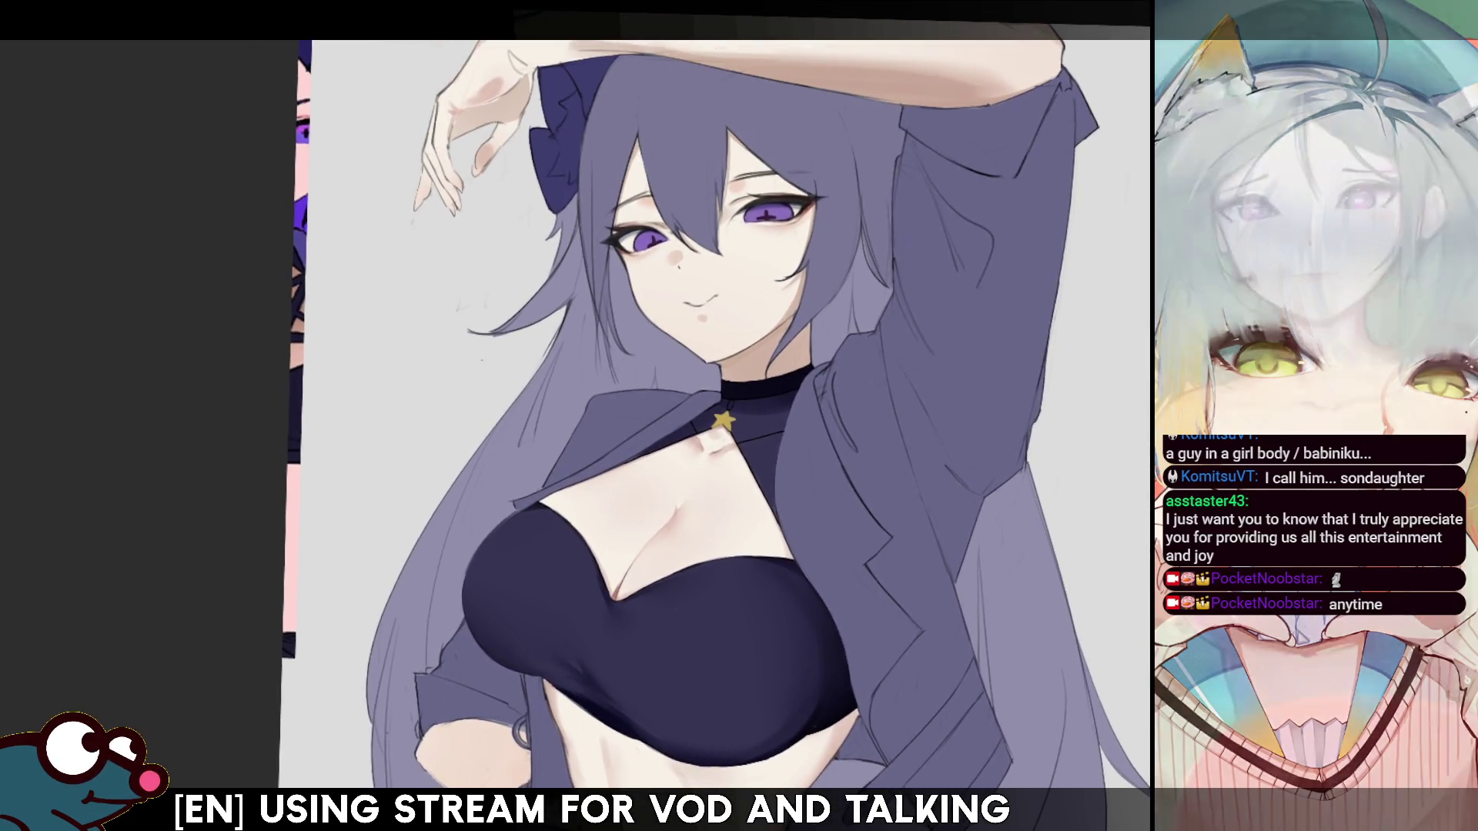
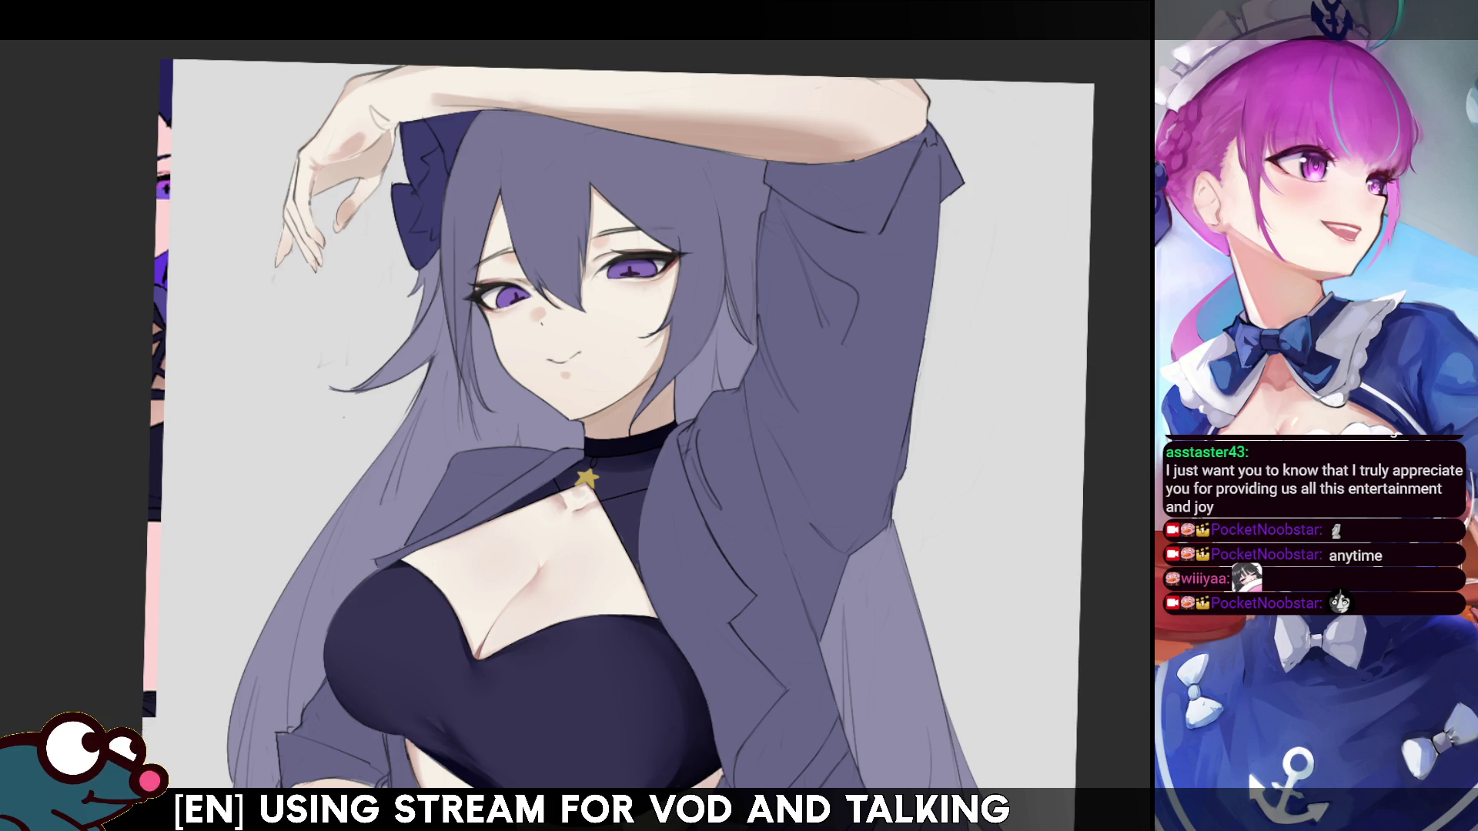
- Toggle the darker purple hair tint with undo, leaving it removed
{"action": "scroll", "coordinate": [815, 154], "scroll_direction": "up", "scroll_amount": 2}
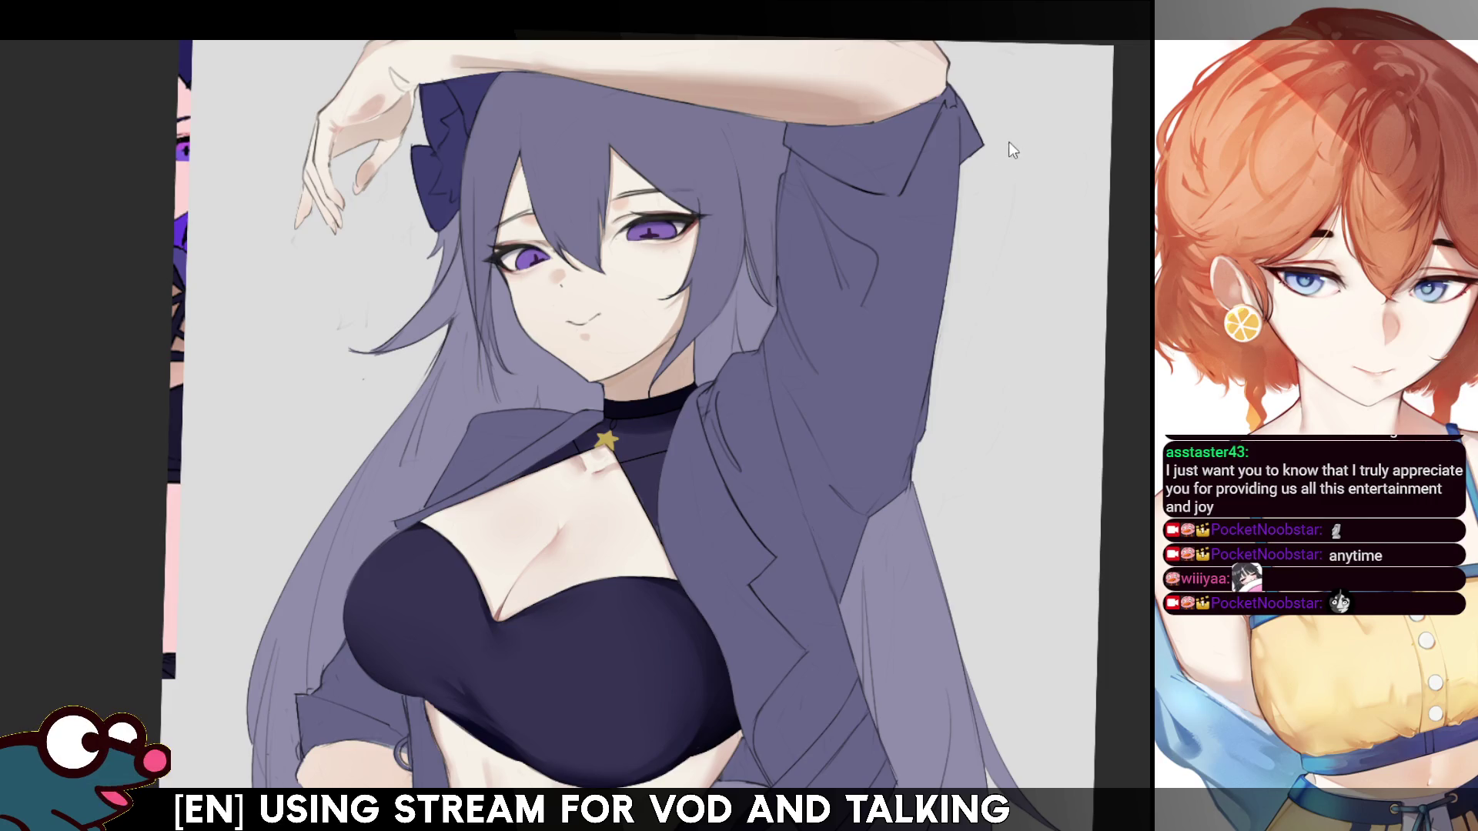
{"action": "key", "text": "ctrl+z"}
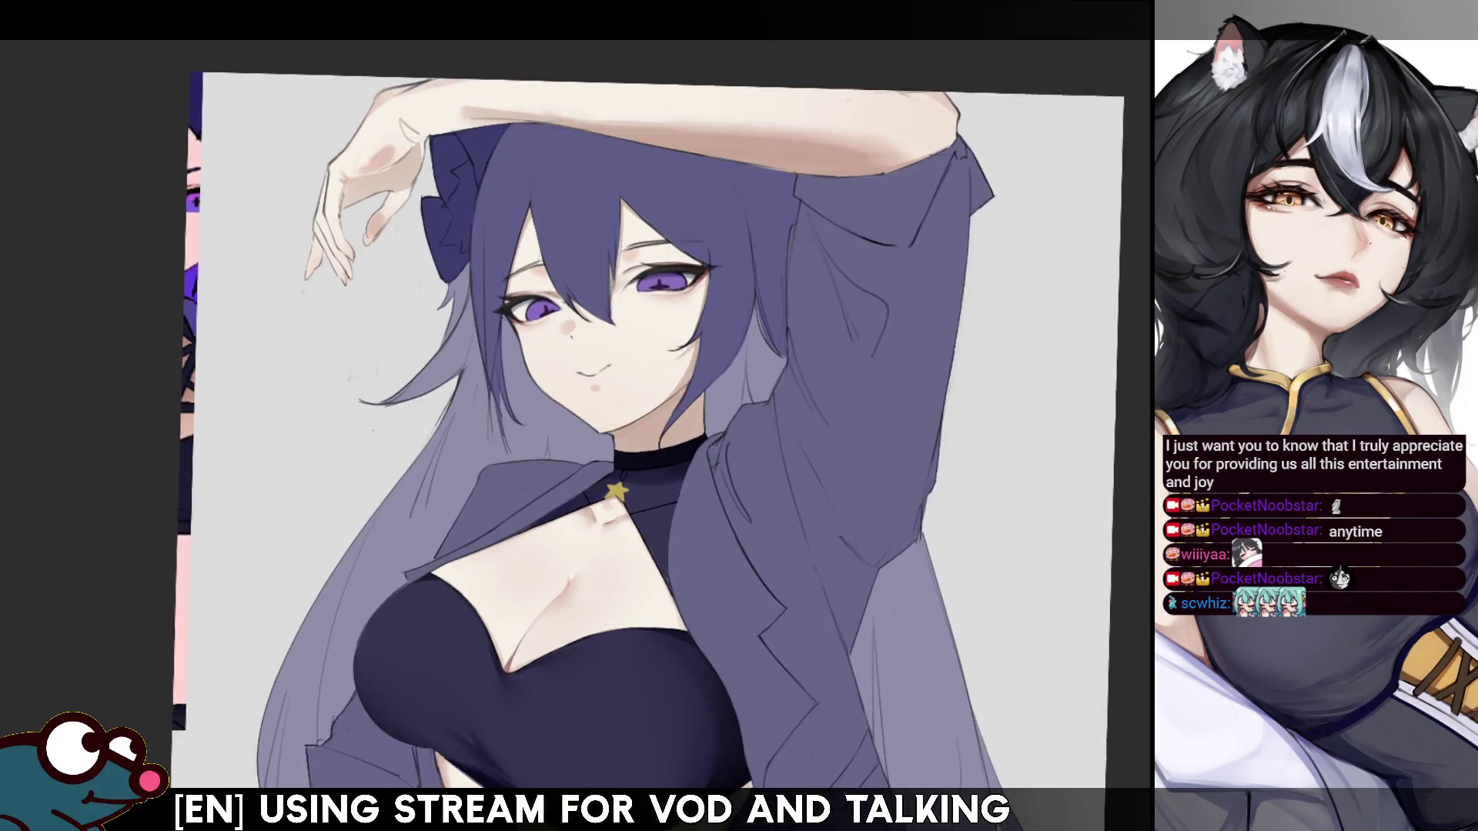
{"action": "key", "text": "ctrl+z"}
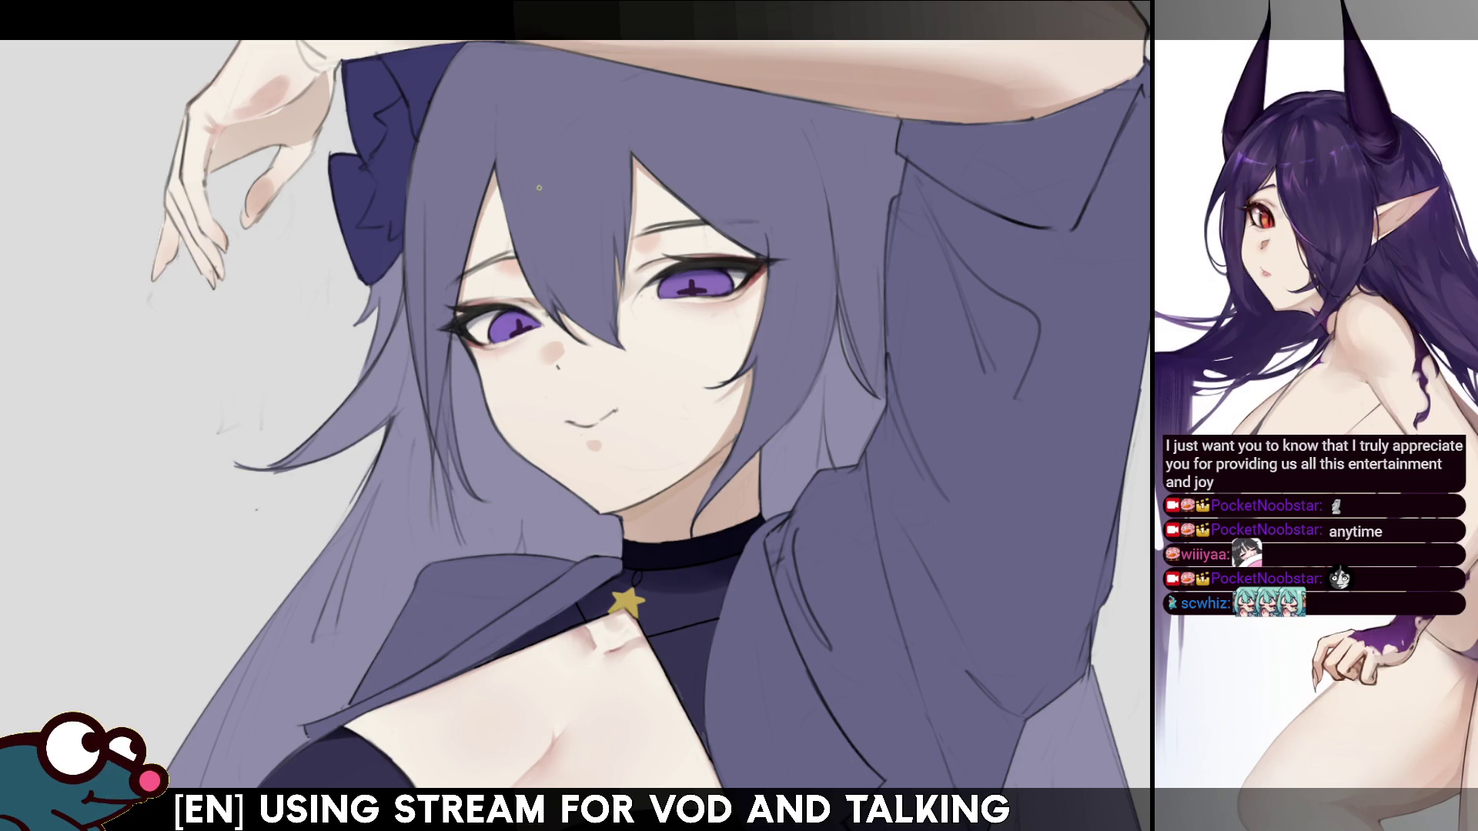
- Enlarge the brush, trim it back to about half, and straighten the tilted canvas view
{"action": "key", "text": "bracketright"}
{"action": "key", "text": "bracketright"}
{"action": "key", "text": "bracketright"}
{"action": "key", "text": "bracketleft"}
{"action": "key", "text": "bracketleft"}
{"action": "key", "text": "bracketleft"}
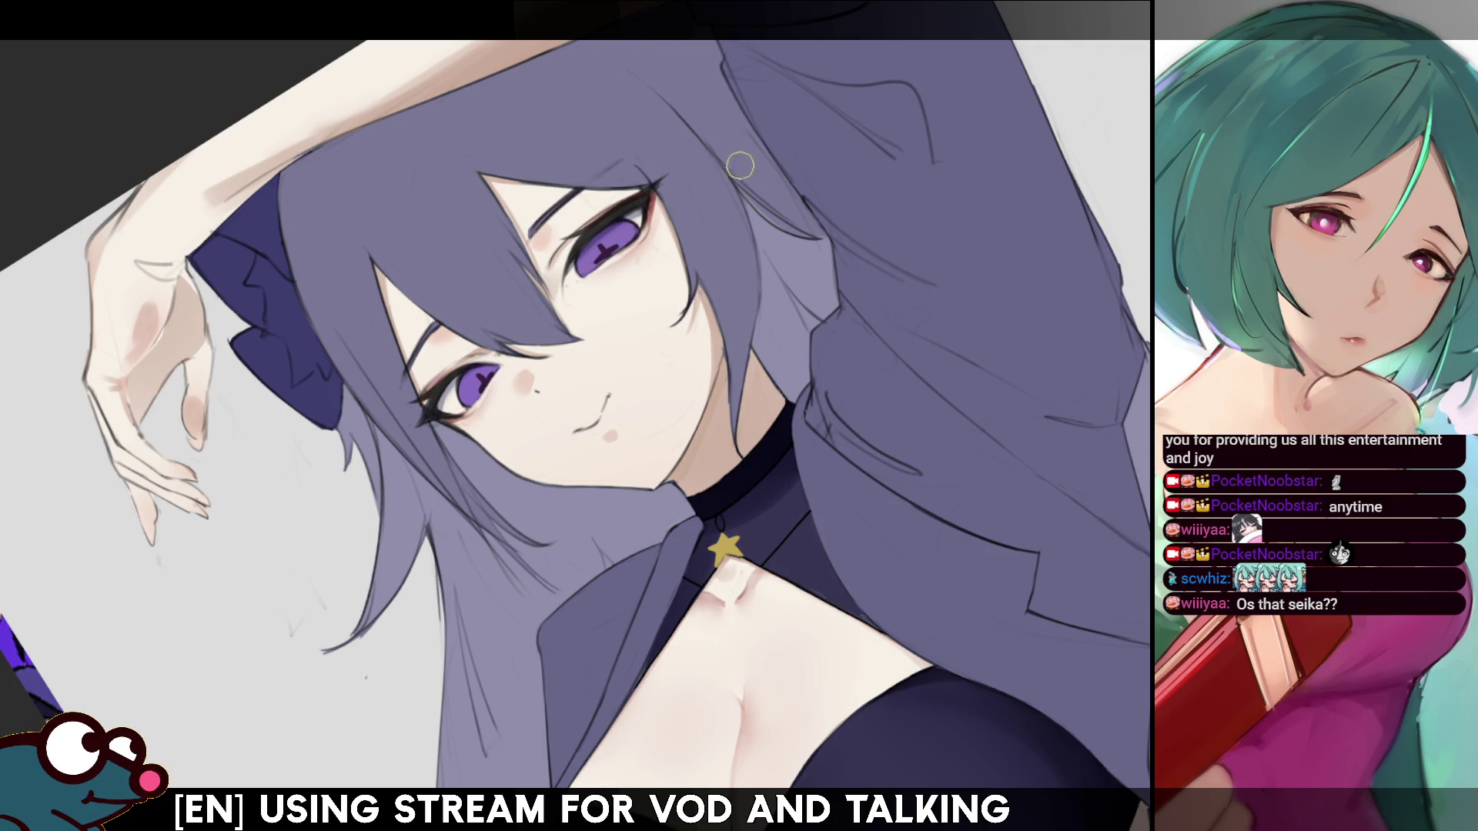
{"action": "key", "text": "Home"}
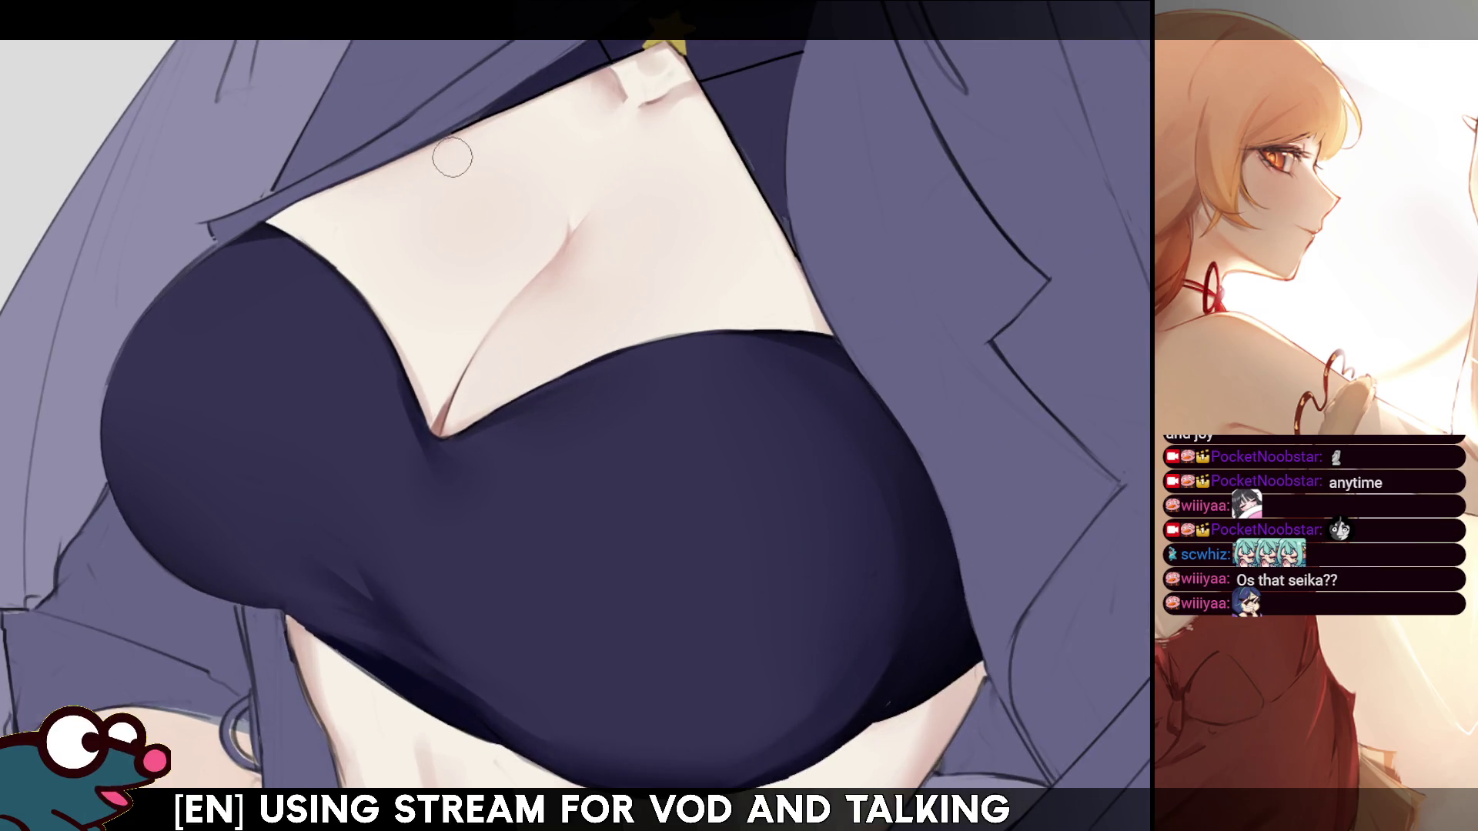
{"action": "scroll", "coordinate": [452, 157], "scroll_direction": "up", "scroll_amount": 3}
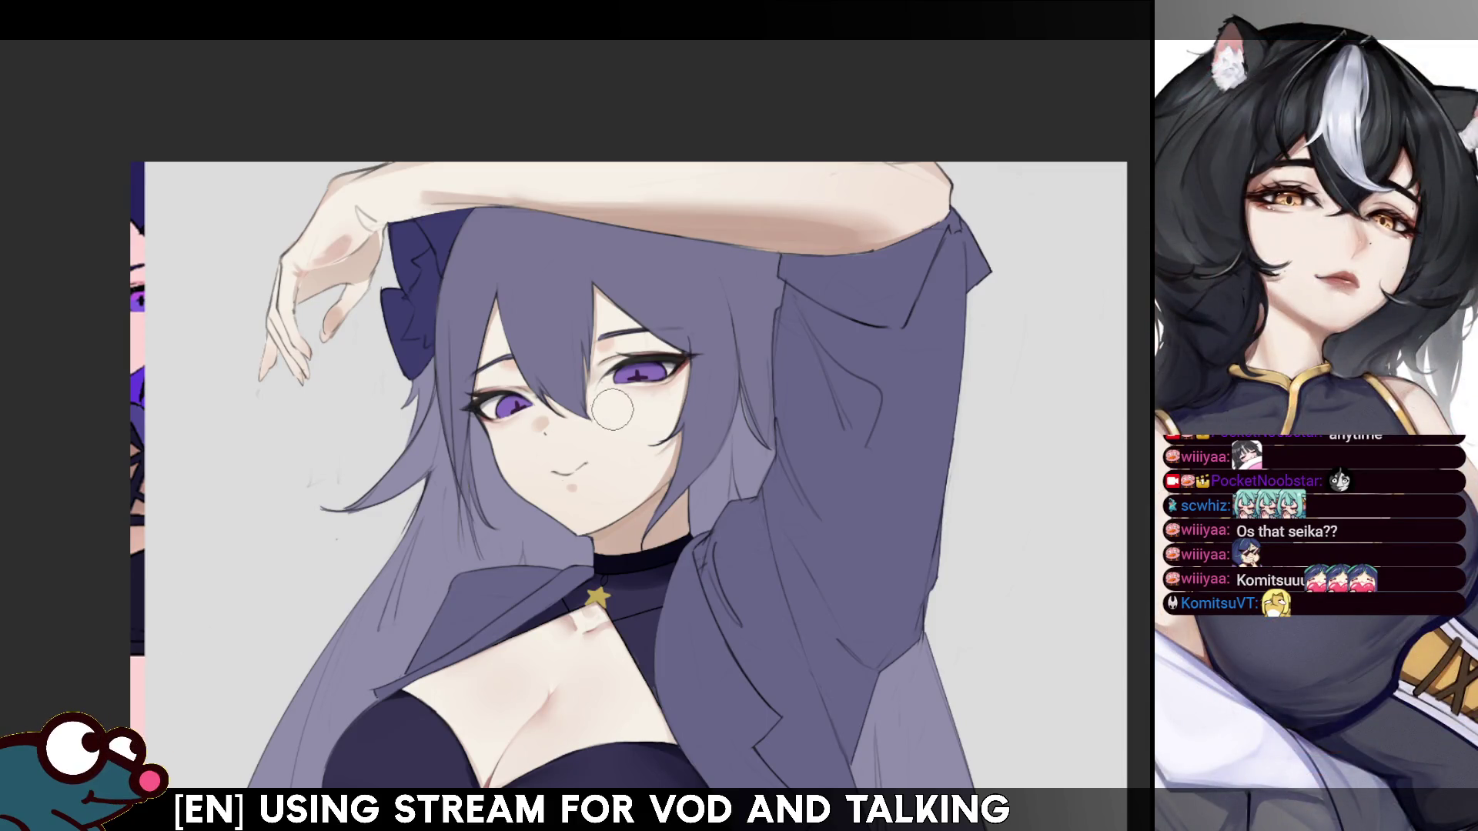
- Try a vivid violet airbrush tint over the upper hair, then undo it
{"action": "mouse_move", "coordinate": [620, 431]}
{"action": "left_mouse_down"}
{"action": "mouse_move", "coordinate": [615, 462]}
{"action": "mouse_move", "coordinate": [621, 401]}
{"action": "left_mouse_up"}
{"action": "key", "text": "ctrl+z"}
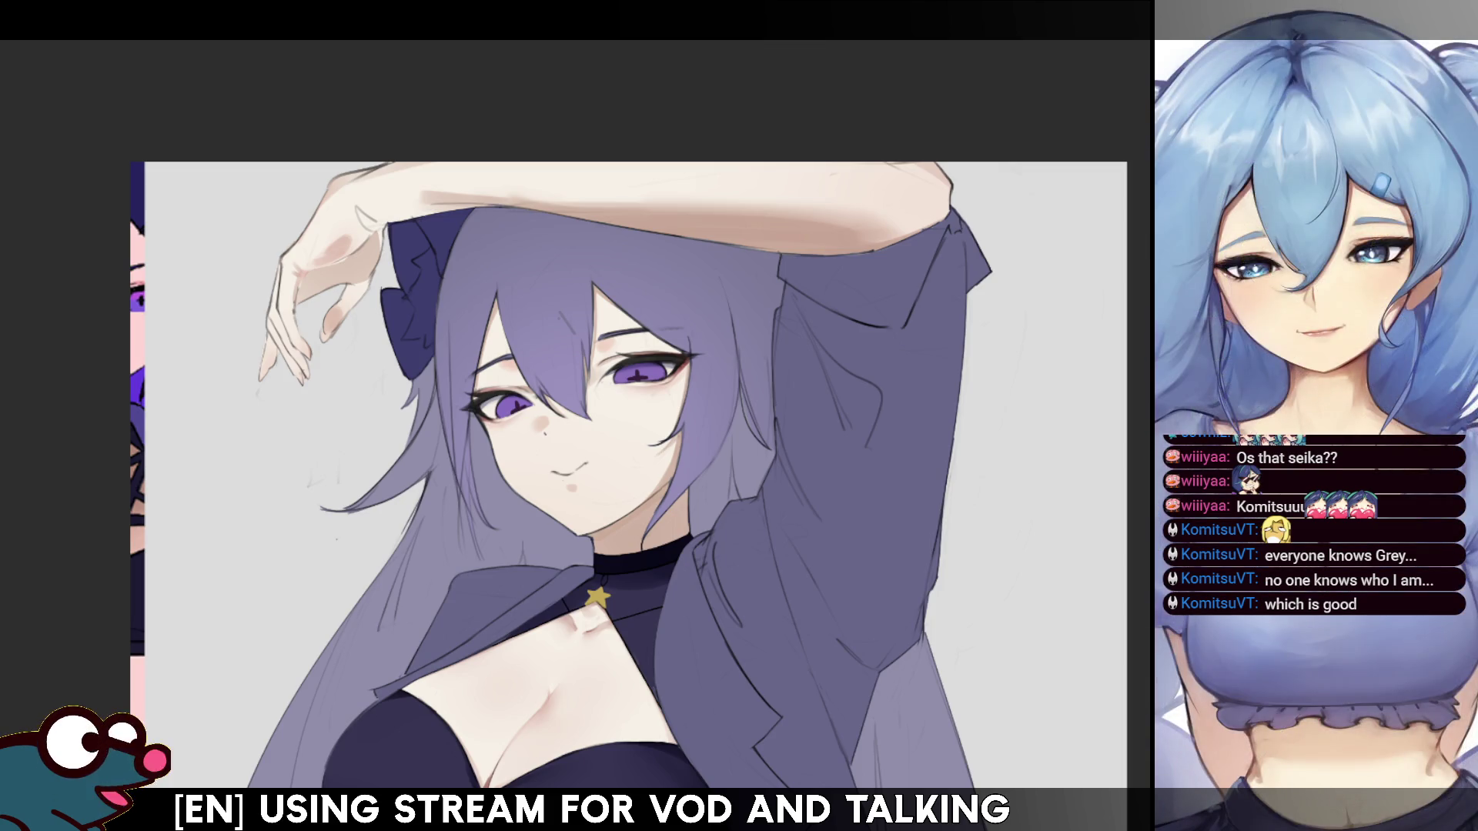
{"action": "scroll", "coordinate": [690, 523], "scroll_direction": "up", "scroll_amount": 2}
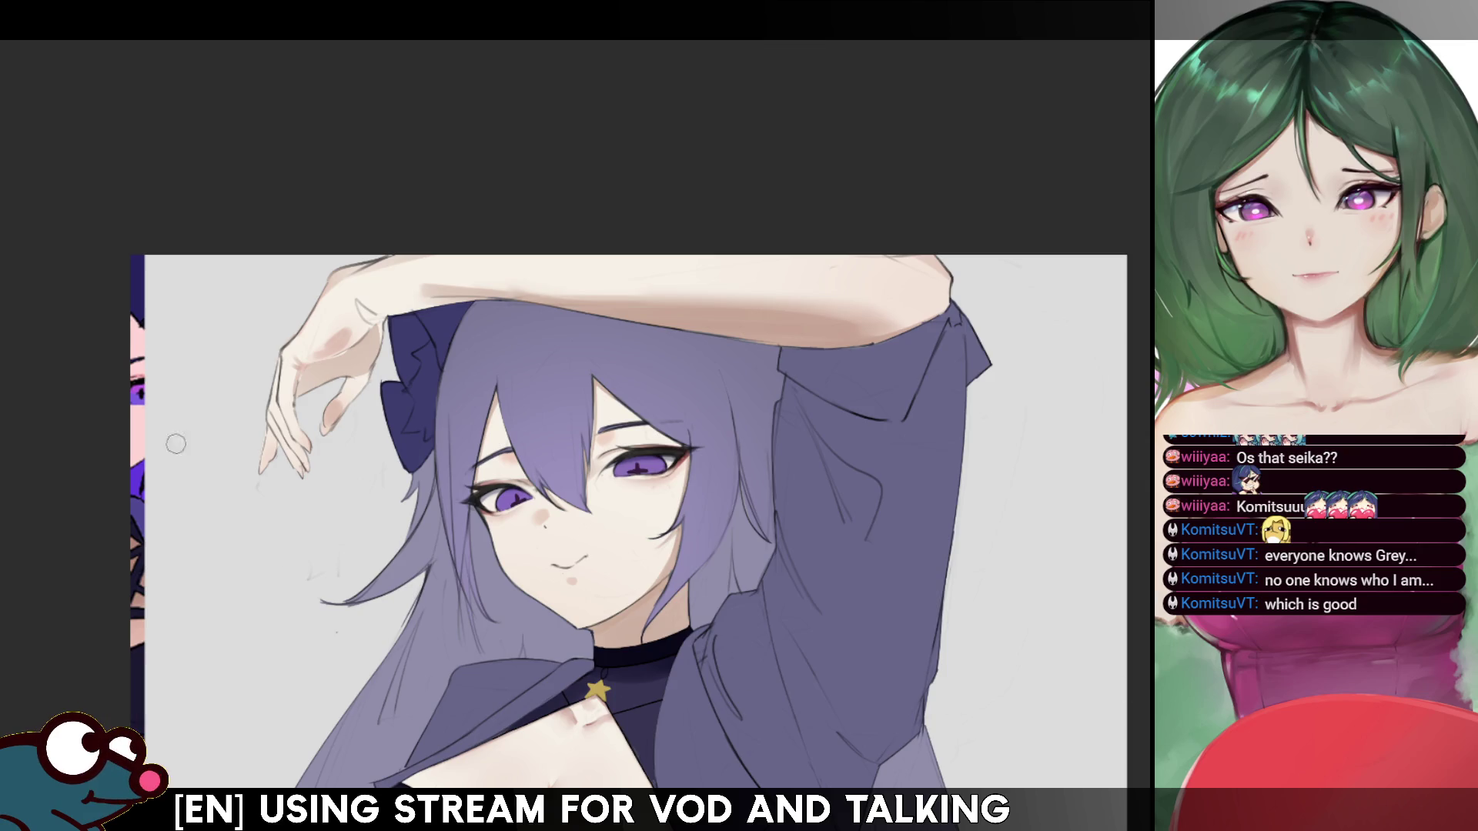
- Draw several thin strand lines down the top of the hair, undoing the unsatisfying curved strokes
{"action": "left_click_drag", "start_coordinate": [510, 304], "coordinate": [545, 442]}
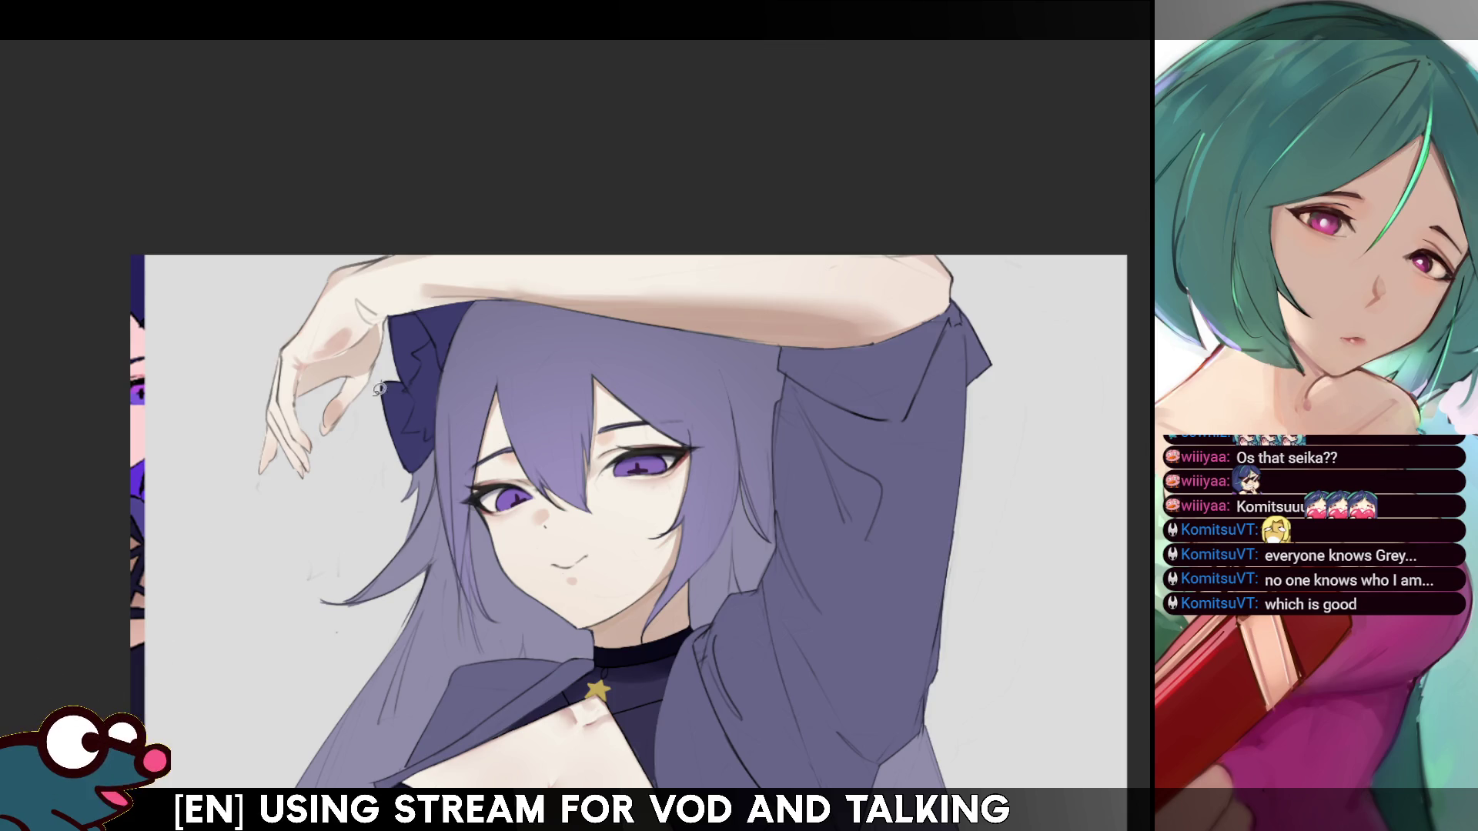
{"action": "mouse_move", "coordinate": [500, 322]}
{"action": "left_mouse_down"}
{"action": "mouse_move", "coordinate": [531, 465]}
{"action": "mouse_move", "coordinate": [519, 441]}
{"action": "left_mouse_up"}
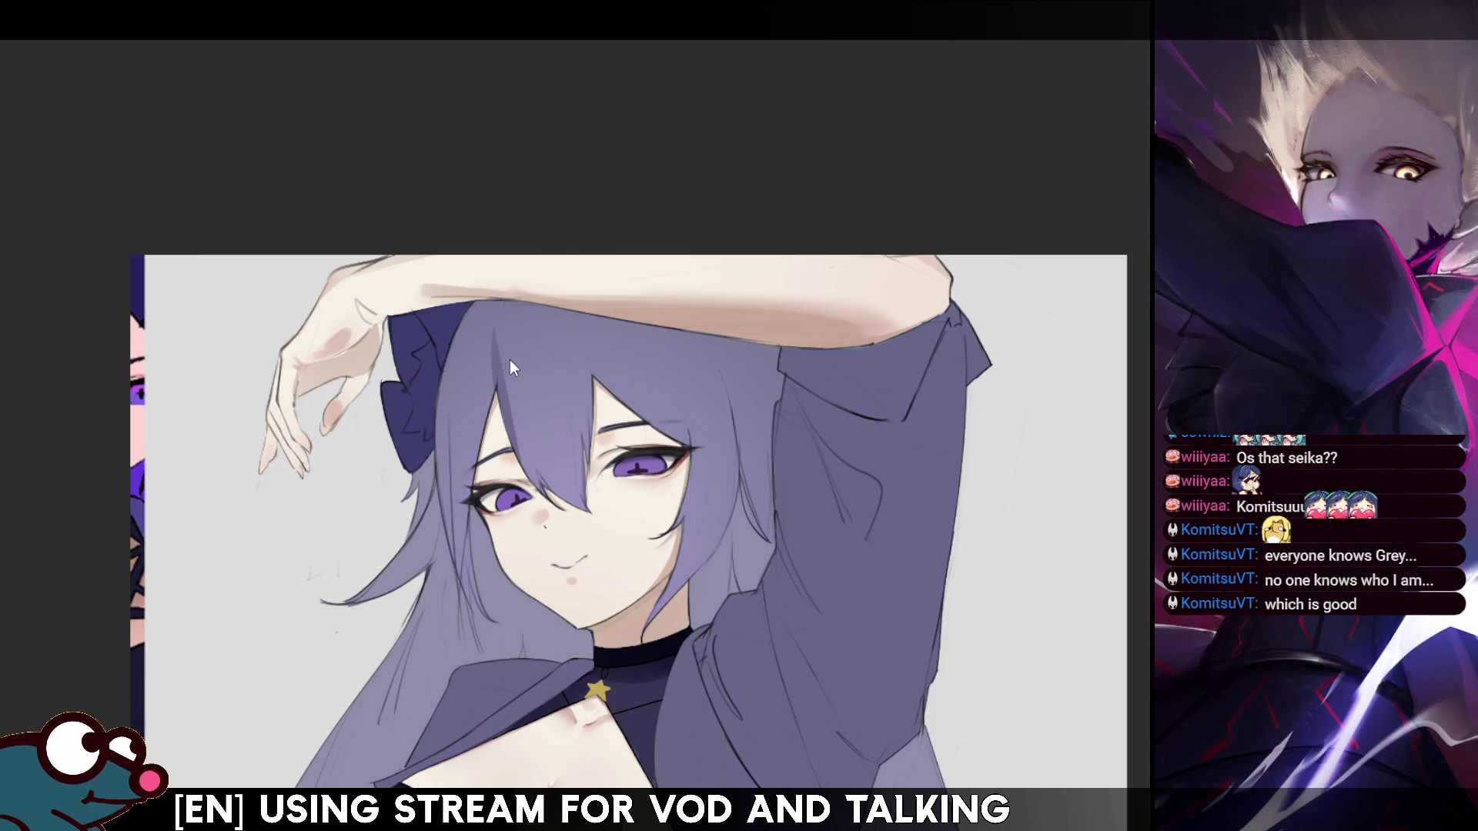
{"action": "left_click_drag", "start_coordinate": [497, 338], "coordinate": [507, 458]}
{"action": "key", "text": "ctrl+z"}
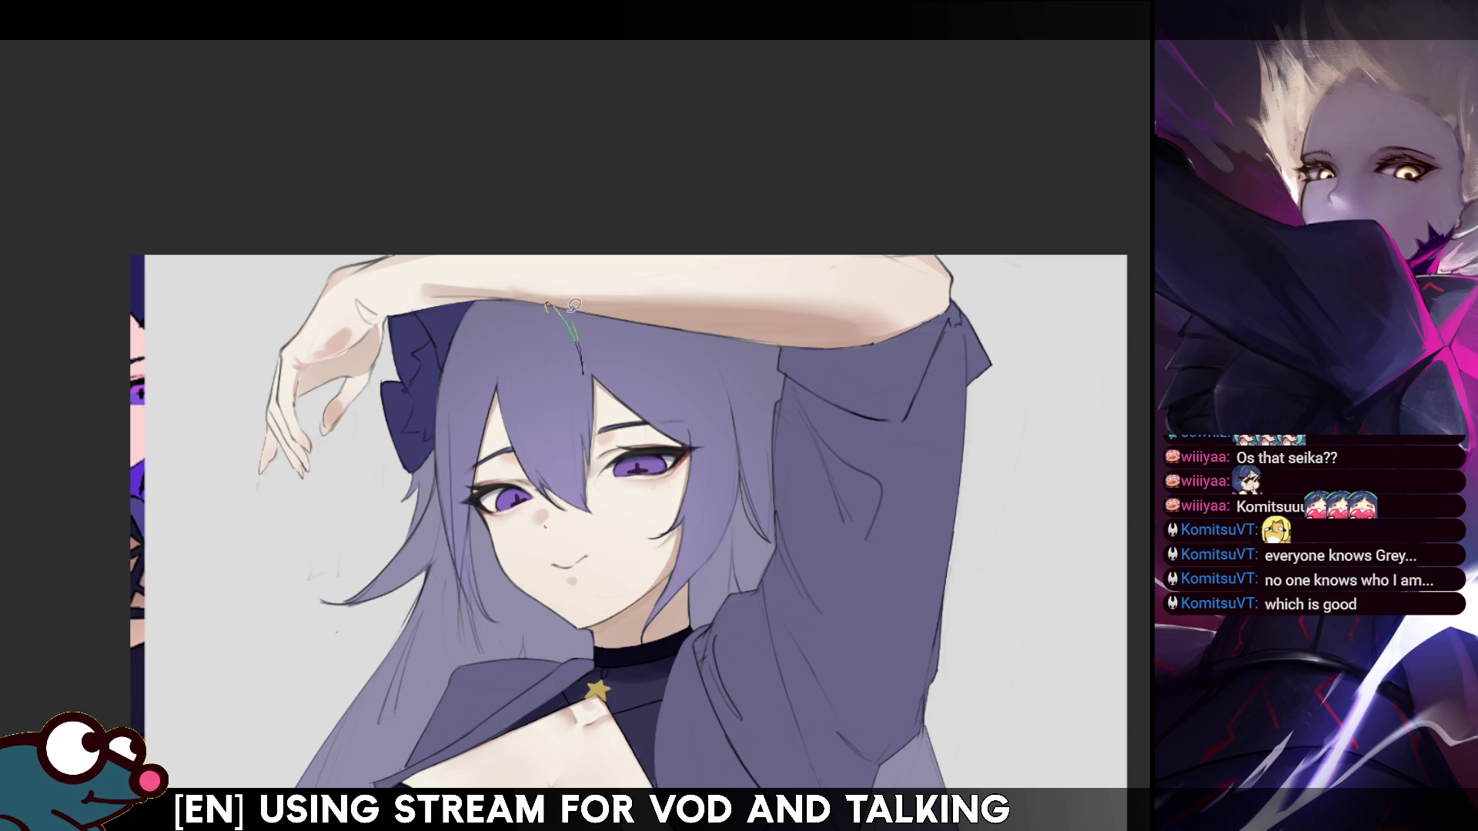
{"action": "left_click_drag", "start_coordinate": [543, 299], "coordinate": [585, 348]}
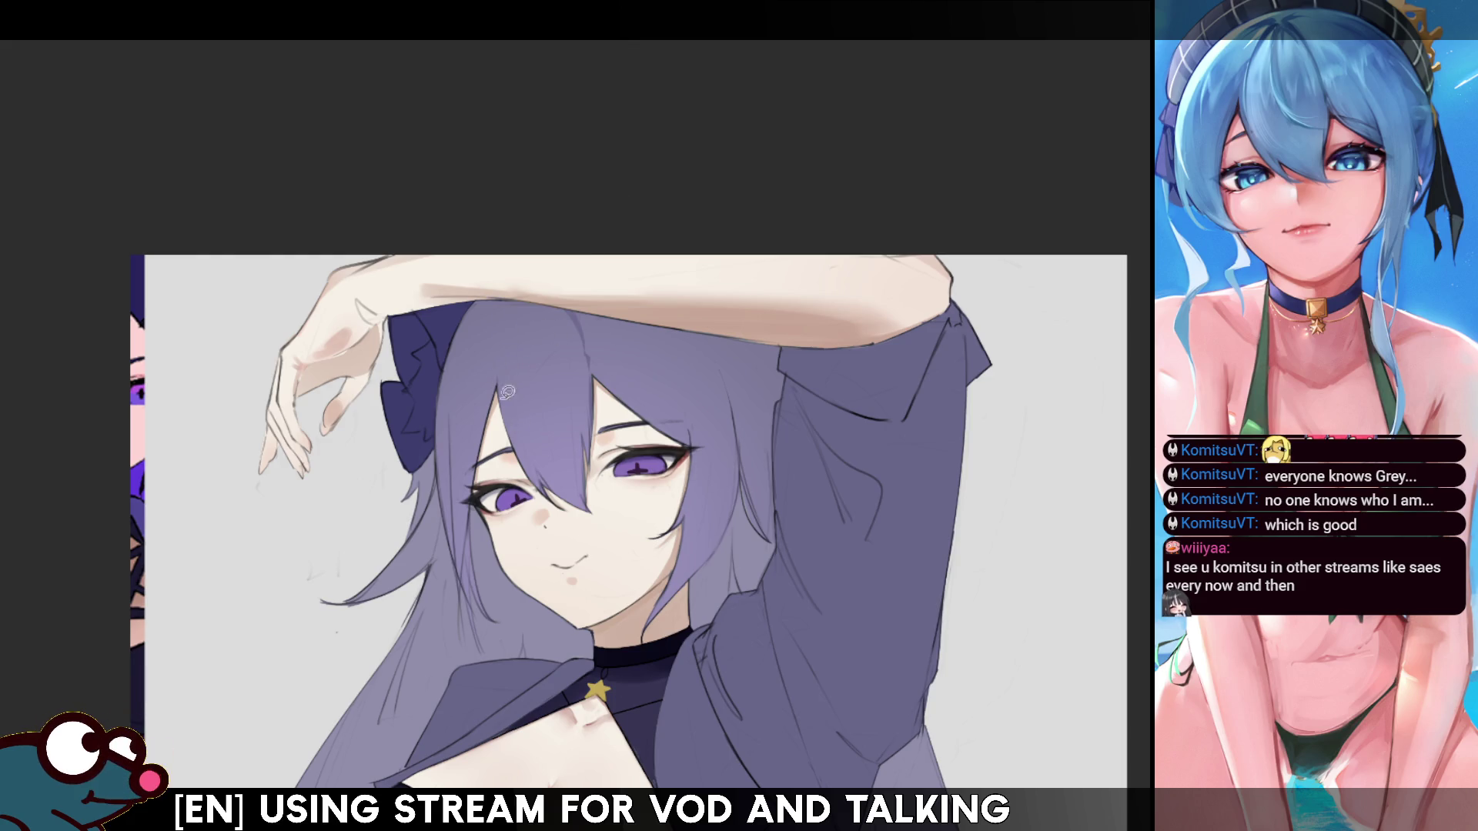
{"action": "left_click_drag", "start_coordinate": [521, 308], "coordinate": [584, 409]}
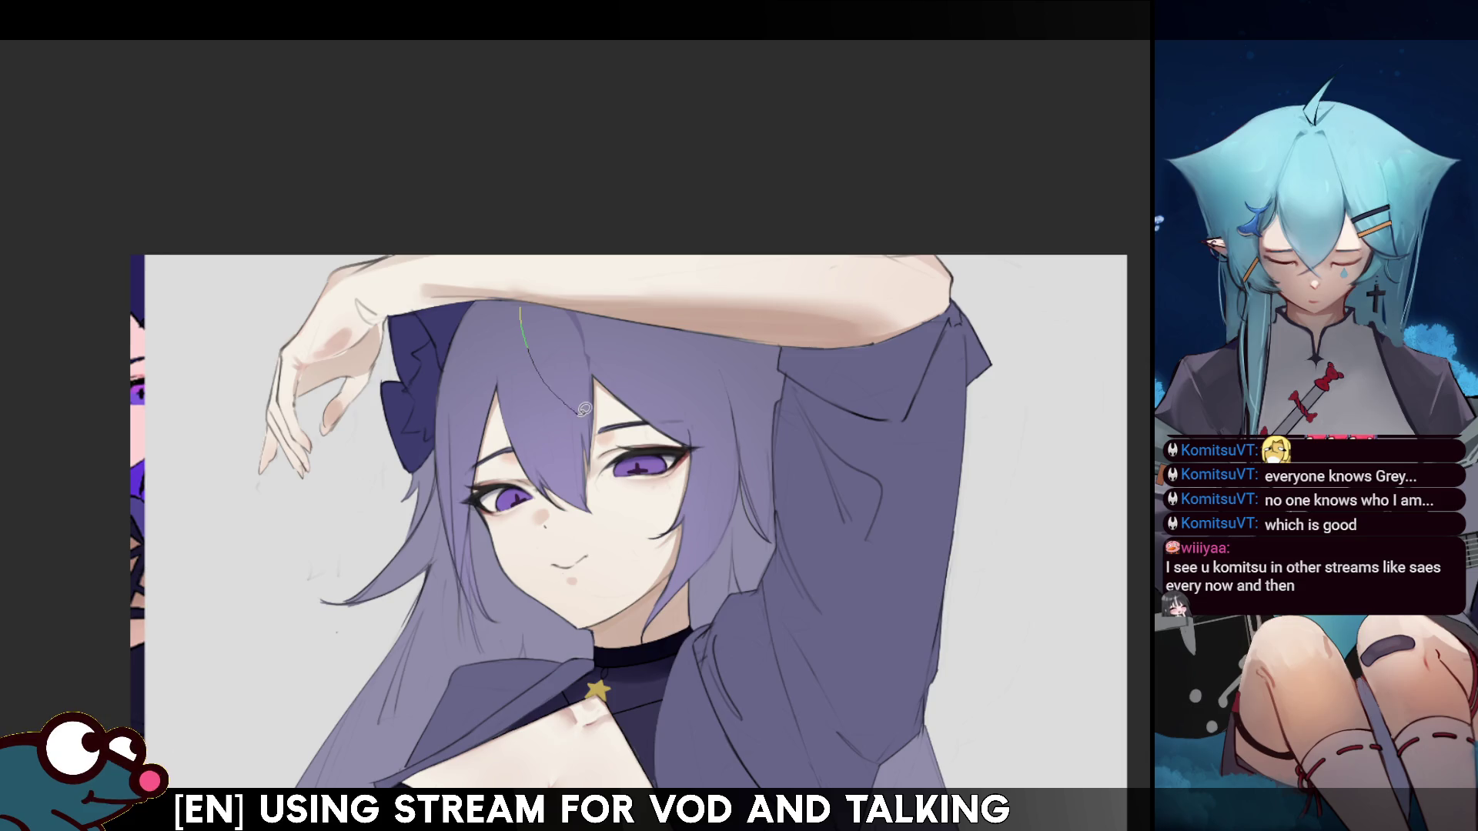
{"action": "key", "text": "ctrl+z"}
{"action": "left_click_drag", "start_coordinate": [523, 298], "coordinate": [571, 402]}
{"action": "key", "text": "ctrl+z"}
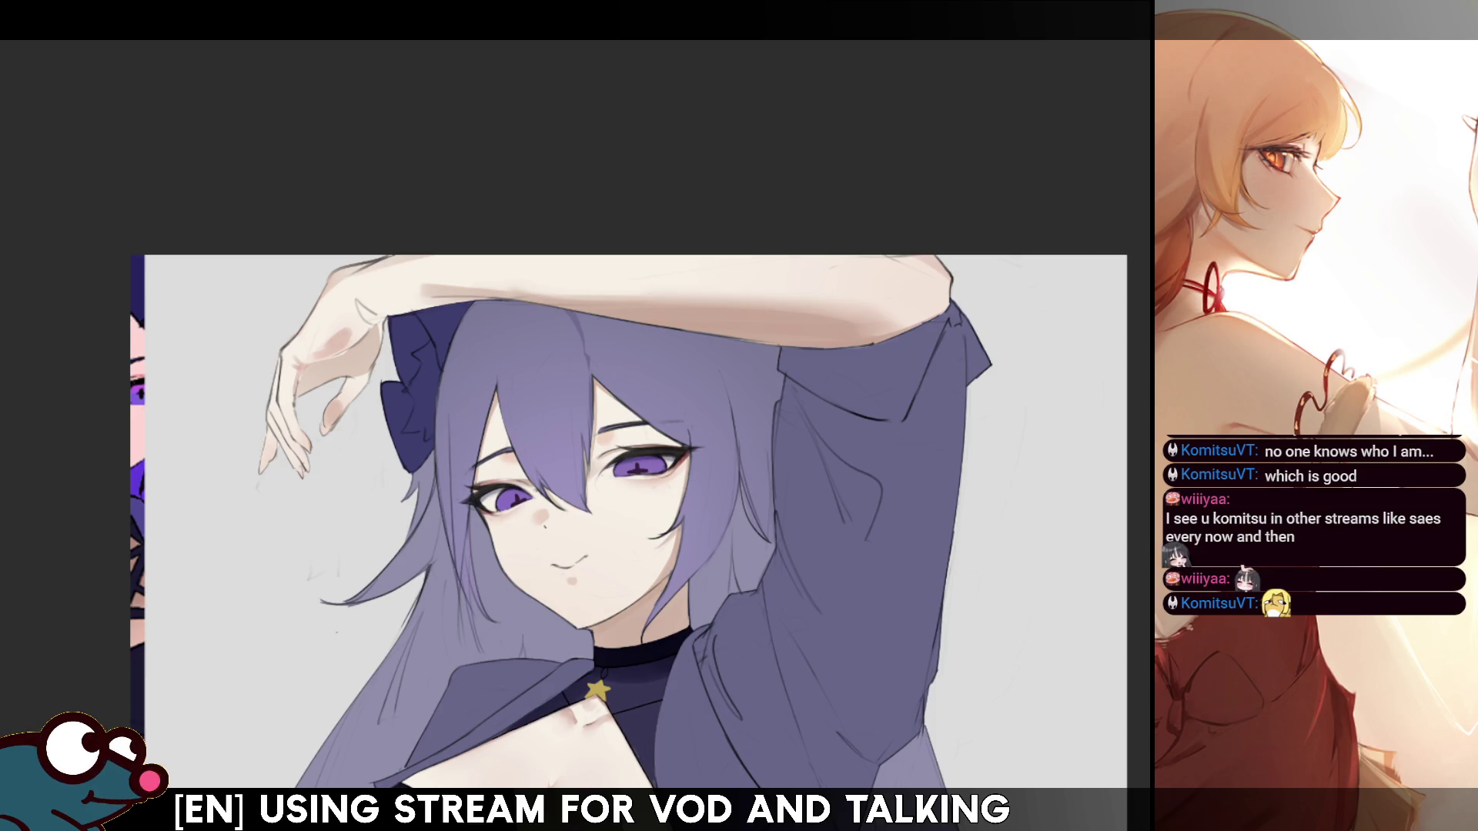
- Replace a stray sketch stroke with a thin strand stroke running up the hair
{"action": "mouse_move", "coordinate": [517, 308]}
{"action": "left_mouse_down"}
{"action": "mouse_move", "coordinate": [571, 439]}
{"action": "mouse_move", "coordinate": [530, 305]}
{"action": "left_mouse_up"}
{"action": "key", "text": "ctrl+z"}
{"action": "key", "text": "ctrl+z"}
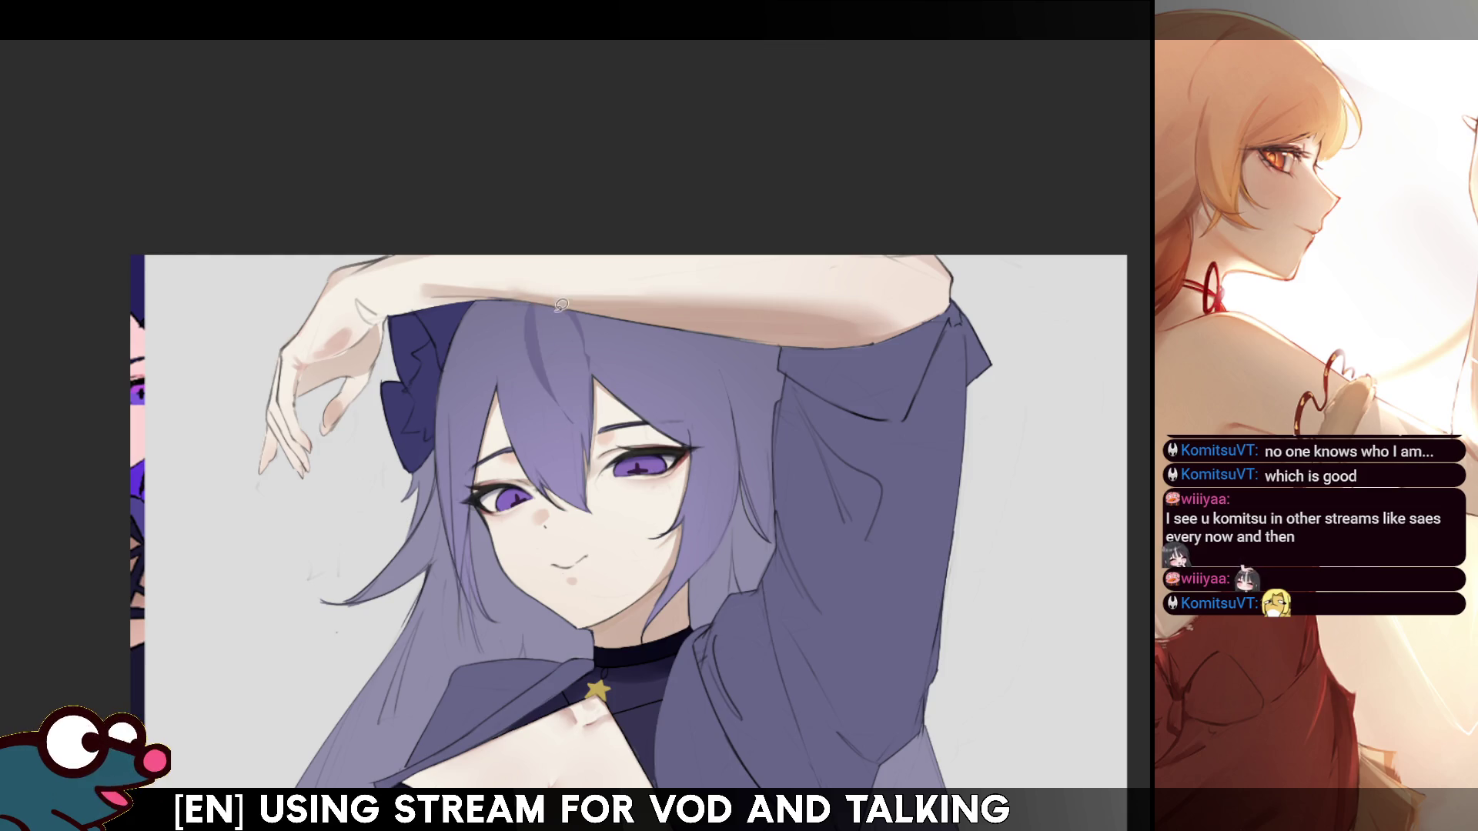
{"action": "mouse_move", "coordinate": [571, 429]}
{"action": "left_mouse_down"}
{"action": "mouse_move", "coordinate": [545, 363]}
{"action": "mouse_move", "coordinate": [561, 301]}
{"action": "left_mouse_up"}
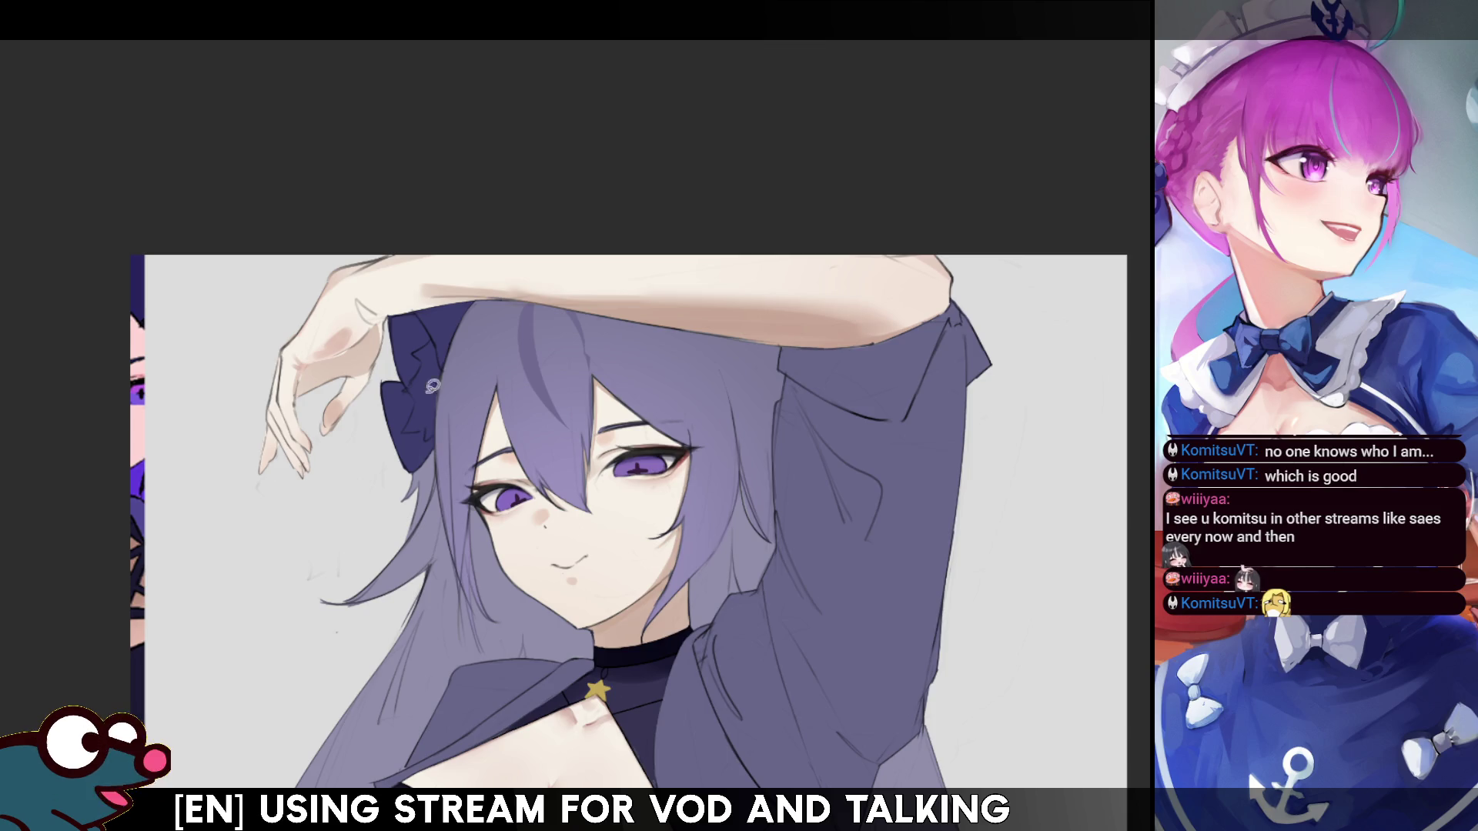
- Lasso-select a lock of hair and tilt the canvas view counterclockwise
{"action": "mouse_move", "coordinate": [531, 302]}
{"action": "left_mouse_down"}
{"action": "mouse_move", "coordinate": [561, 405]}
{"action": "mouse_move", "coordinate": [531, 302]}
{"action": "left_mouse_up"}
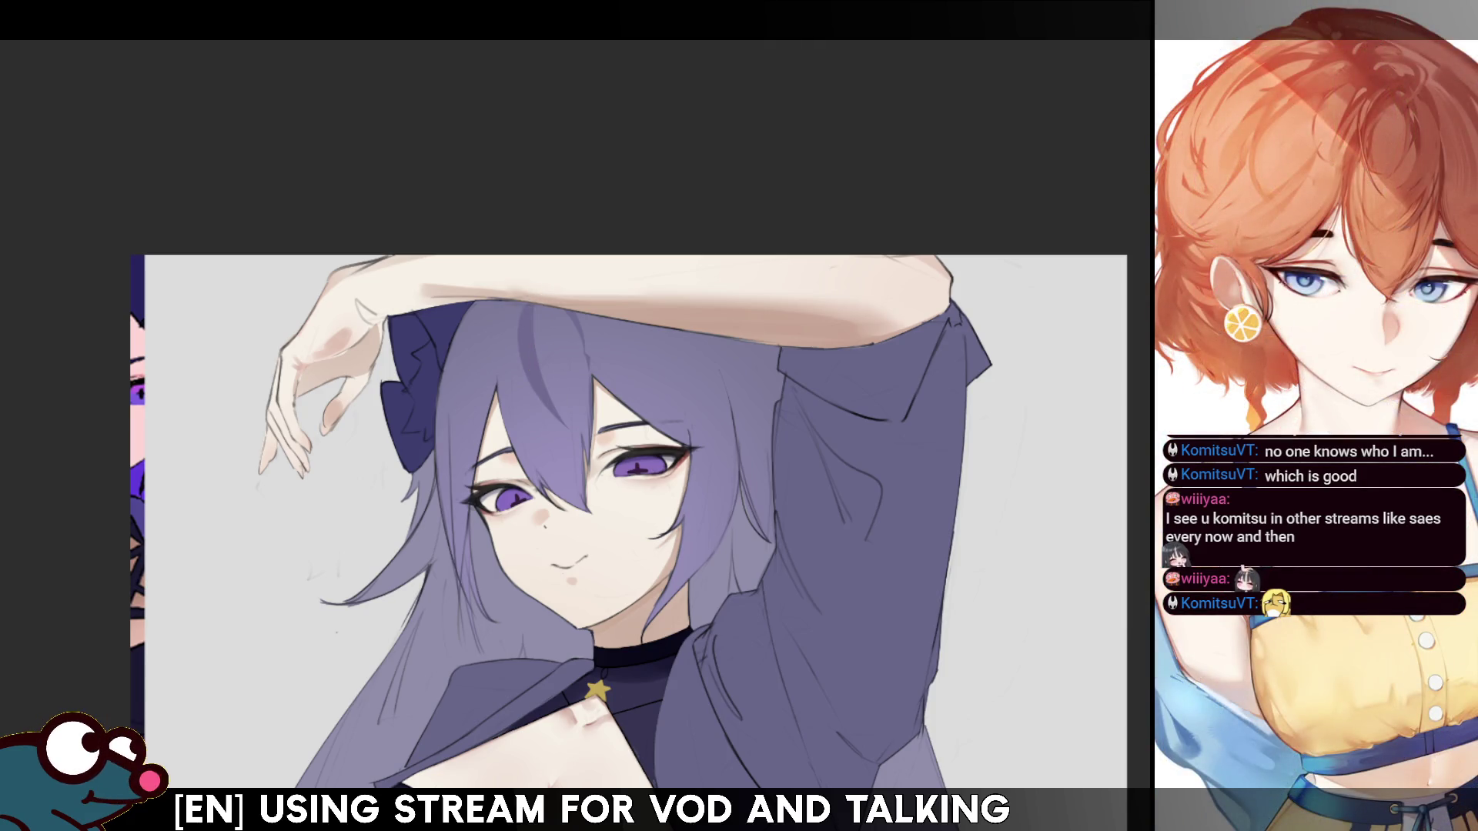
{"action": "mouse_move", "coordinate": [536, 302]}
{"action": "left_mouse_down"}
{"action": "mouse_move", "coordinate": [568, 414]}
{"action": "mouse_move", "coordinate": [533, 303]}
{"action": "left_mouse_up"}
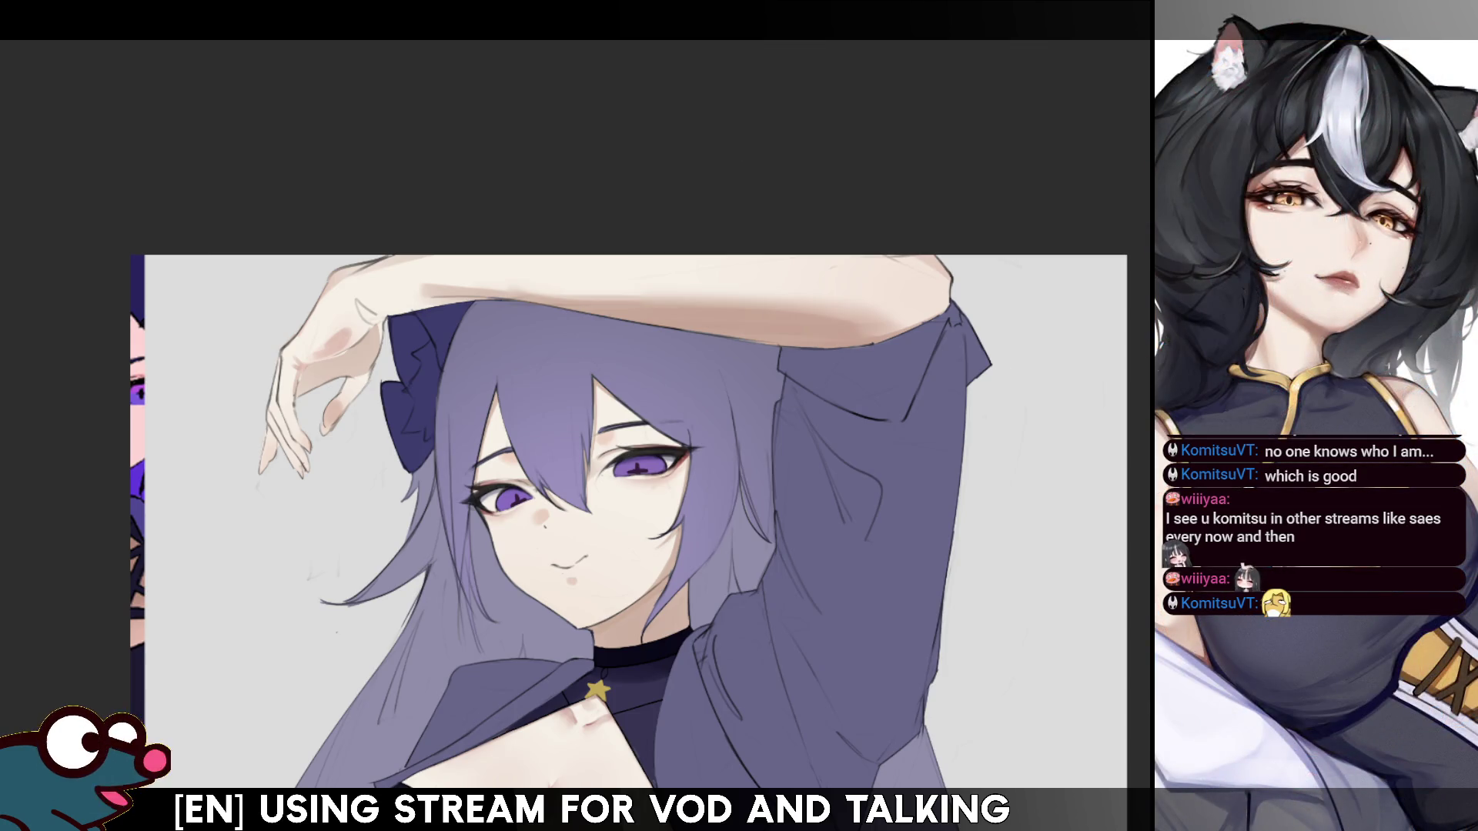
{"action": "key", "text": "minus"}
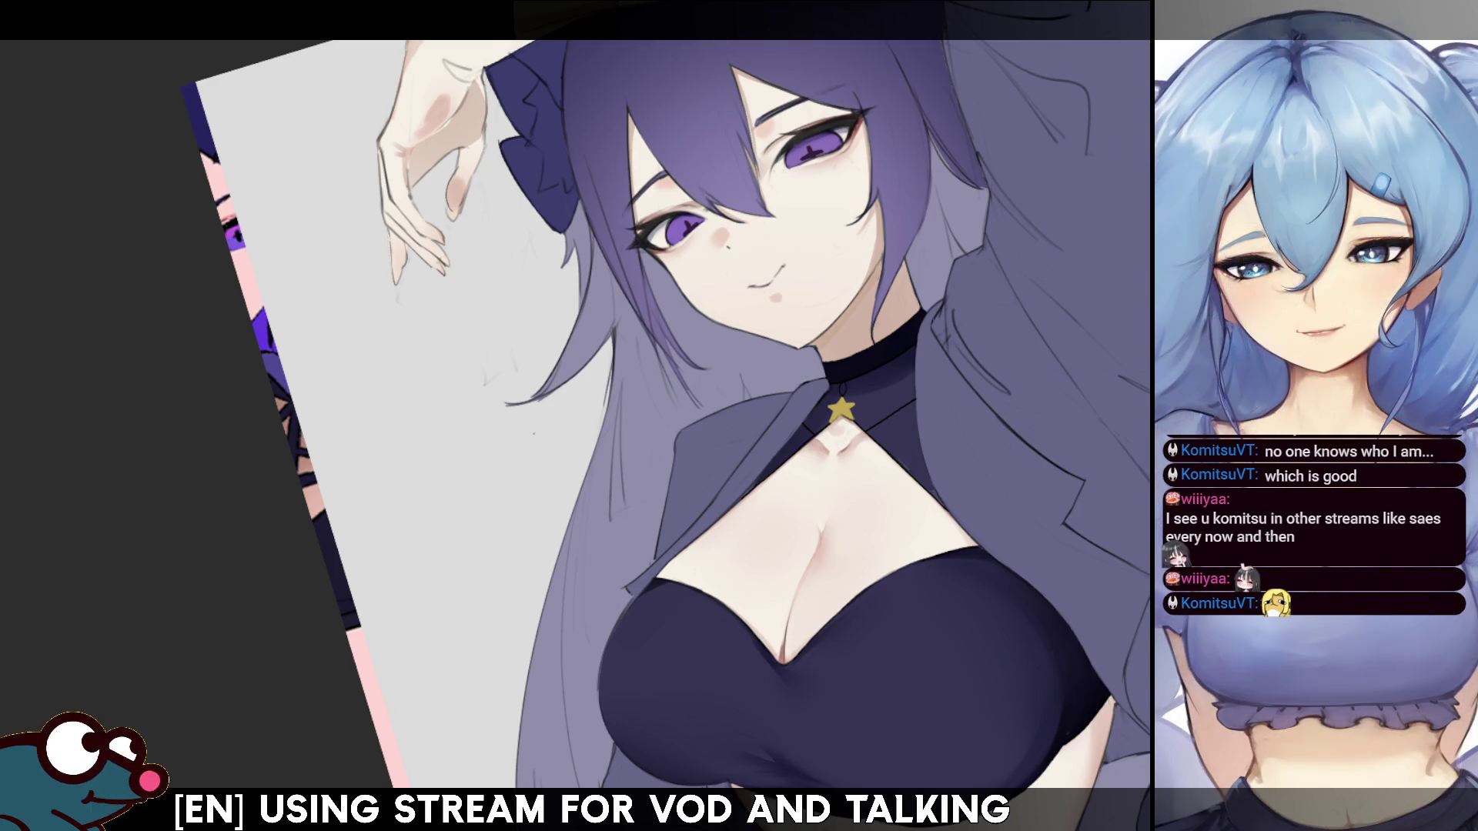
- Reset the view, briefly mirror it, and scroll up toward the forearm above the head
{"action": "scroll", "coordinate": [1130, 273], "scroll_direction": "up", "scroll_amount": 2}
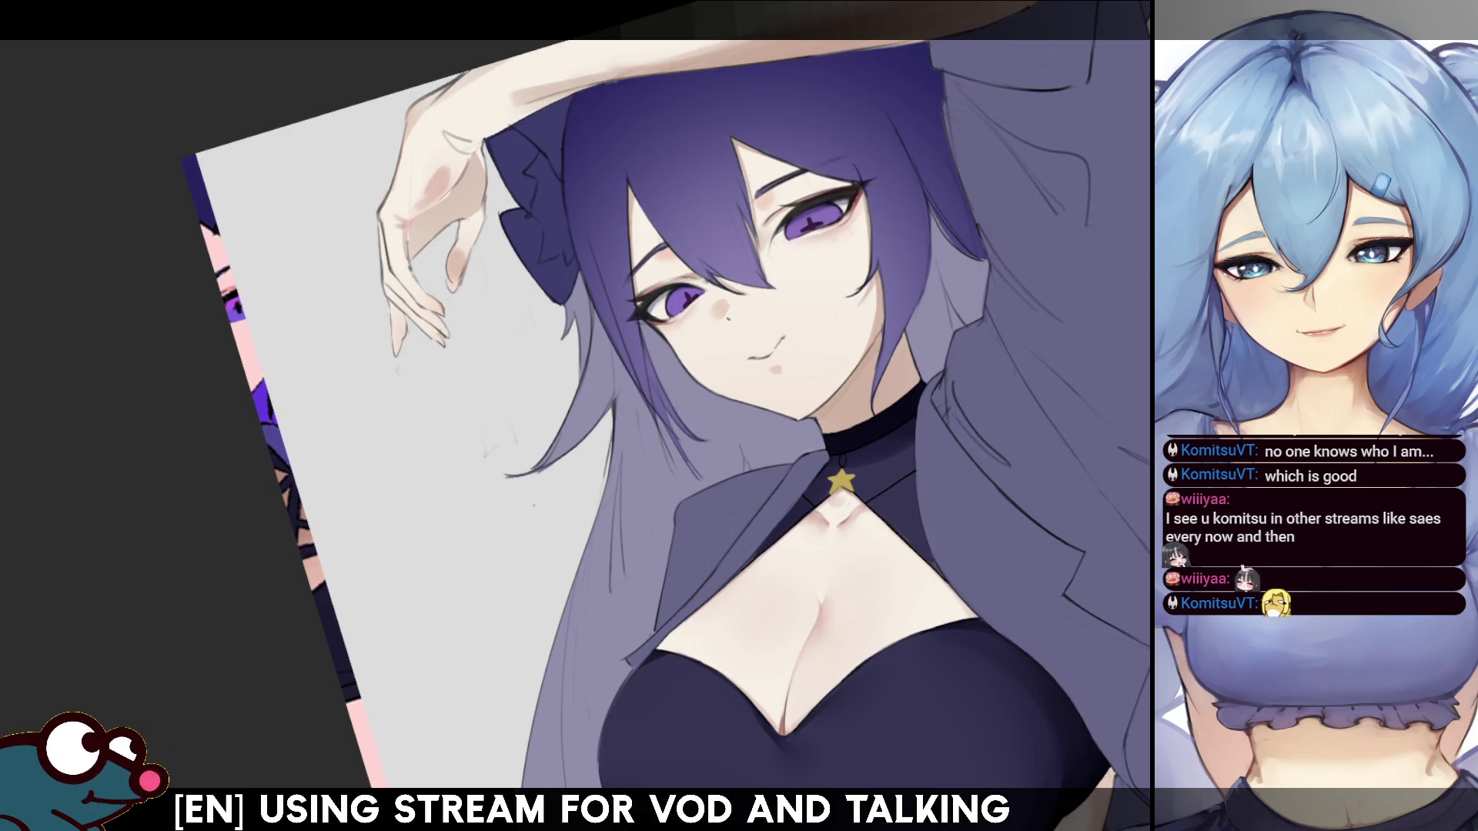
{"action": "scroll", "coordinate": [1116, 130], "scroll_direction": "up", "scroll_amount": 3}
{"action": "key", "text": "ctrl+0"}
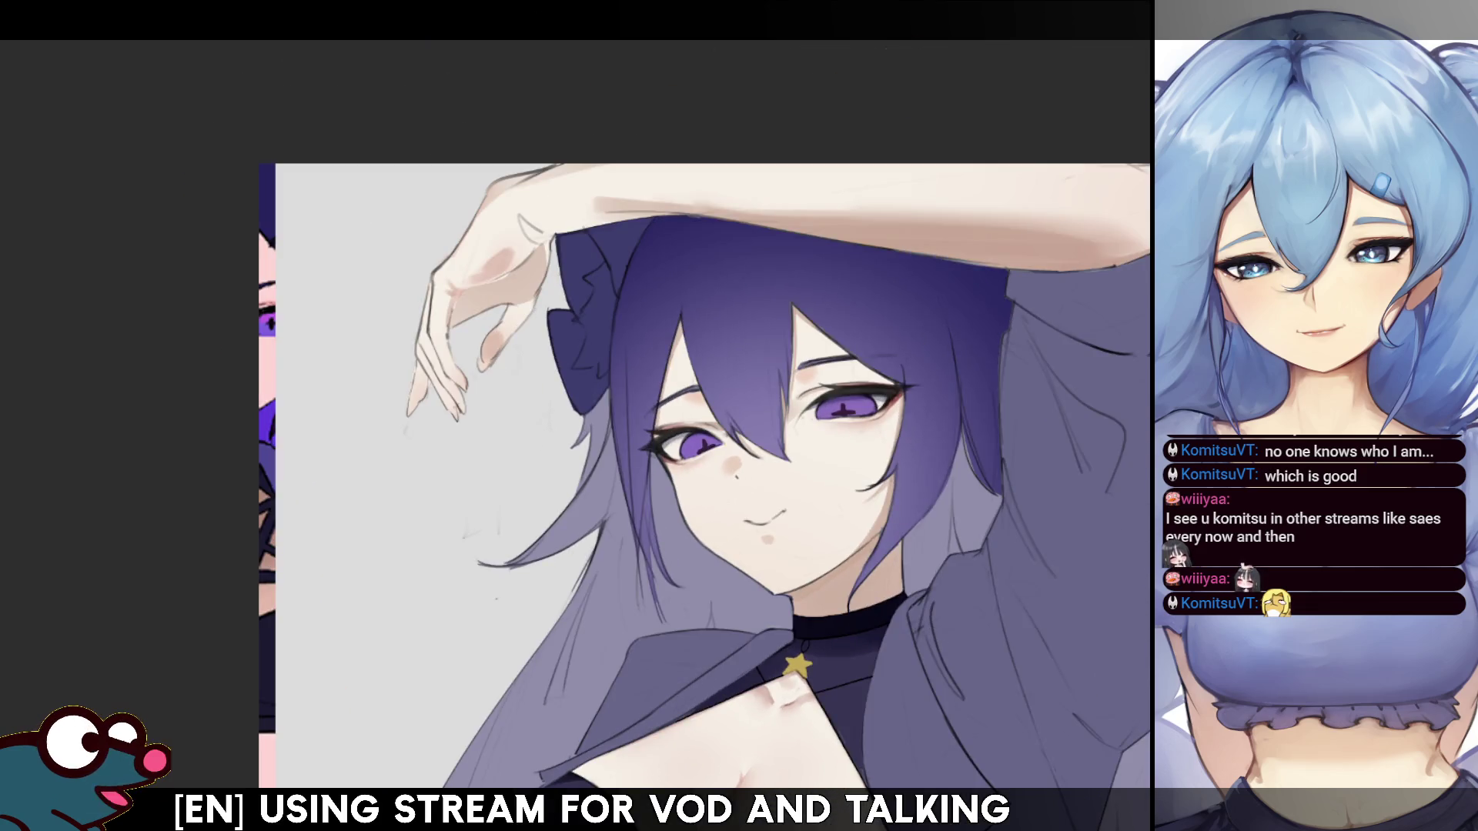
{"action": "scroll", "coordinate": [736, 492], "scroll_direction": "up", "scroll_amount": 3}
{"action": "scroll", "coordinate": [735, 462], "scroll_direction": "down", "scroll_amount": 2}
{"action": "key", "text": "m"}
{"action": "key", "text": "m"}
{"action": "scroll", "coordinate": [723, 461], "scroll_direction": "up", "scroll_amount": 3}
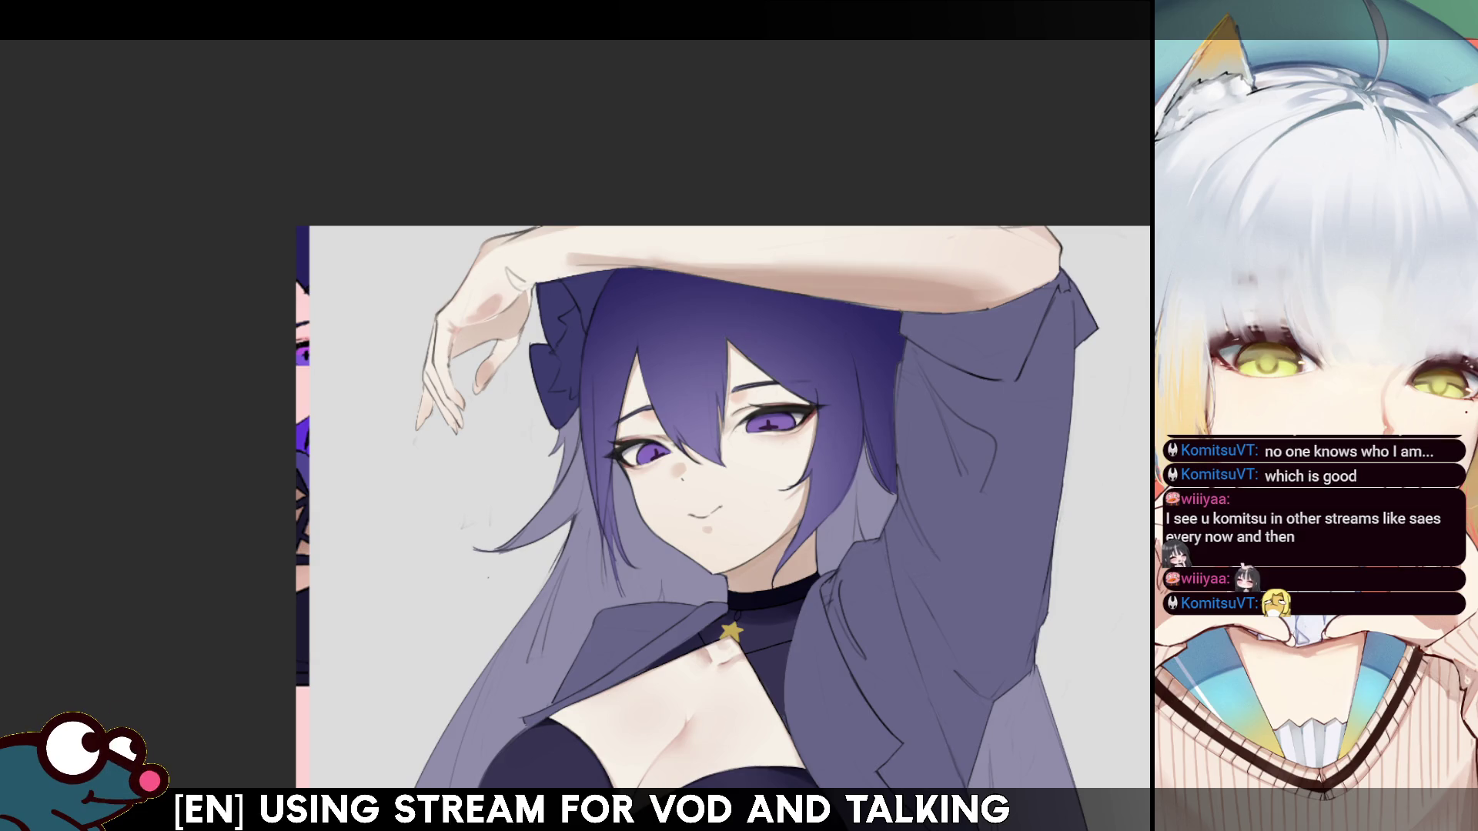
- Compare the hair lightening with undo and redo, keep it, and enlarge the brush
{"action": "key", "text": "ctrl+z"}
{"action": "key", "text": "ctrl+shift+z"}
{"action": "key", "text": "bracketright"}
{"action": "key", "text": "bracketright"}
{"action": "key", "text": "bracketright"}
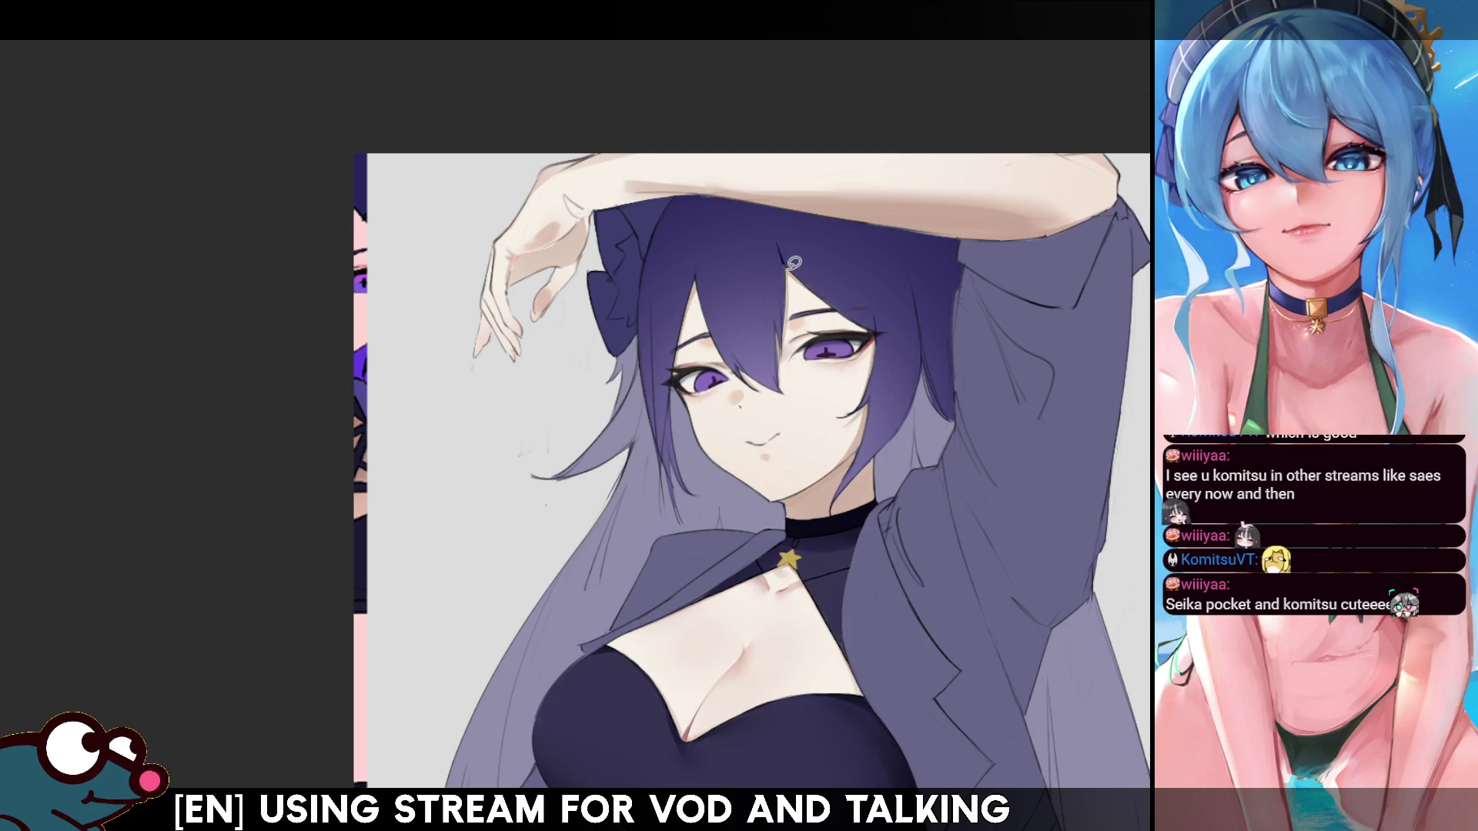
{"action": "scroll", "coordinate": [794, 263], "scroll_direction": "up", "scroll_amount": 3}
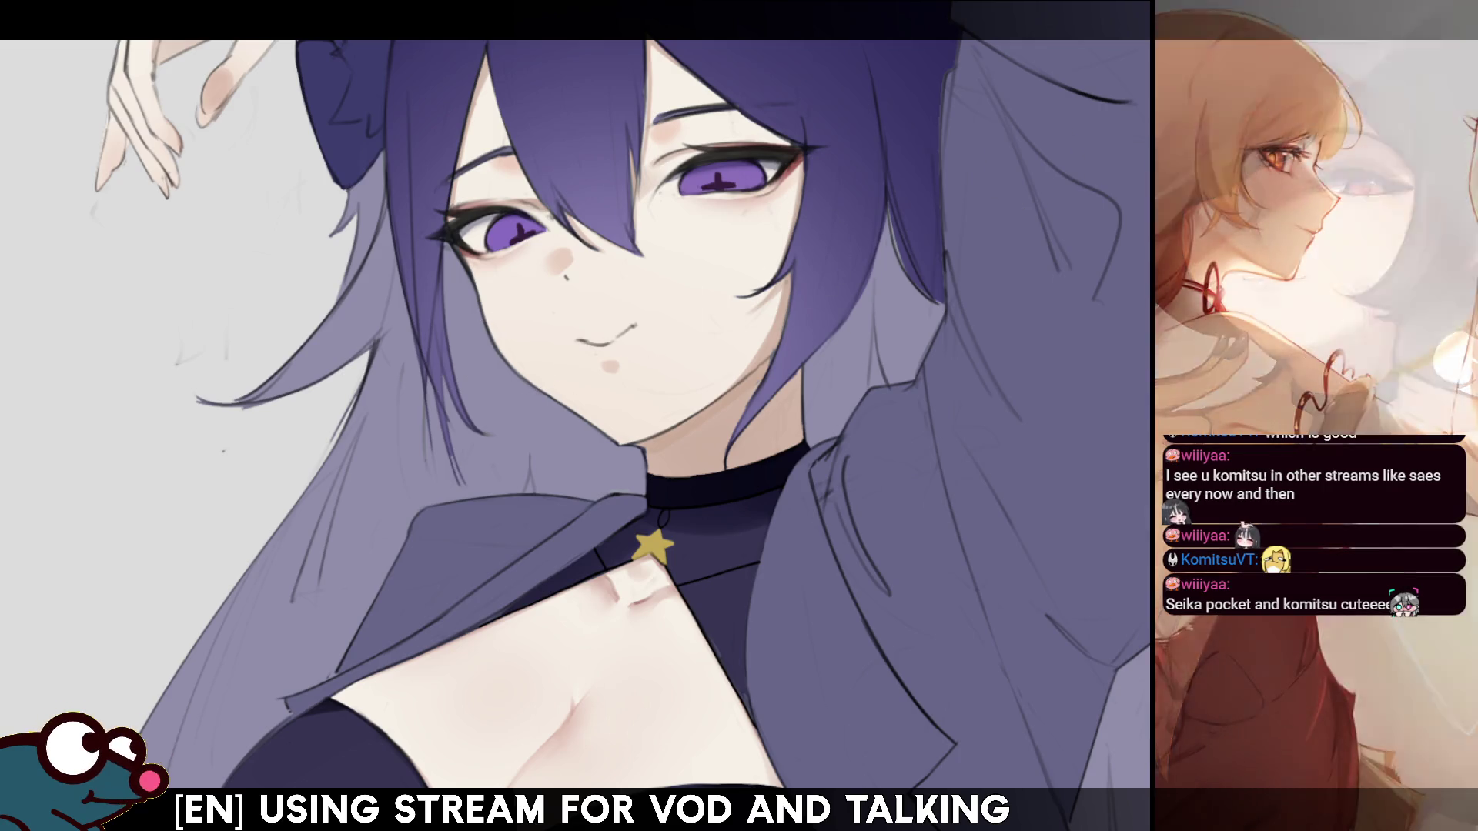
{"action": "scroll", "coordinate": [575, 415], "scroll_direction": "up", "scroll_amount": 10}
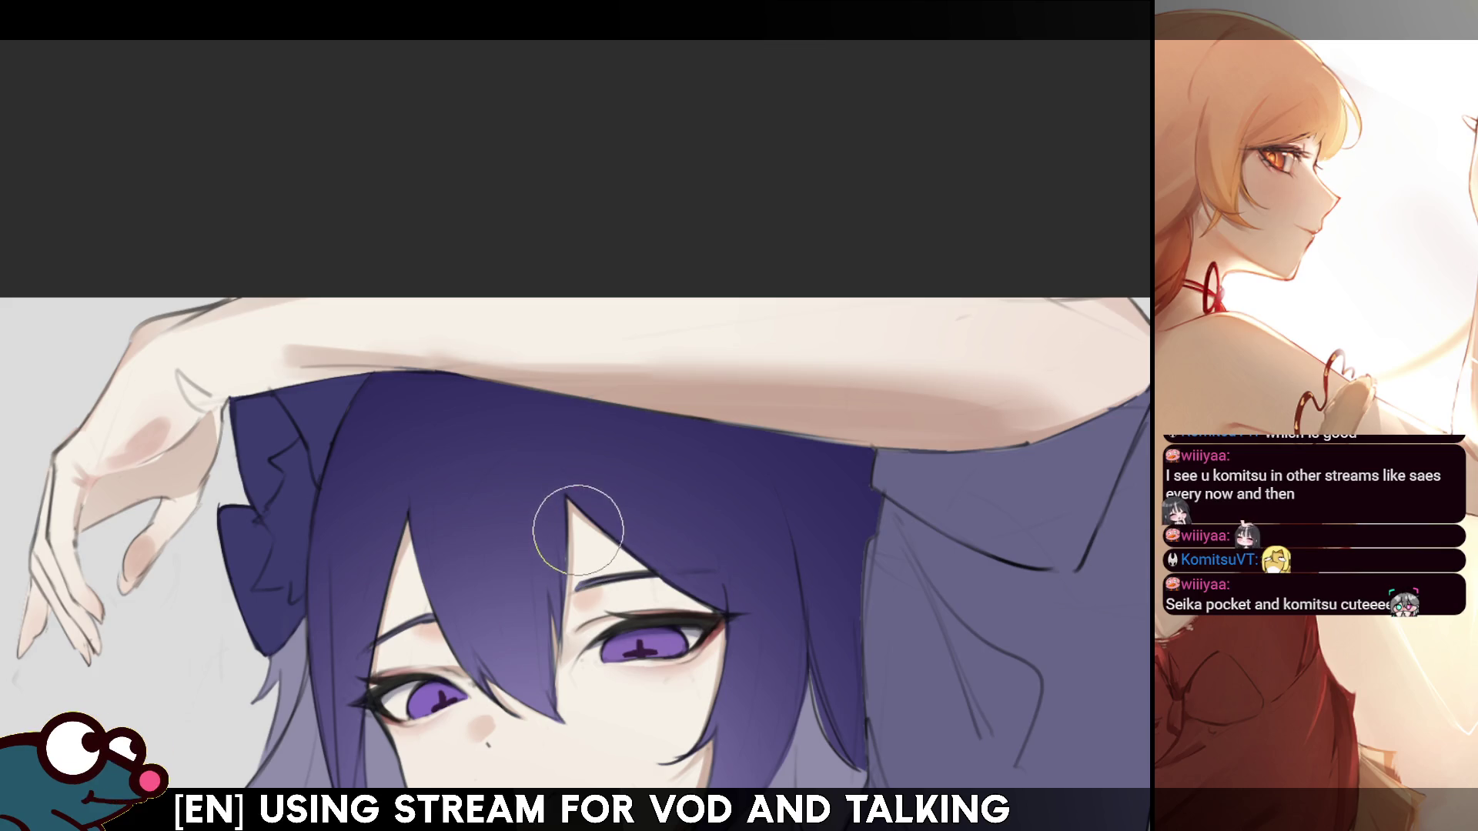
{"action": "key", "text": "ctrl+z"}
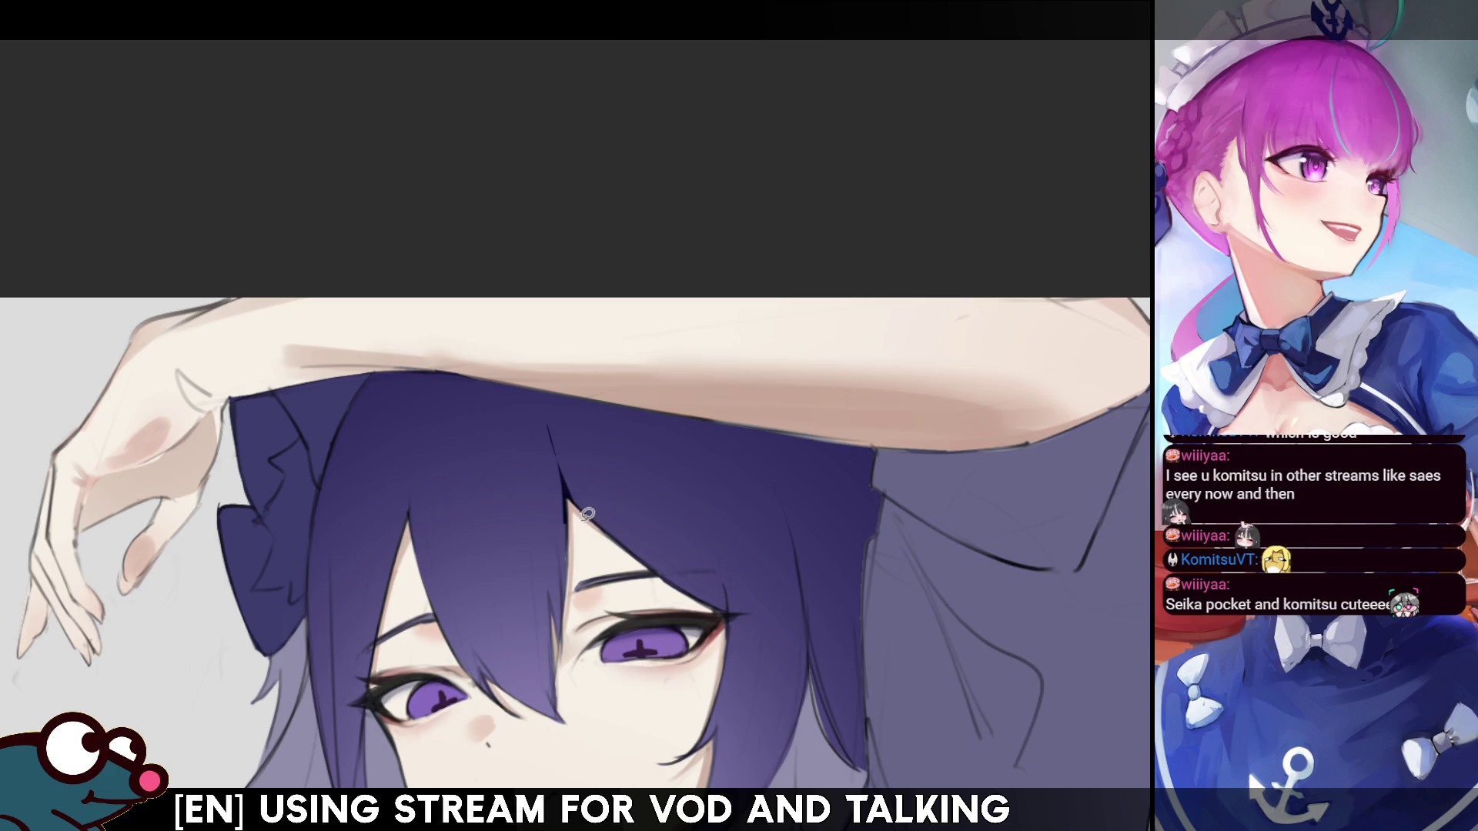
{"action": "key", "text": "ctrl+y"}
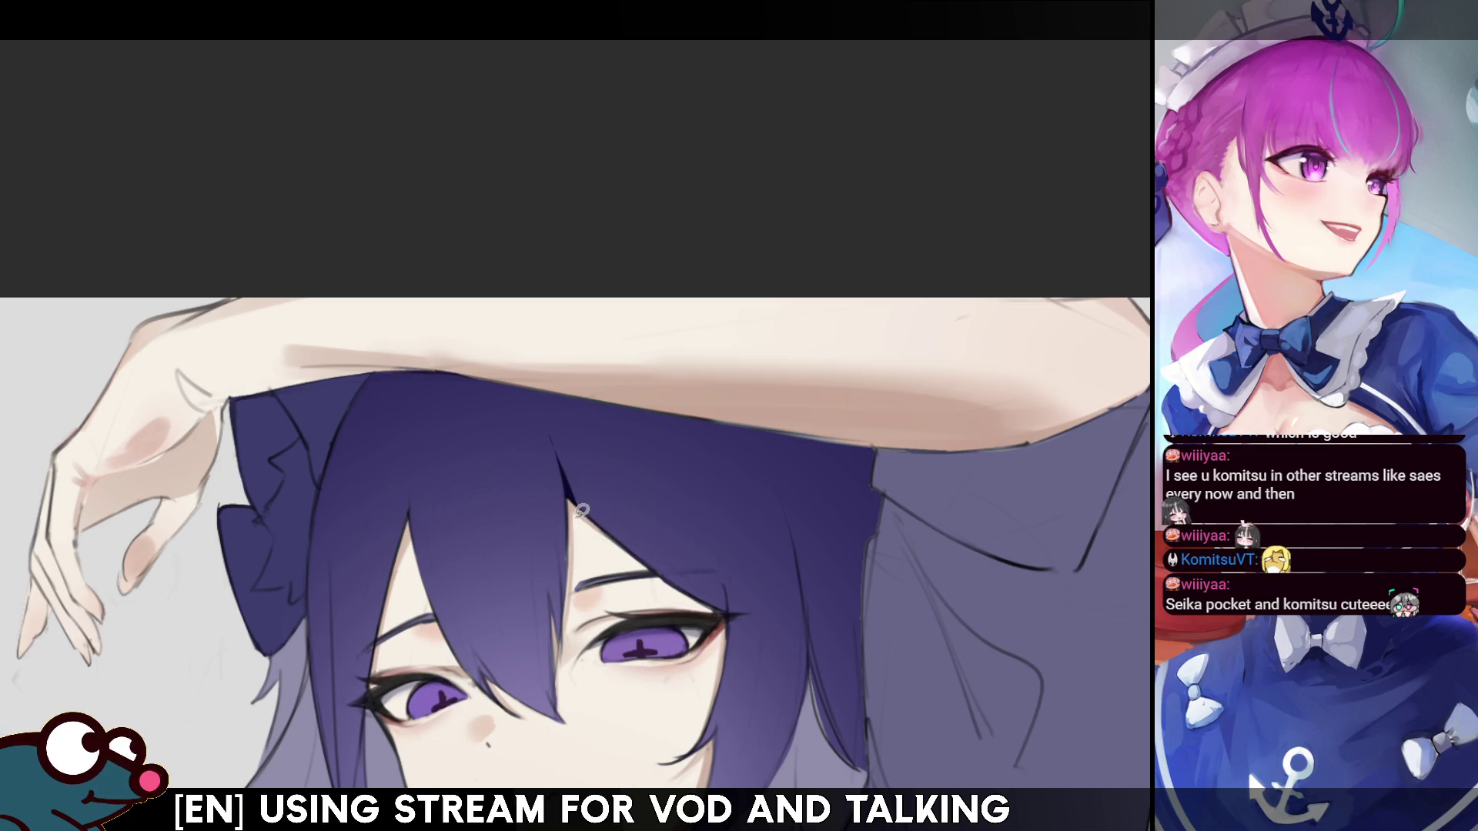
{"action": "left_click_drag", "start_coordinate": [560, 463], "coordinate": [632, 548]}
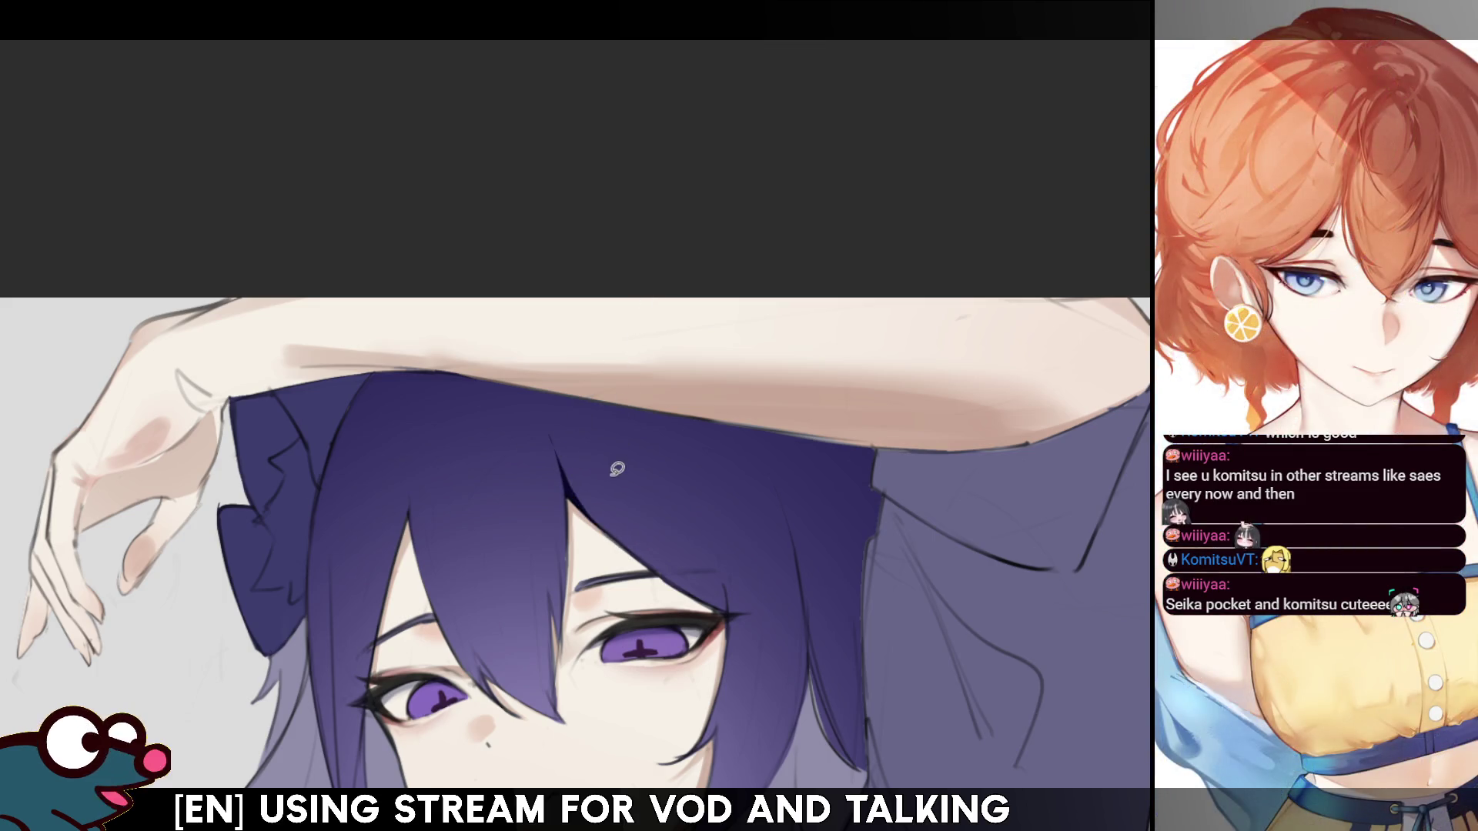
{"action": "key", "text": "ctrl+z"}
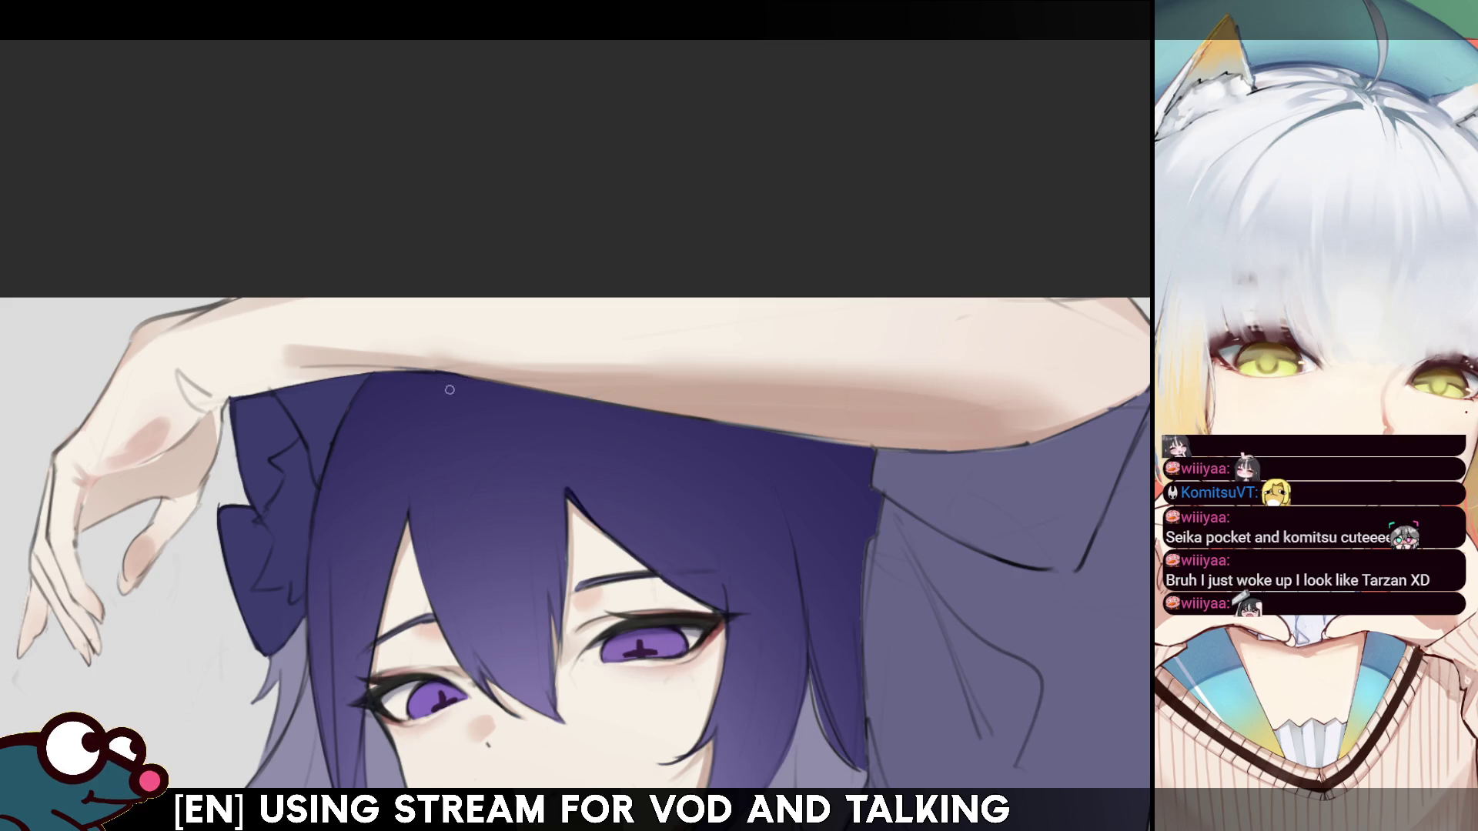
- Add a short dark accent where the hair meets the forearm, discarding extra strokes, then fit the view
{"action": "left_click_drag", "start_coordinate": [461, 375], "coordinate": [435, 399]}
{"action": "key", "text": "ctrl+z"}
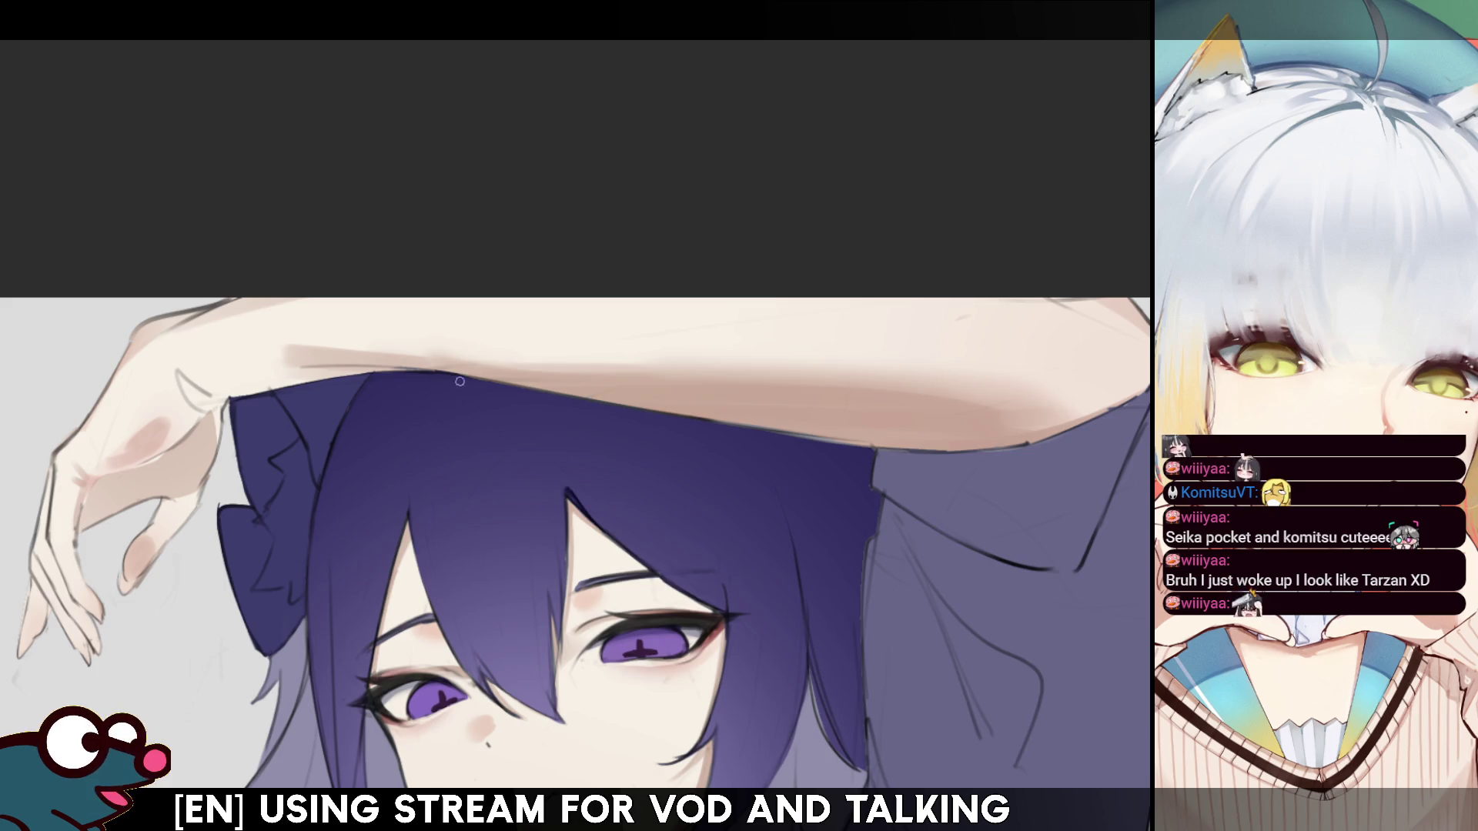
{"action": "mouse_move", "coordinate": [429, 401]}
{"action": "left_mouse_down"}
{"action": "mouse_move", "coordinate": [459, 384]}
{"action": "mouse_move", "coordinate": [433, 401]}
{"action": "left_mouse_up"}
{"action": "key", "text": "ctrl+z"}
{"action": "key", "text": "ctrl+z"}
{"action": "key", "text": "ctrl+z"}
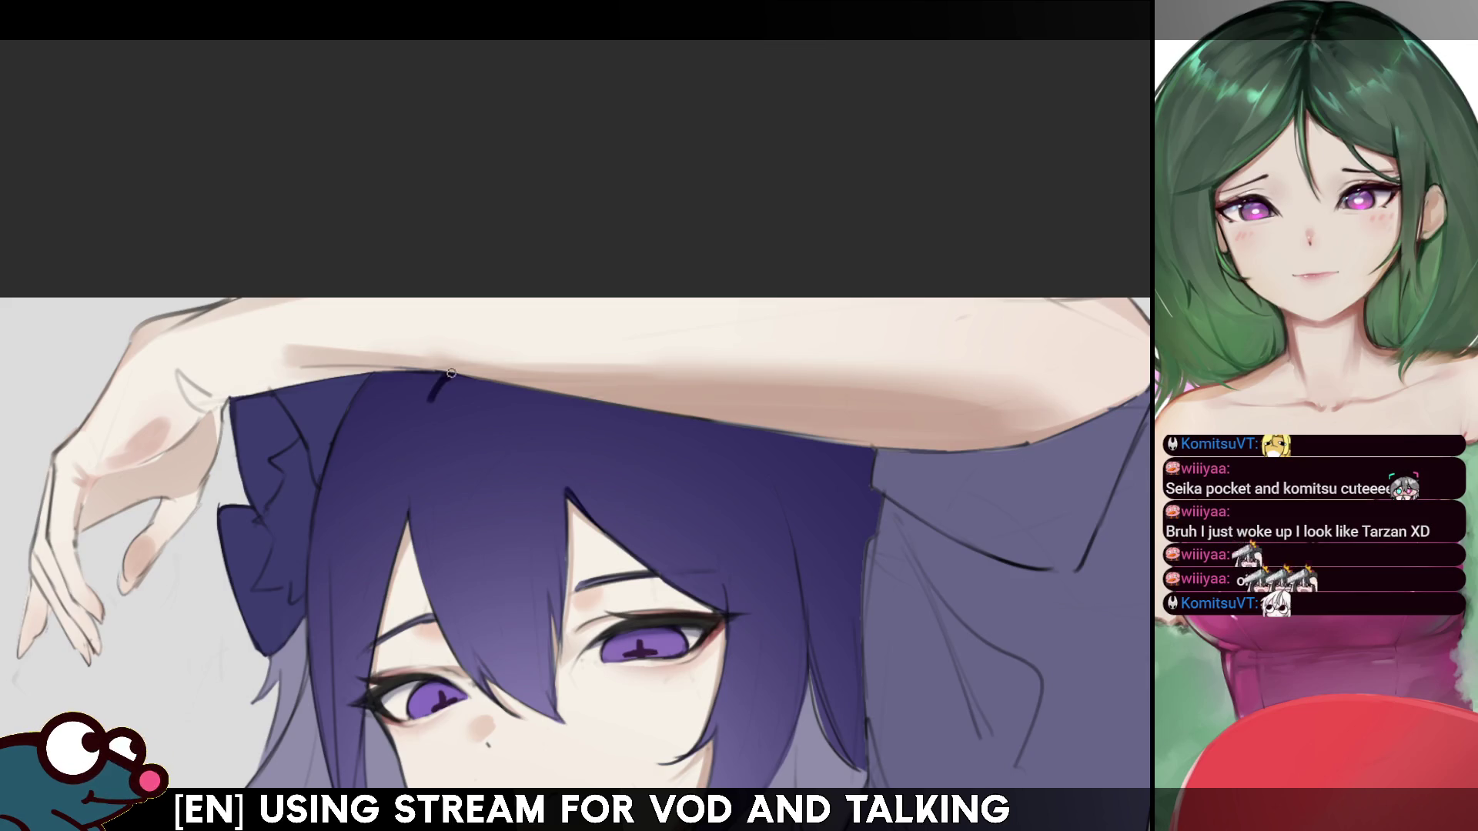
{"action": "left_click_drag", "start_coordinate": [460, 377], "coordinate": [435, 401]}
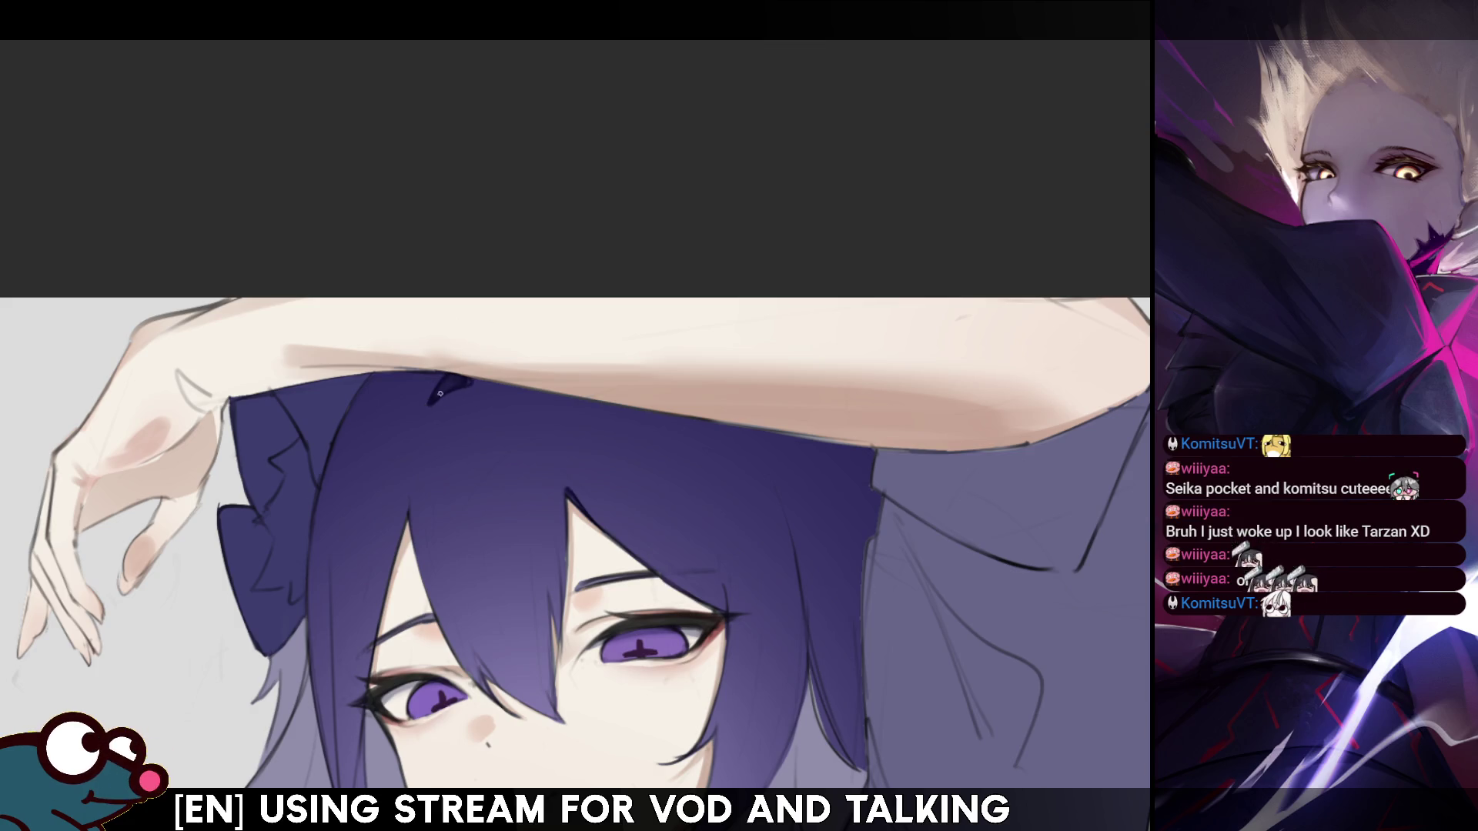
{"action": "left_click_drag", "start_coordinate": [452, 375], "coordinate": [429, 403]}
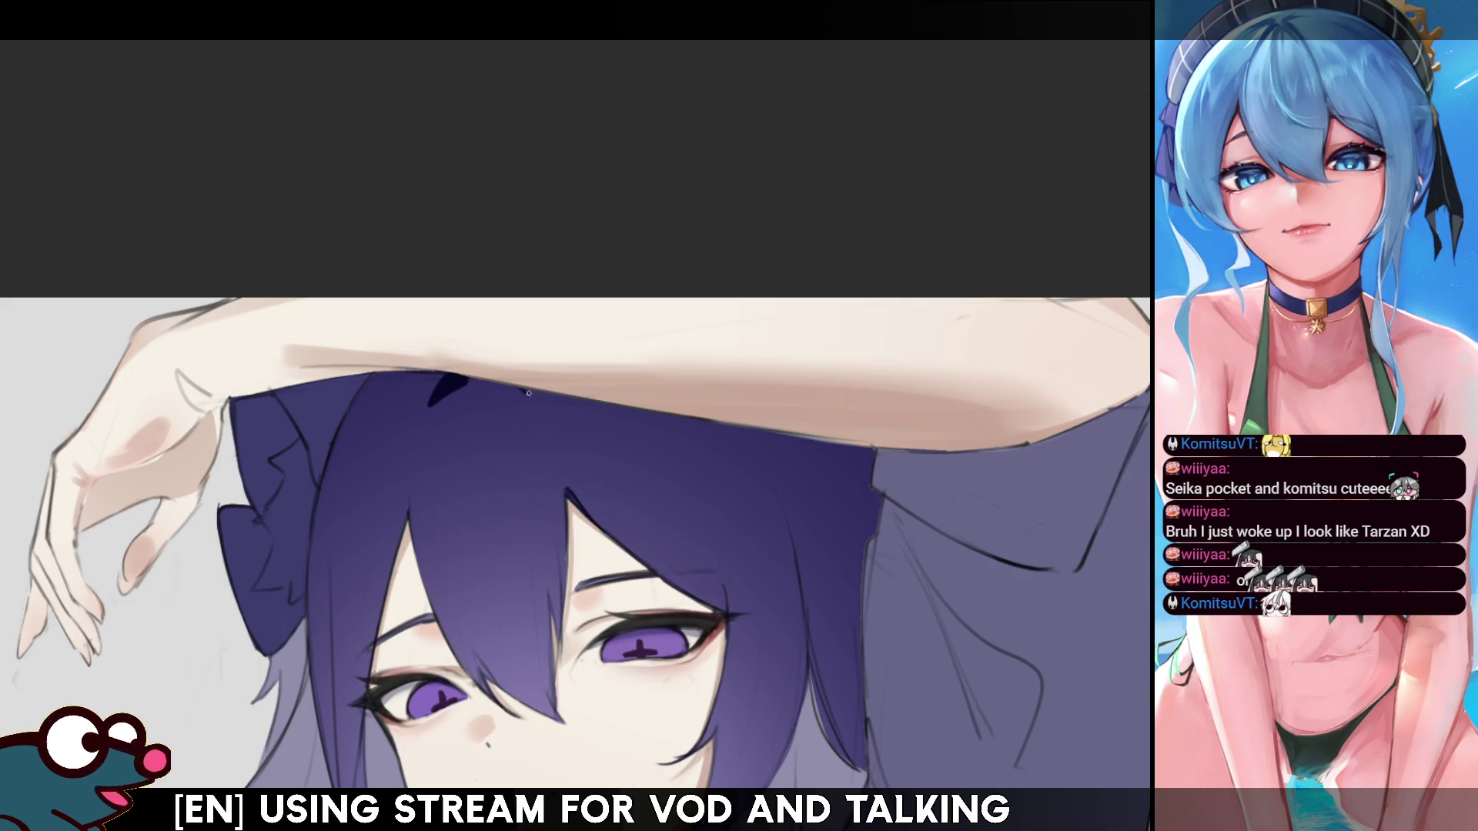
{"action": "key", "text": "ctrl+z"}
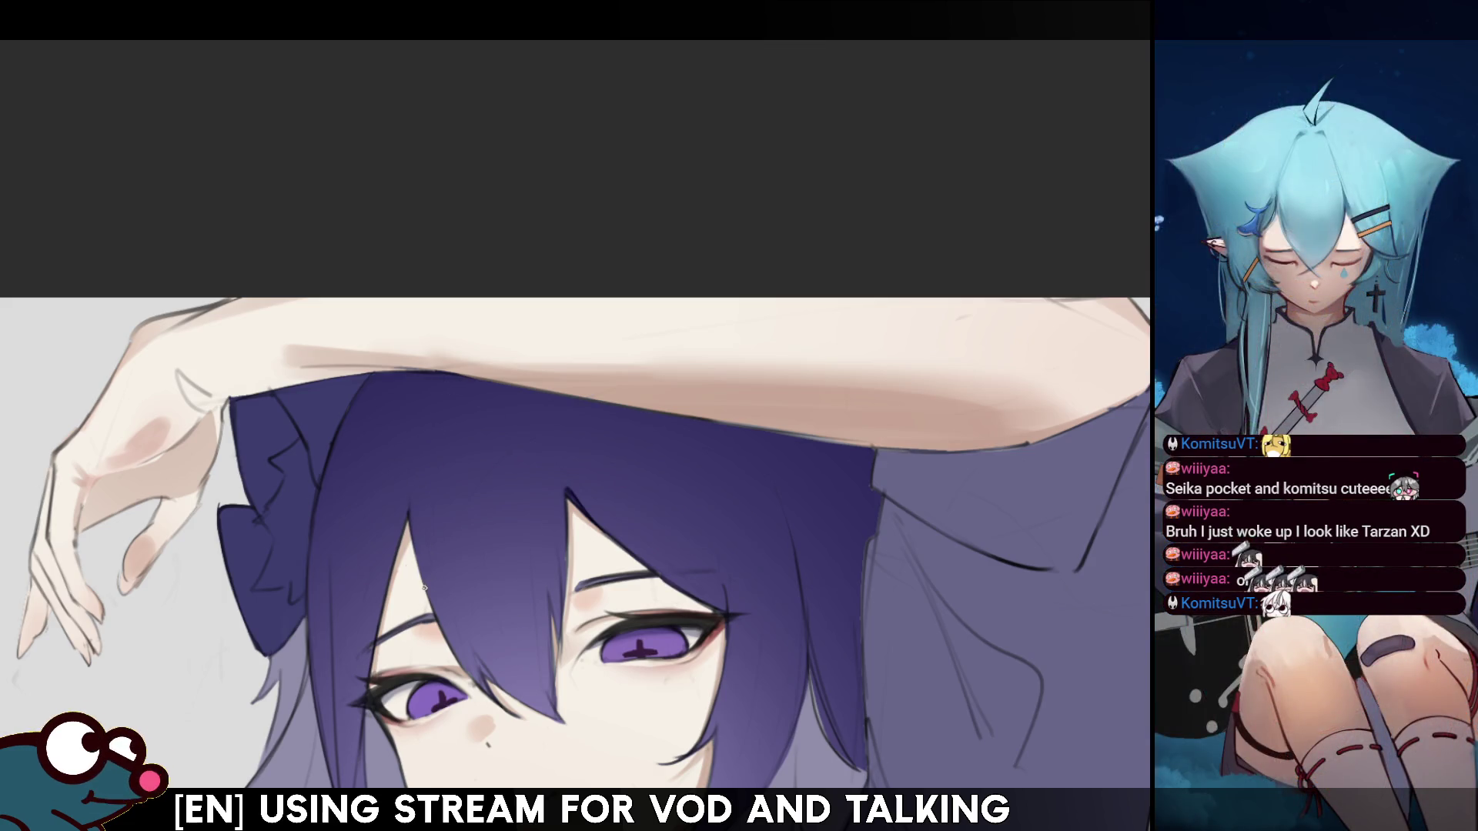
{"action": "left_click_drag", "start_coordinate": [447, 383], "coordinate": [426, 502]}
{"action": "key", "text": "ctrl+z"}
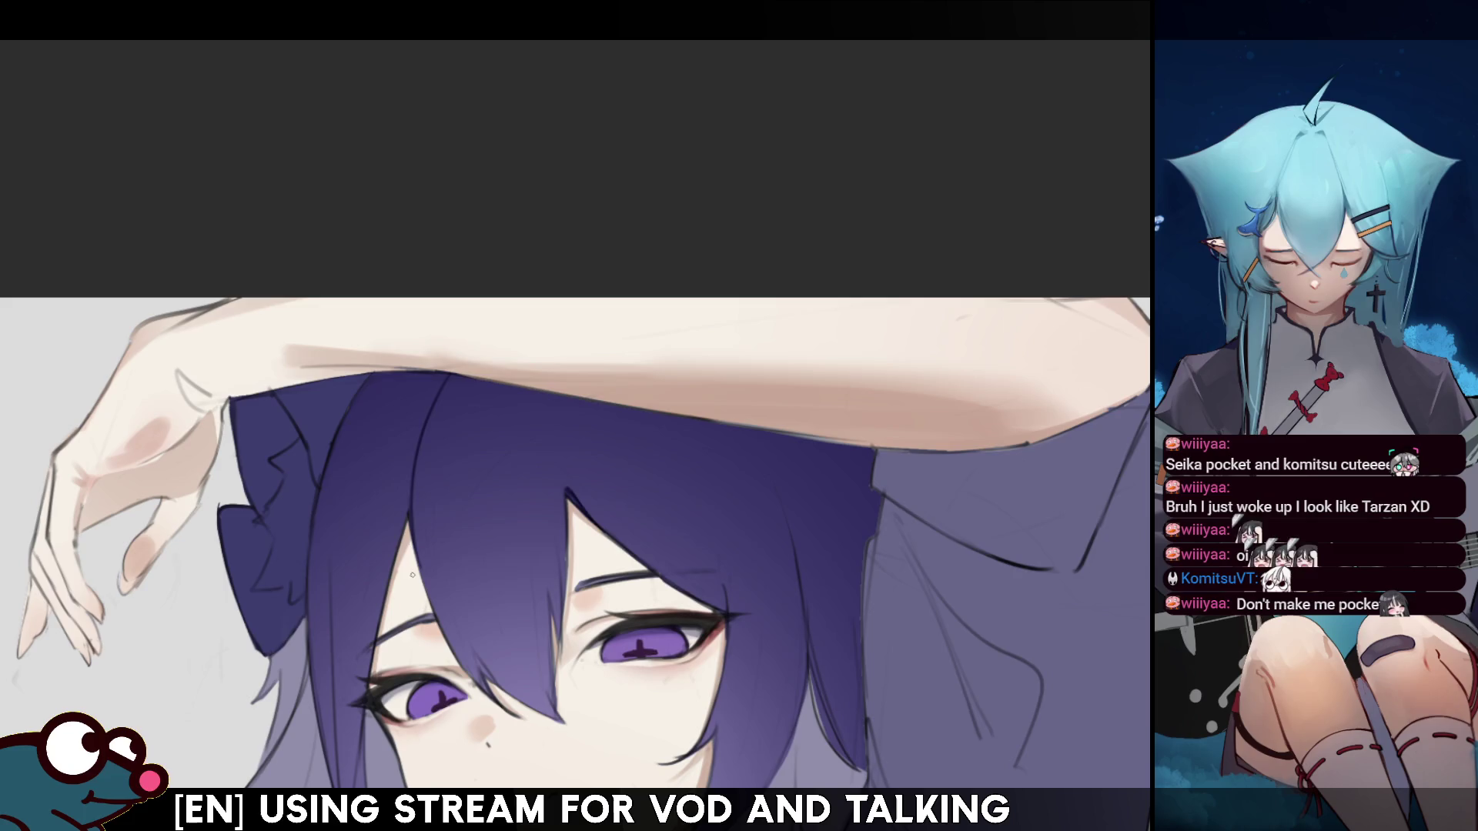
{"action": "key", "text": "ctrl+0"}
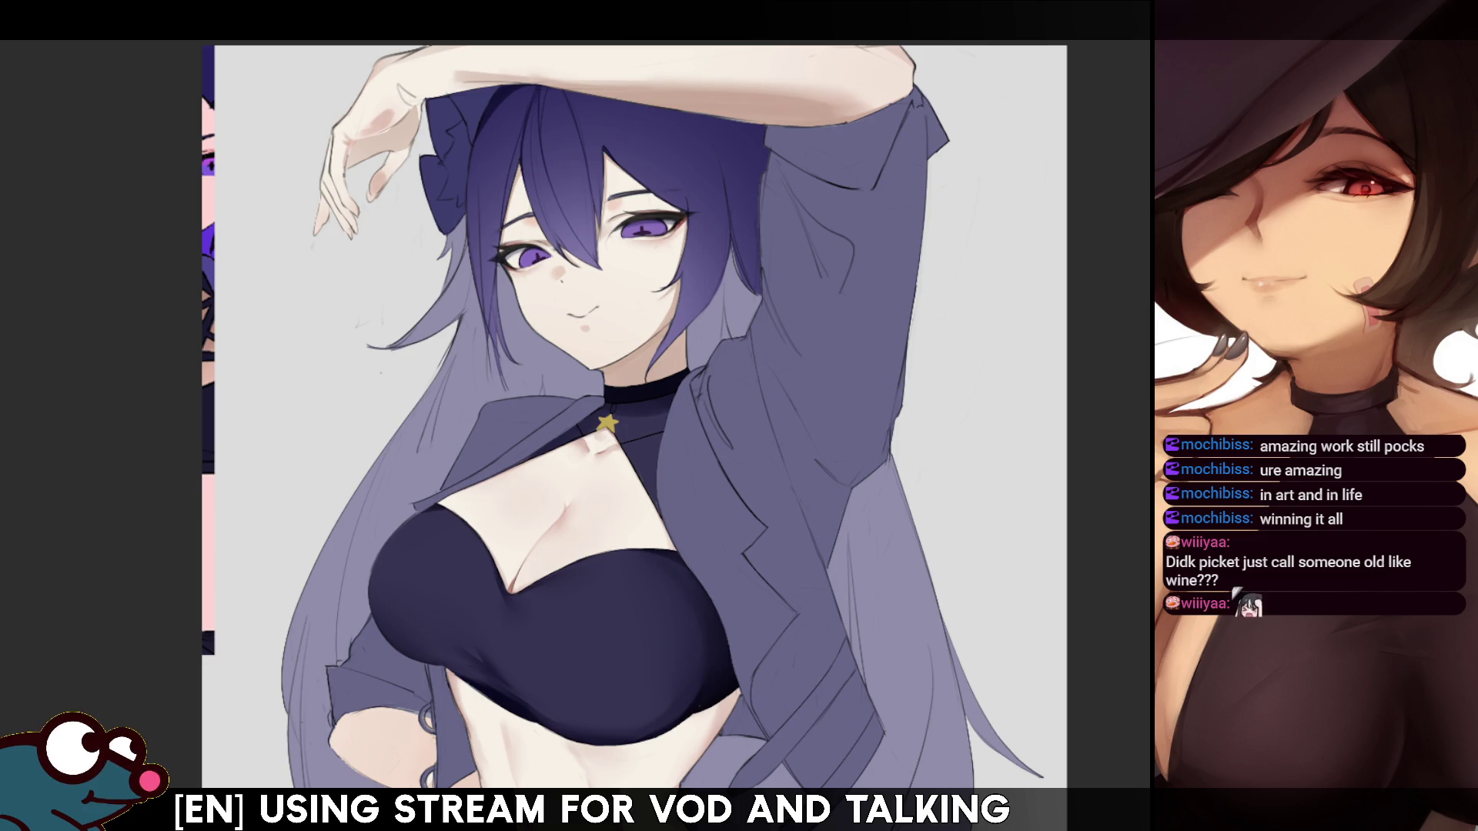
- Pan to show the top of the canvas and mirror the view to check proportions
{"action": "left_click_drag", "start_coordinate": [588, 90], "coordinate": [602, 184]}
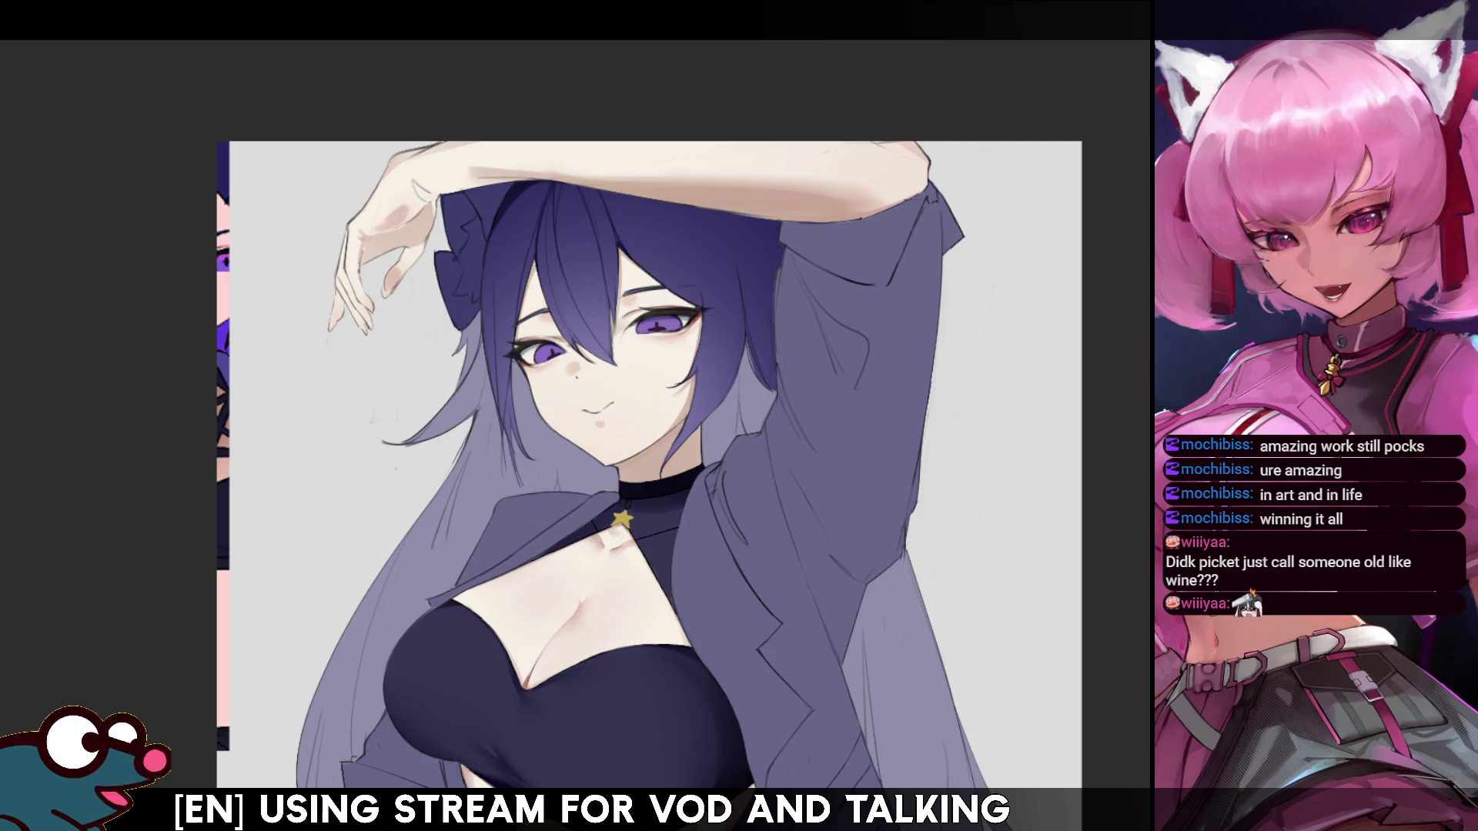
{"action": "key", "text": "h"}
{"action": "key", "text": "h"}
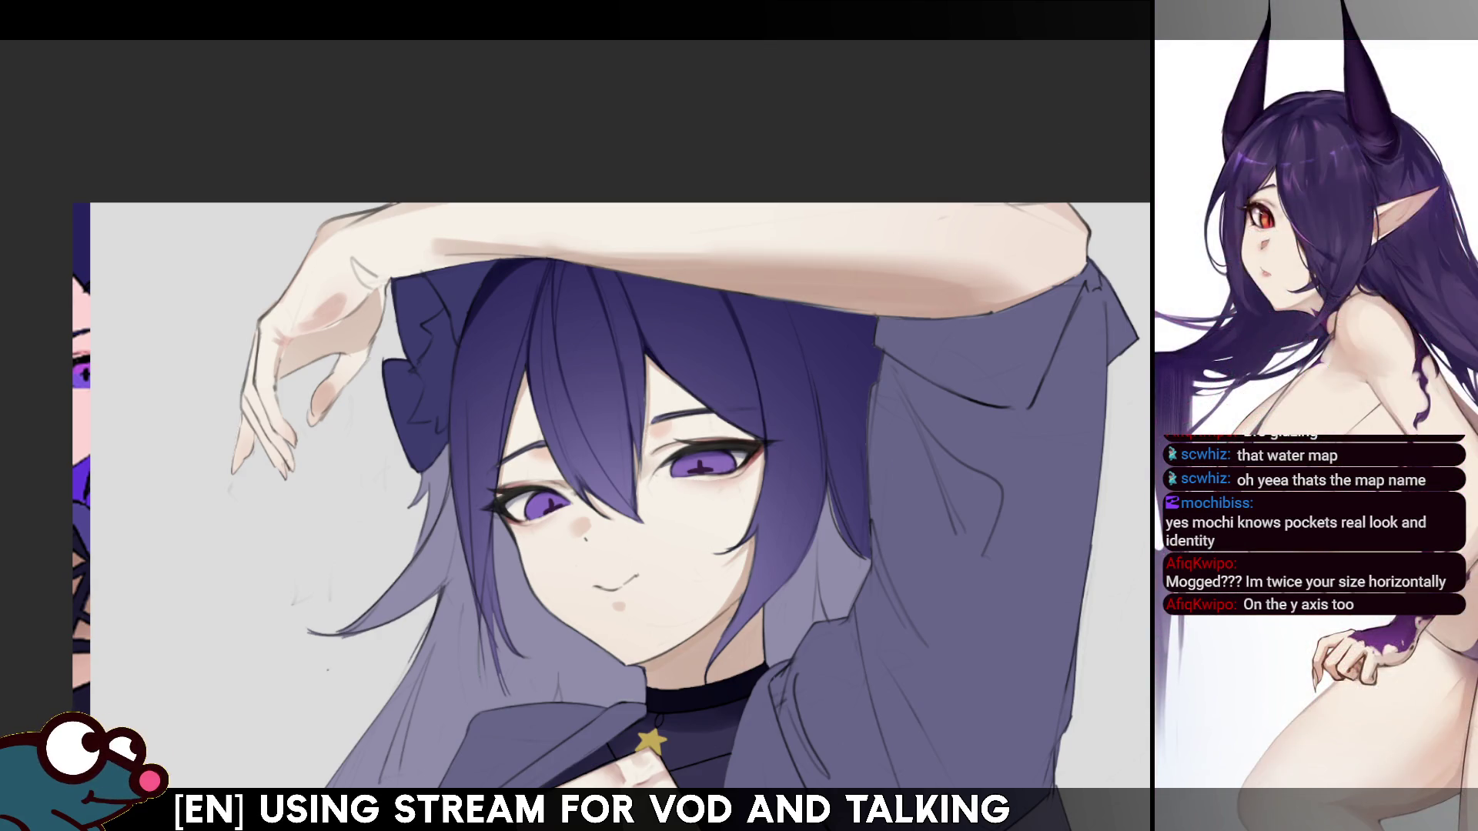
- Pan up to the face, try a dark strand in the hair beside it, and mirror-check the drawing
{"action": "left_click_drag", "start_coordinate": [616, 493], "coordinate": [649, 492]}
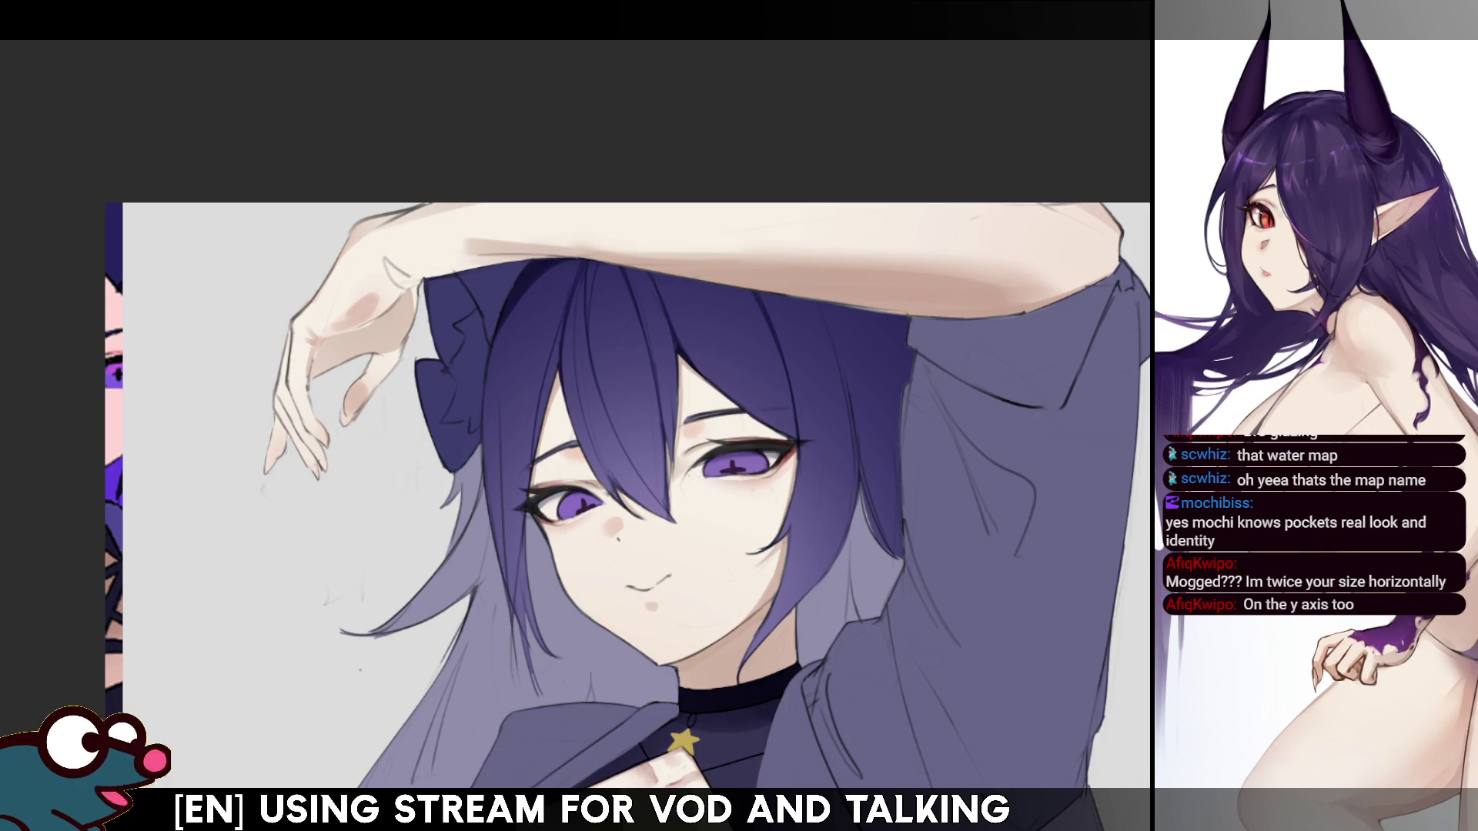
{"action": "left_click_drag", "start_coordinate": [103, 546], "coordinate": [112, 431]}
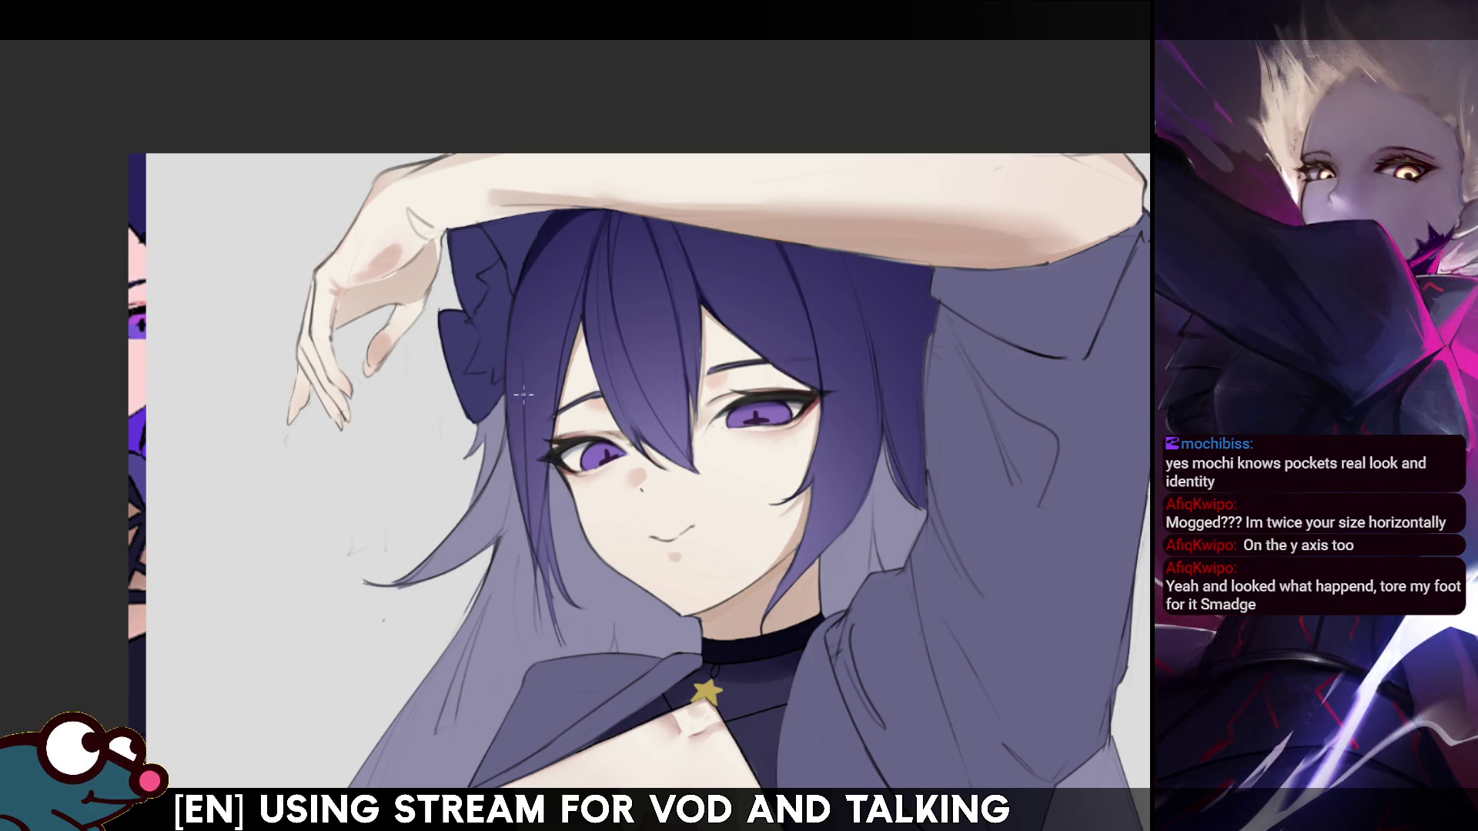
{"action": "mouse_move", "coordinate": [525, 308]}
{"action": "left_mouse_down"}
{"action": "mouse_move", "coordinate": [519, 377]}
{"action": "mouse_move", "coordinate": [517, 323]}
{"action": "mouse_move", "coordinate": [516, 358]}
{"action": "left_mouse_up"}
{"action": "key", "text": "ctrl+z"}
{"action": "key", "text": "m"}
{"action": "key", "text": "m"}
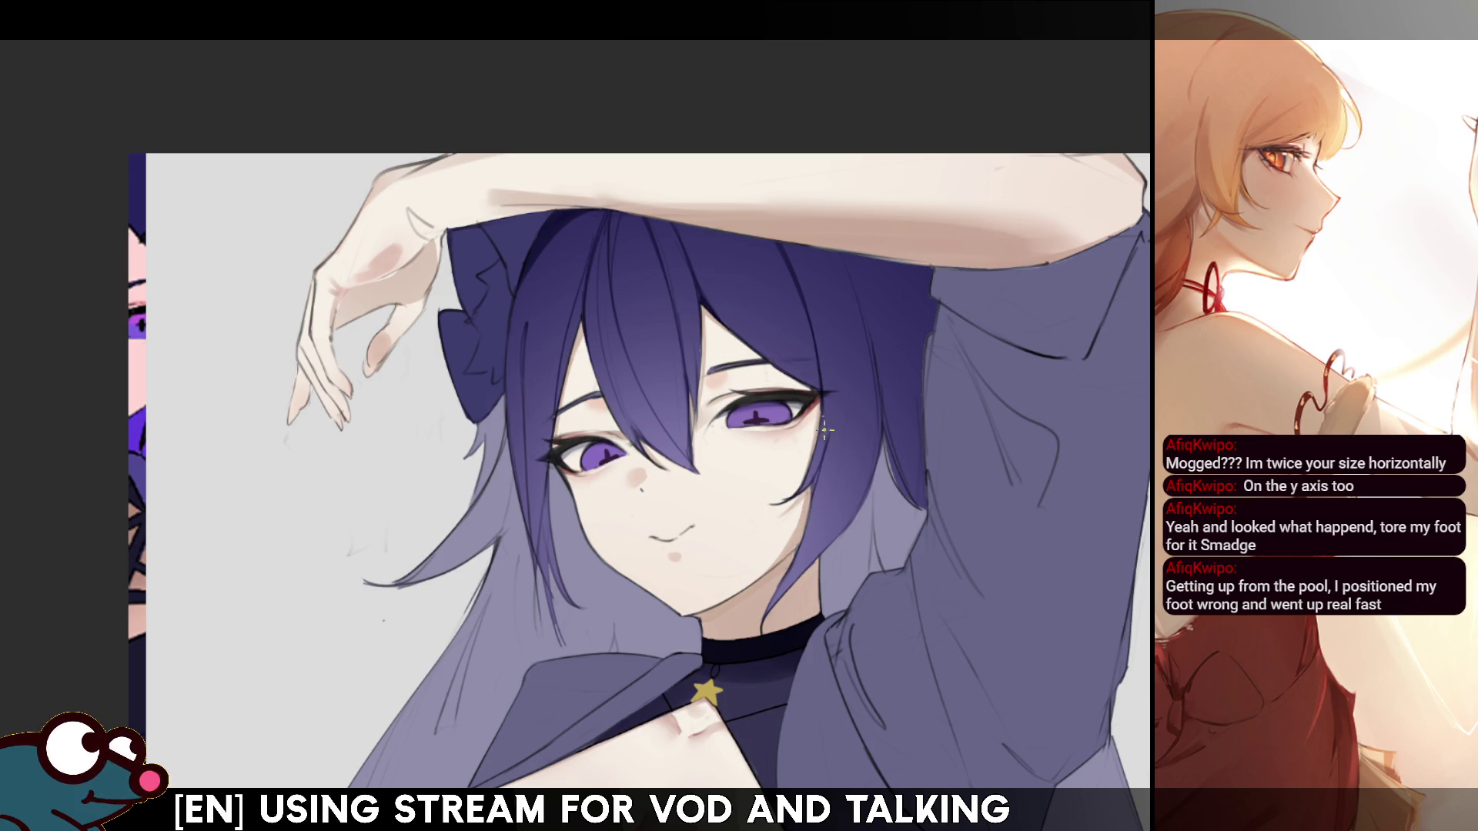
{"action": "key", "text": "h"}
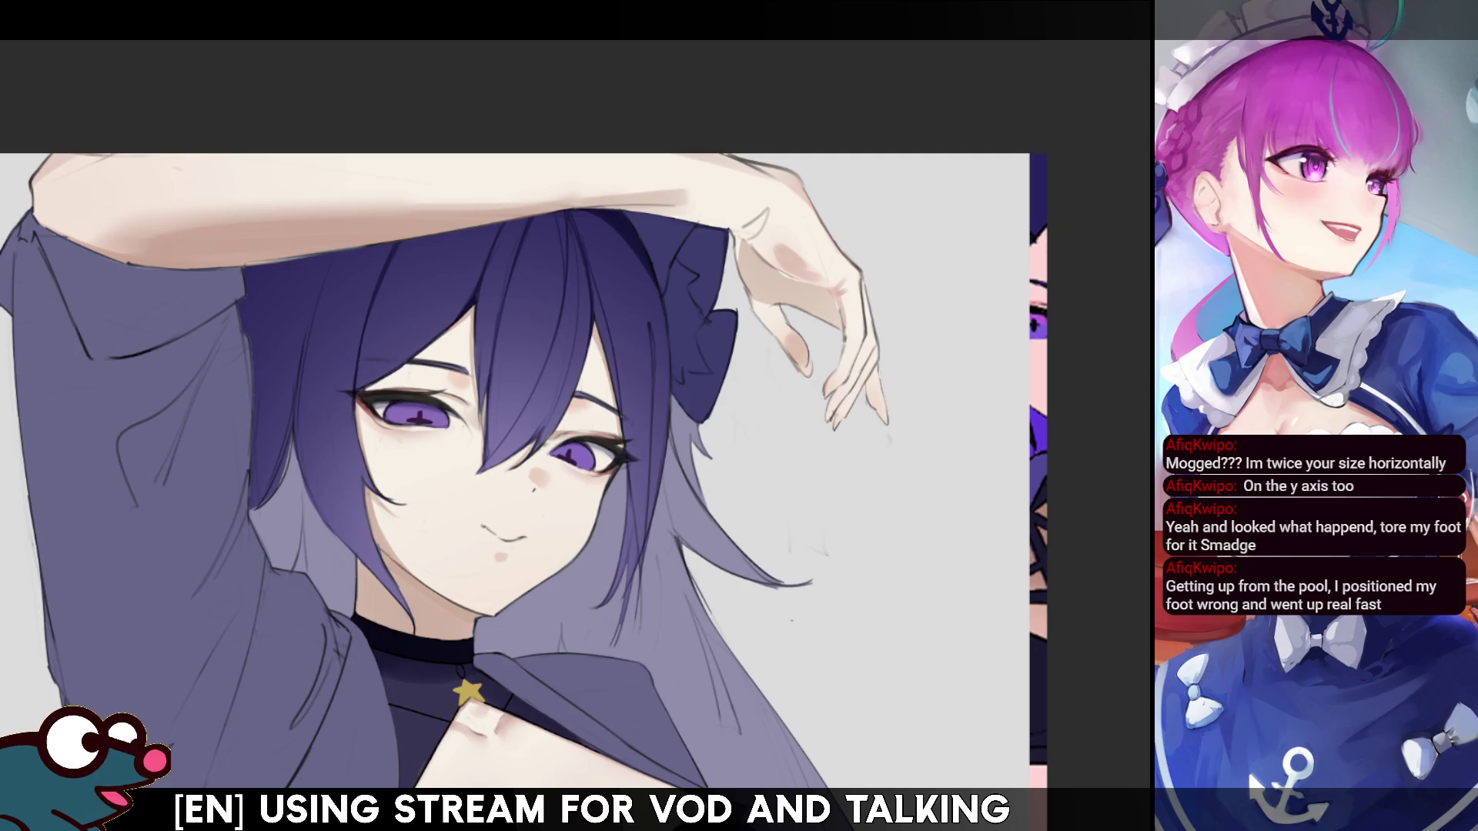
- Flip the canvas view back to its unmirrored orientation
{"action": "key", "text": "h"}
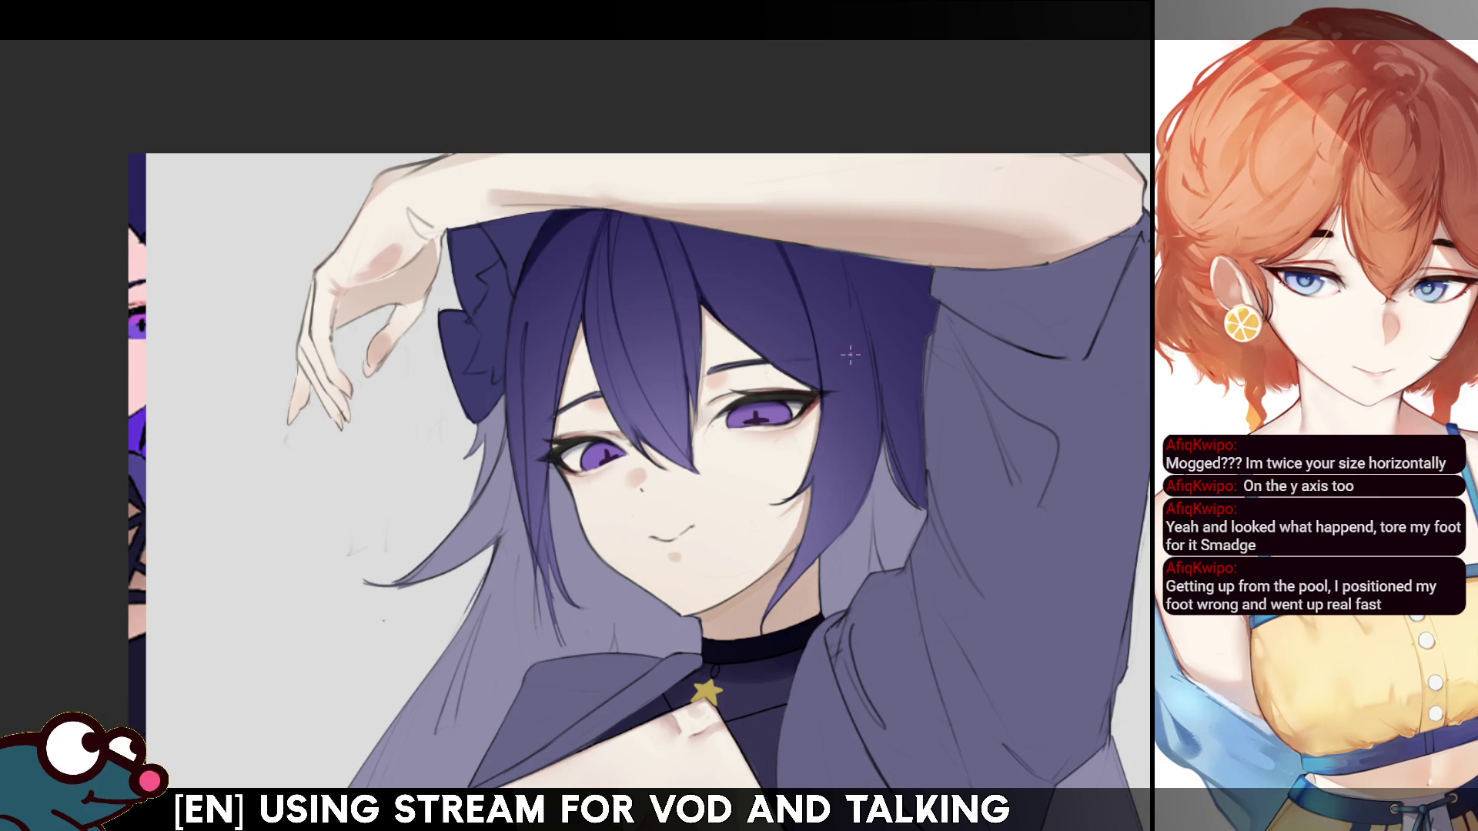
- Redraw dark lines along the hair's right edge, add a lighter strip beside them, then zoom out
{"action": "left_click_drag", "start_coordinate": [847, 312], "coordinate": [813, 485]}
{"action": "key", "text": "ctrl+z"}
{"action": "left_click_drag", "start_coordinate": [847, 317], "coordinate": [806, 477]}
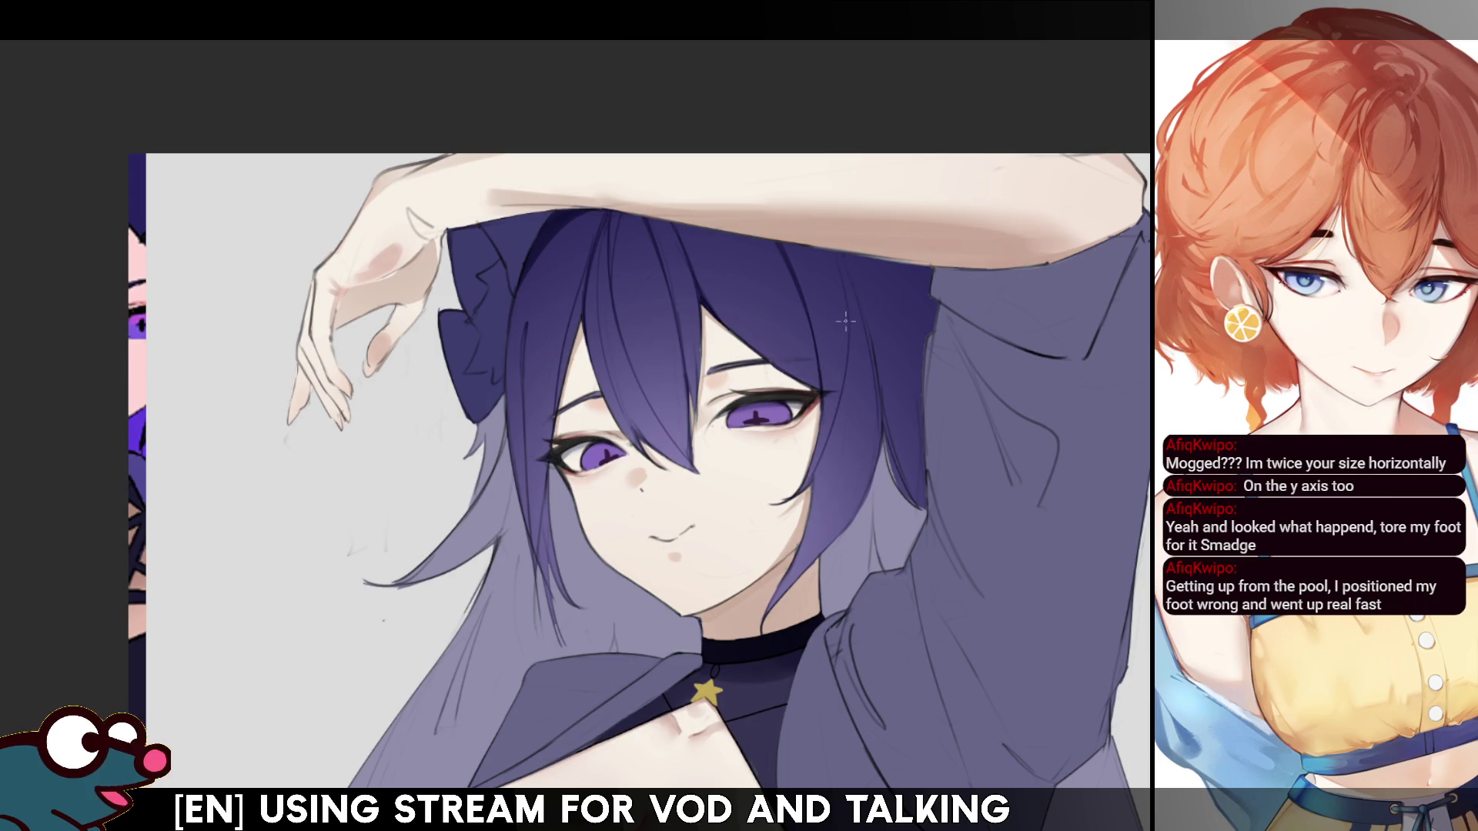
{"action": "left_click_drag", "start_coordinate": [846, 327], "coordinate": [812, 484]}
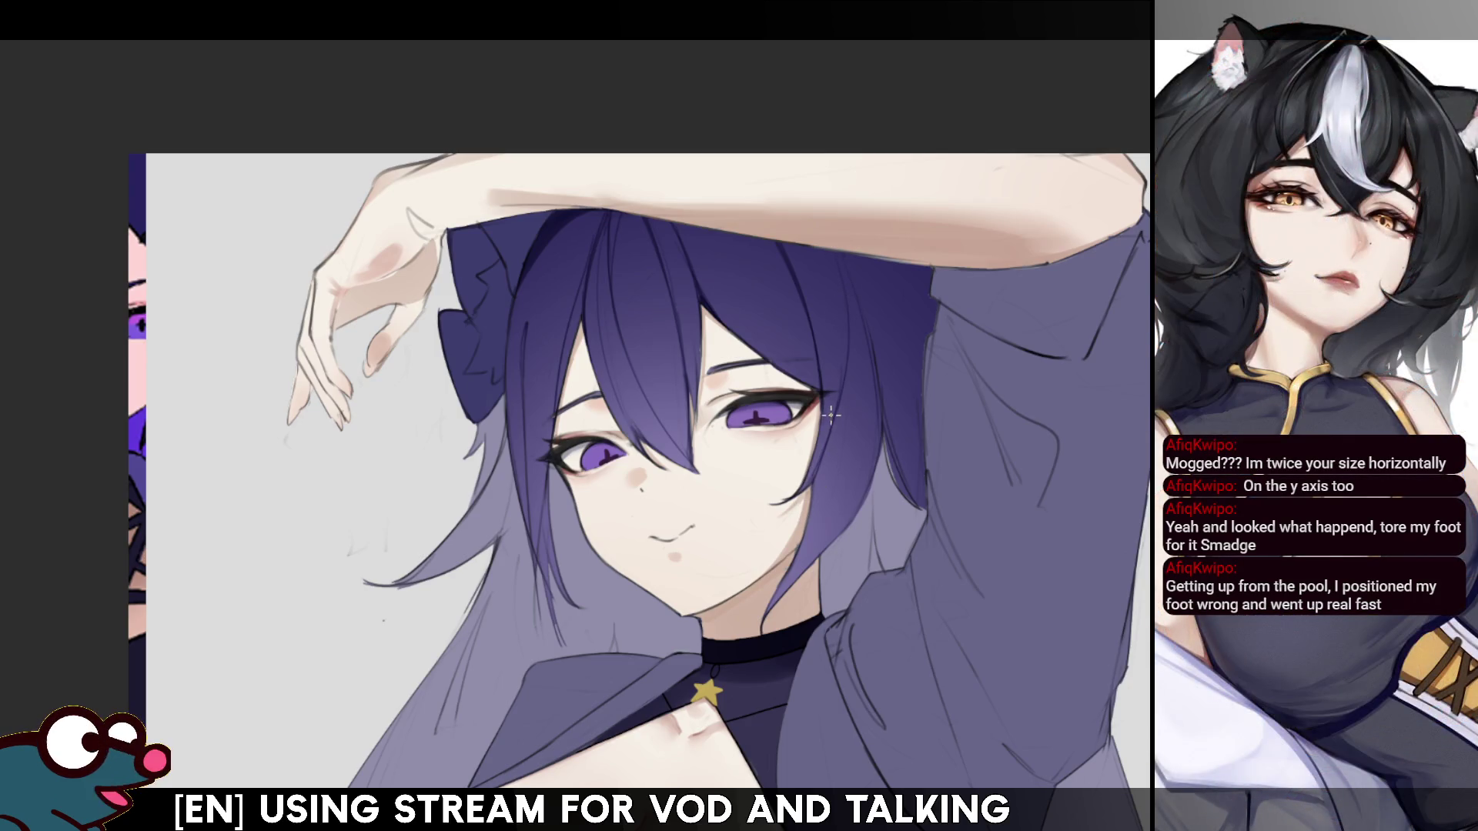
{"action": "key", "text": "h"}
{"action": "key", "text": "h"}
{"action": "left_click_drag", "start_coordinate": [810, 529], "coordinate": [819, 420]}
{"action": "key", "text": "h"}
{"action": "key", "text": "h"}
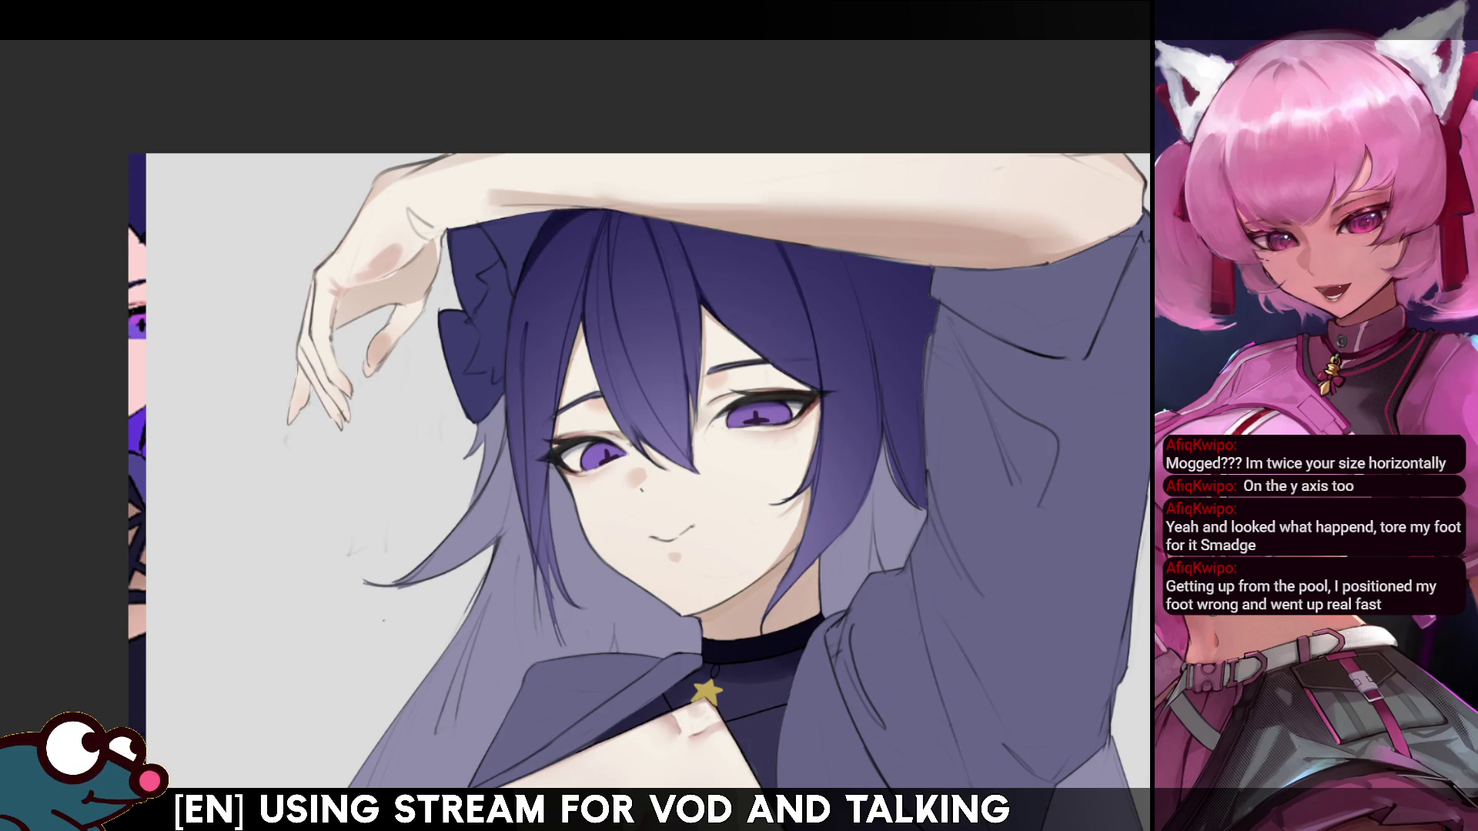
{"action": "key", "text": "ctrl+minus"}
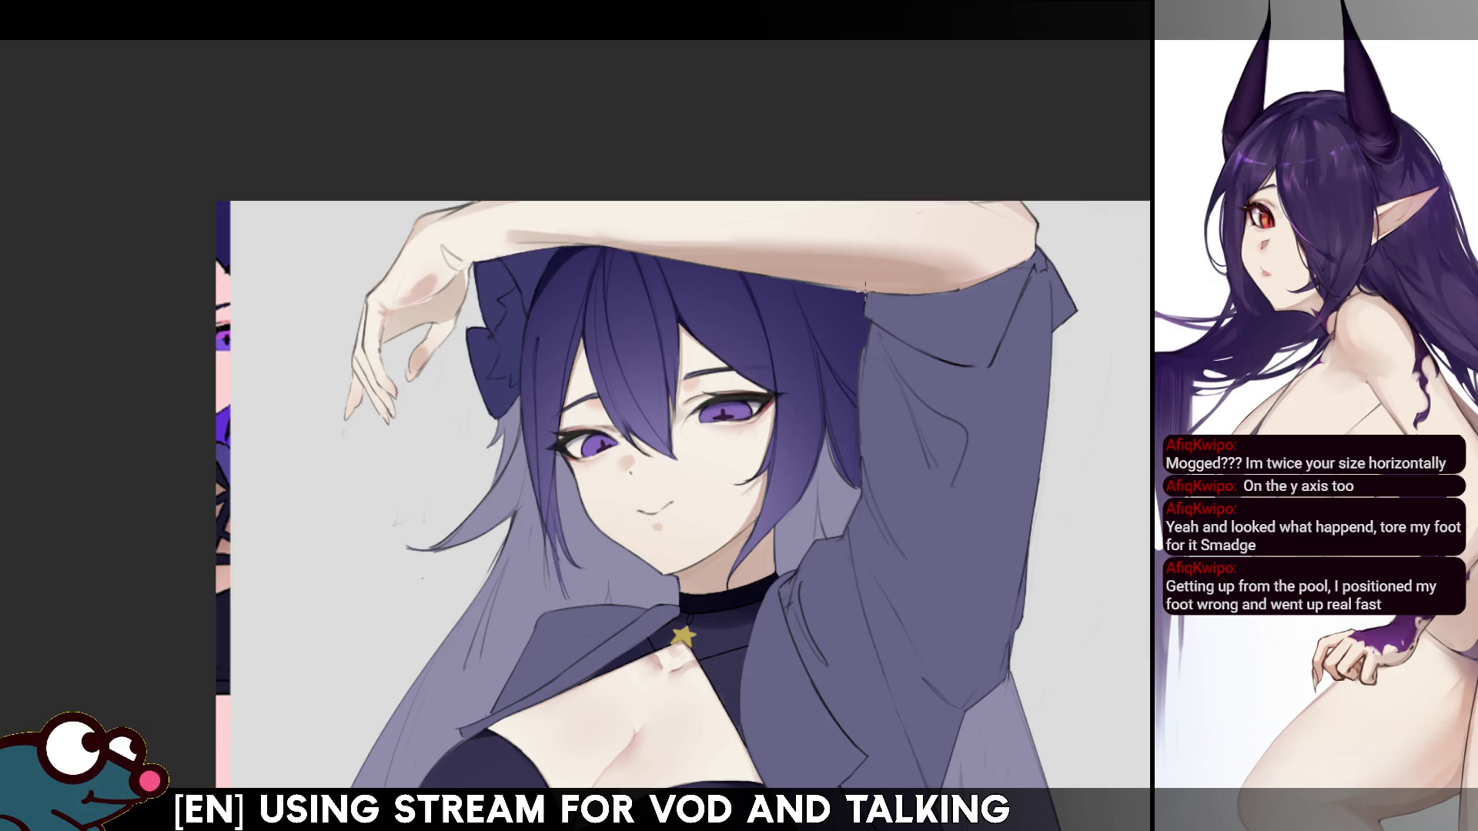
- With a smaller brush, paint two dark purple shadow strokes into the hair, comparing before and after
{"action": "key", "text": "m"}
{"action": "key", "text": "m"}
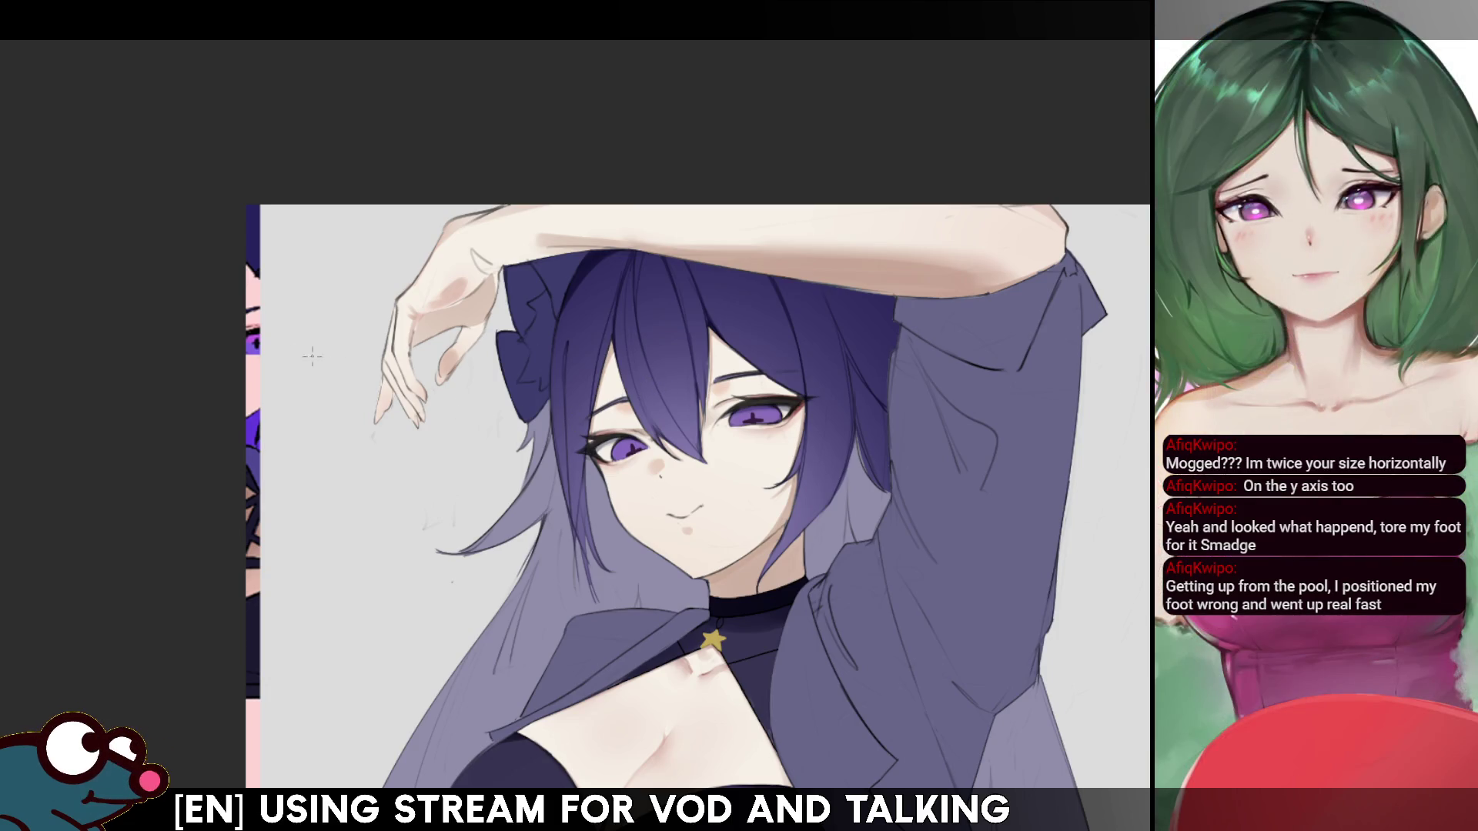
{"action": "key", "text": "bracketleft"}
{"action": "key", "text": "bracketleft"}
{"action": "key", "text": "bracketleft"}
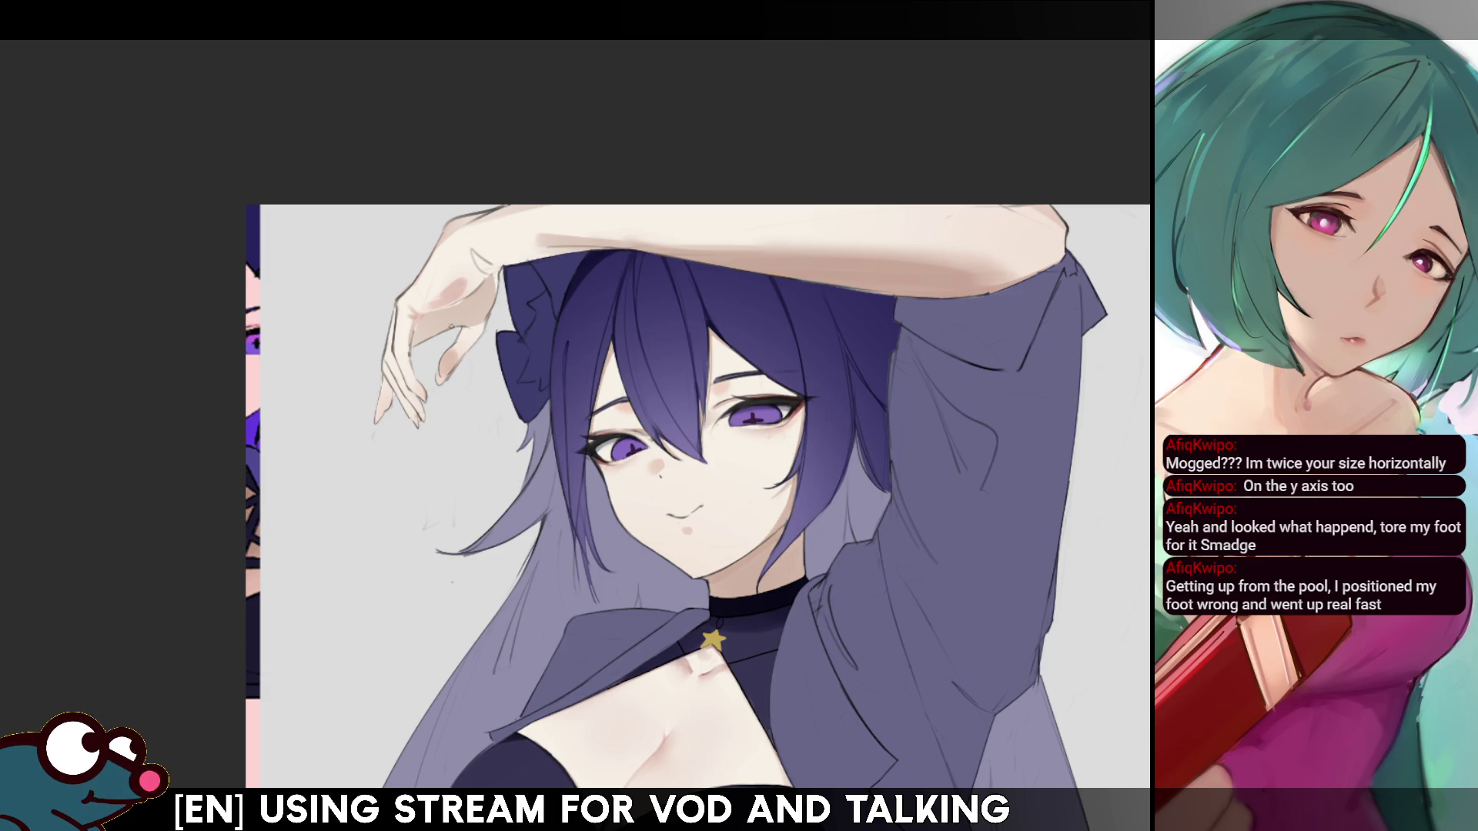
{"action": "left_click_drag", "start_coordinate": [587, 346], "coordinate": [587, 375]}
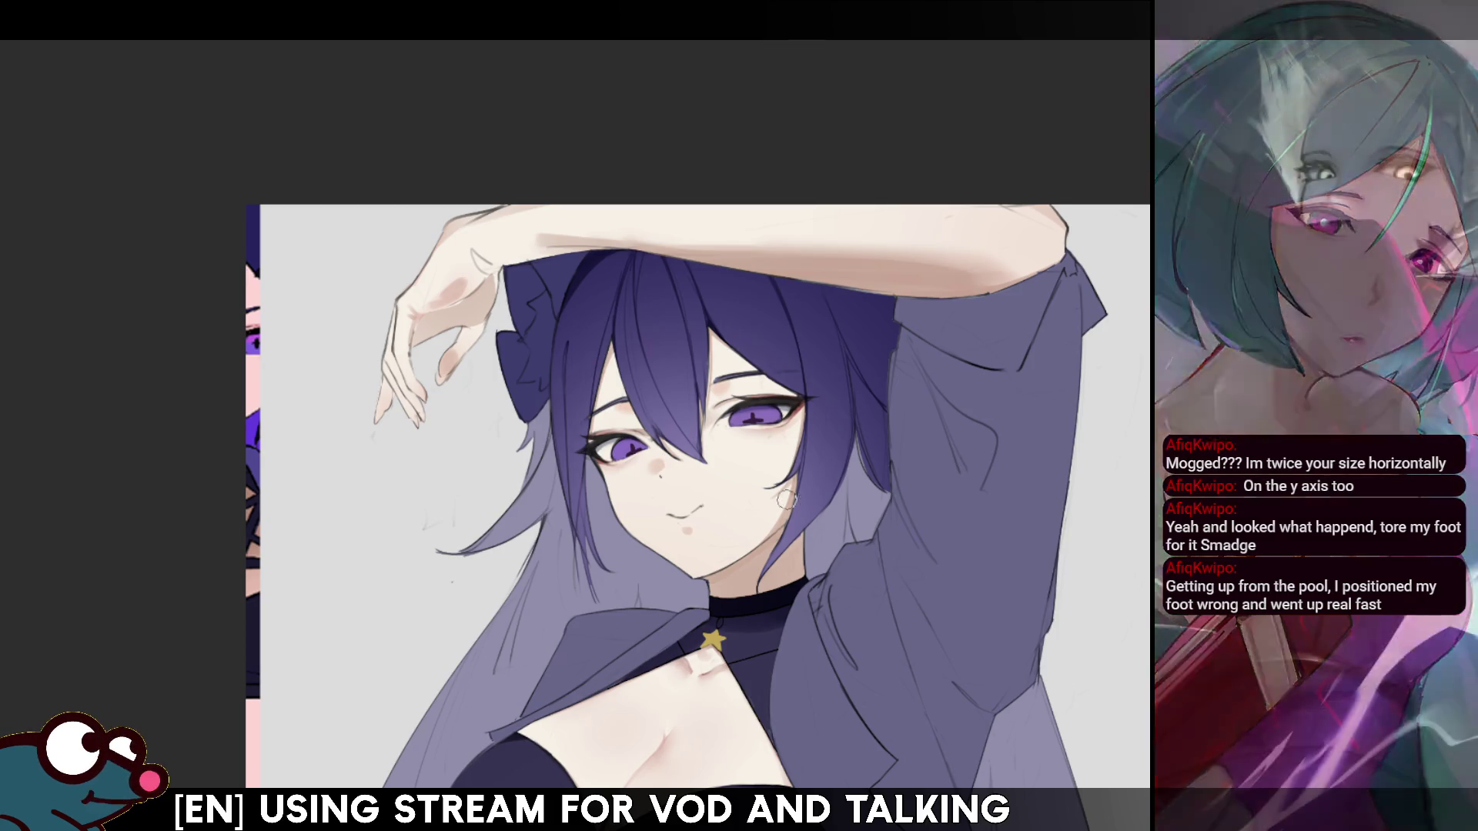
{"action": "left_click_drag", "start_coordinate": [581, 346], "coordinate": [576, 432]}
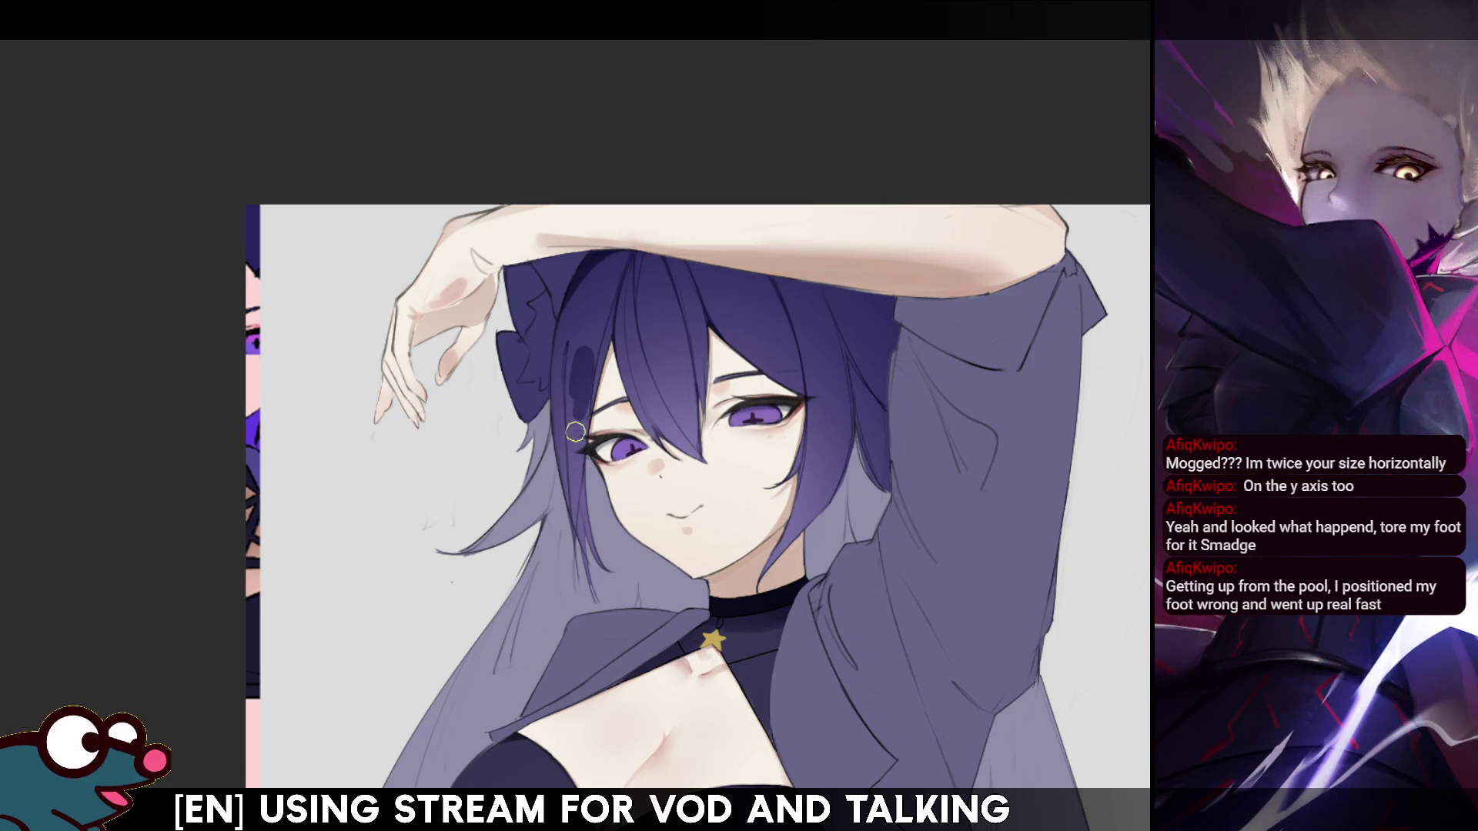
{"action": "key", "text": "ctrl+z"}
{"action": "key", "text": "ctrl+shift+z"}
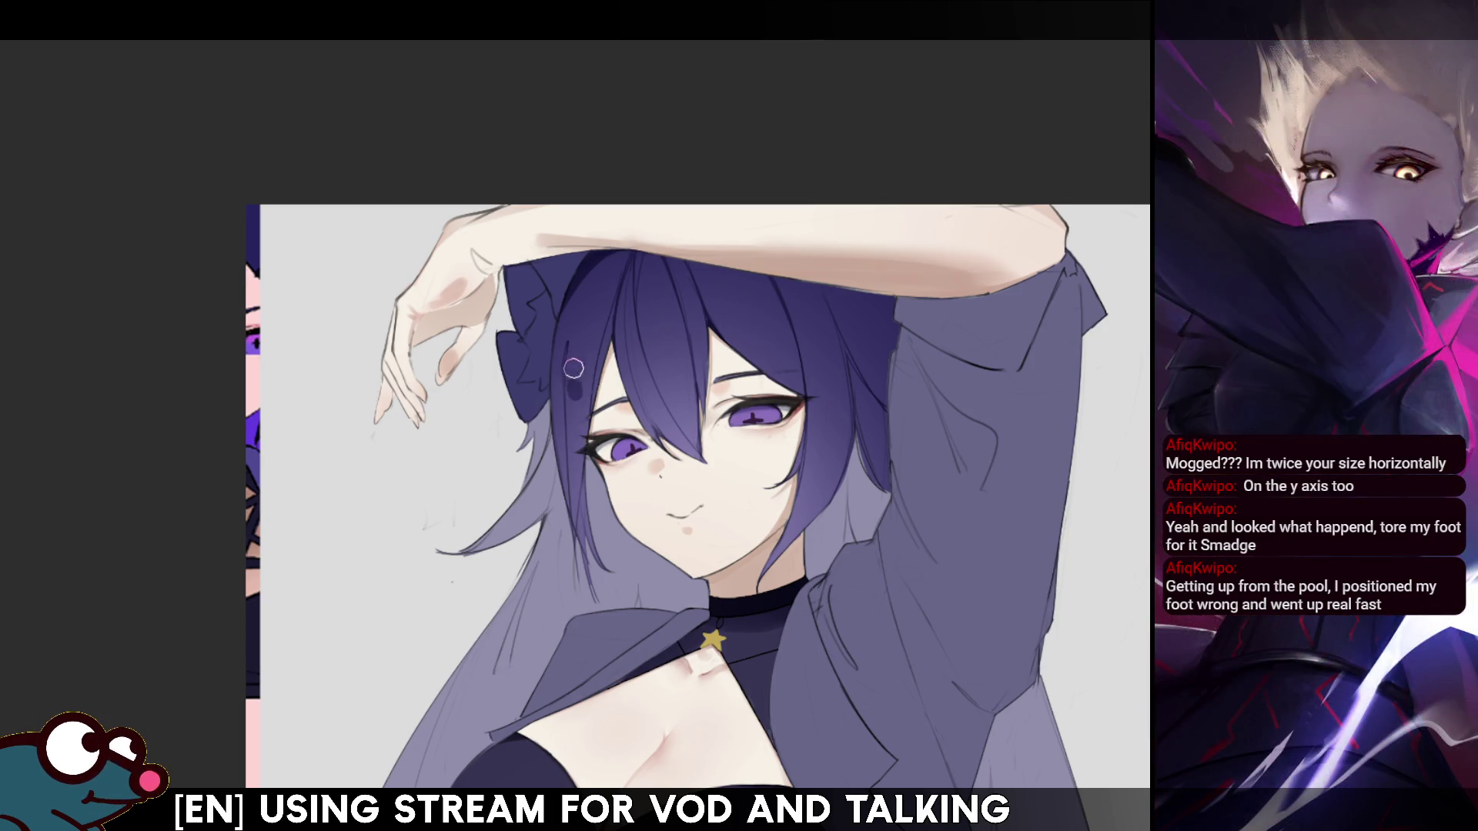
{"action": "key", "text": "ctrl+z"}
{"action": "key", "text": "ctrl+shift+z"}
{"action": "key", "text": "ctrl+z"}
{"action": "key", "text": "ctrl+shift+z"}
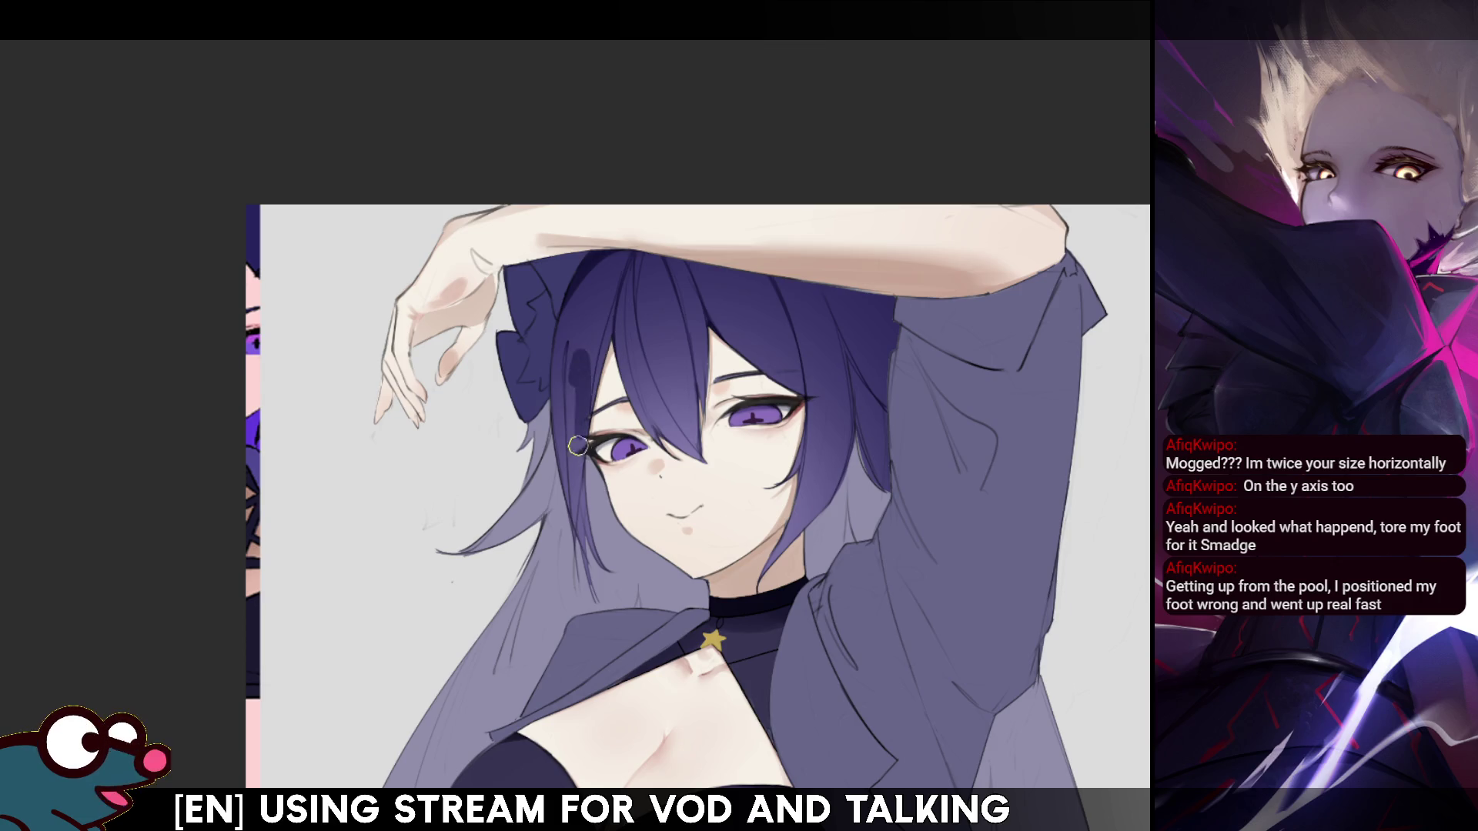
{"action": "key", "text": "ctrl+z"}
{"action": "key", "text": "ctrl+shift+z"}
{"action": "key", "text": "ctrl+z"}
{"action": "key", "text": "ctrl+shift+z"}
{"action": "key", "text": "ctrl+z"}
{"action": "key", "text": "ctrl+shift+z"}
- Mirror the canvas and compare the top-of-head hair shadow with and without it
{"action": "key", "text": "h"}
{"action": "key", "text": "h"}
{"action": "key", "text": "ctrl+z"}
{"action": "key", "text": "ctrl+shift+z"}
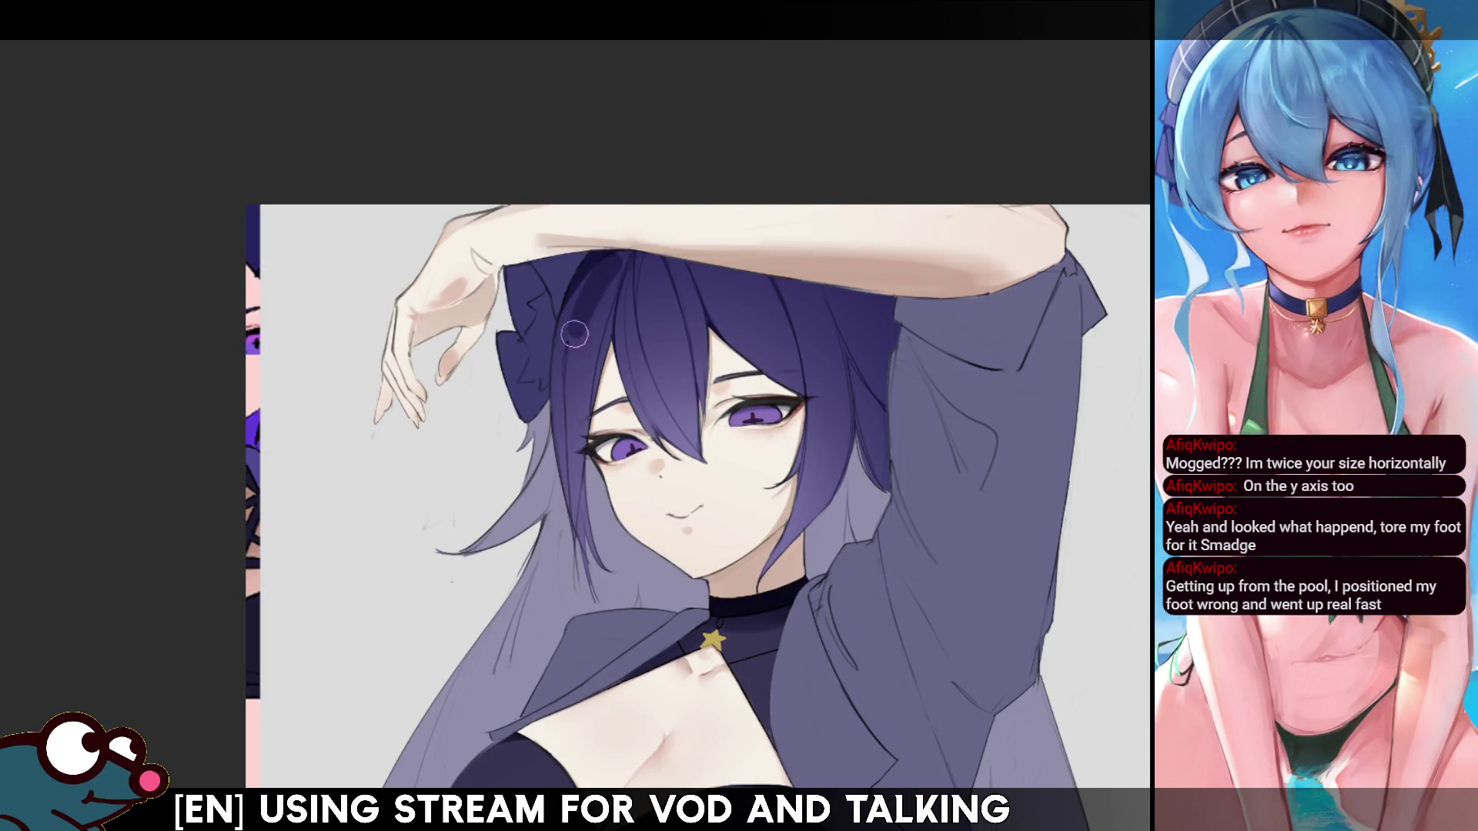
{"action": "key", "text": "ctrl+z"}
{"action": "key", "text": "ctrl+shift+z"}
{"action": "key", "text": "ctrl+z"}
{"action": "key", "text": "ctrl+shift+z"}
{"action": "key", "text": "ctrl+z"}
{"action": "key", "text": "ctrl+shift+z"}
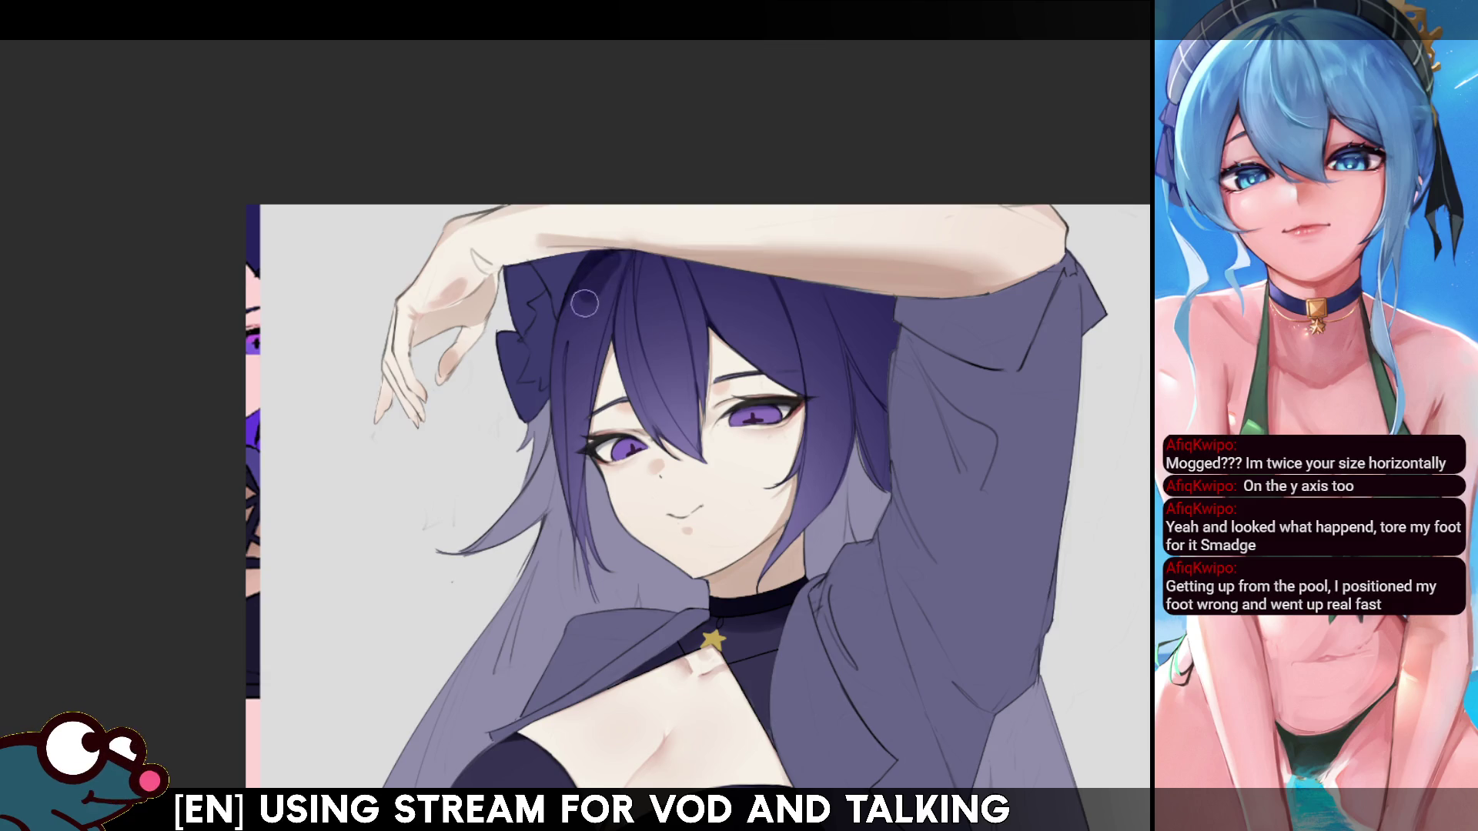
- Add another dark stroke and a dab of shading at the top of the hair, checking it mirrored
{"action": "left_click_drag", "start_coordinate": [653, 315], "coordinate": [656, 262]}
{"action": "key", "text": "ctrl+z"}
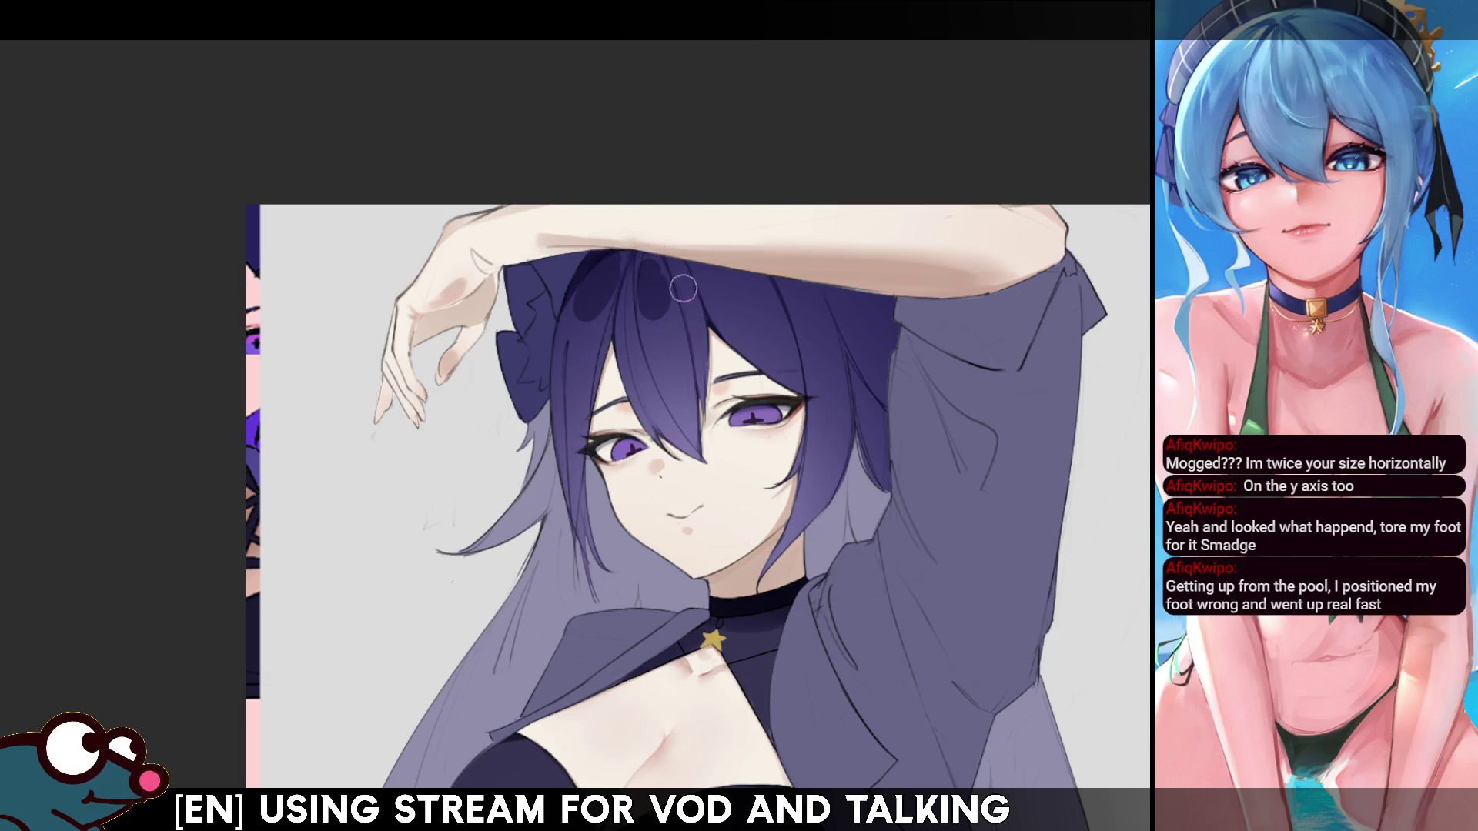
{"action": "key", "text": "ctrl+shift+z"}
{"action": "key", "text": "ctrl+z"}
{"action": "key", "text": "ctrl+shift+z"}
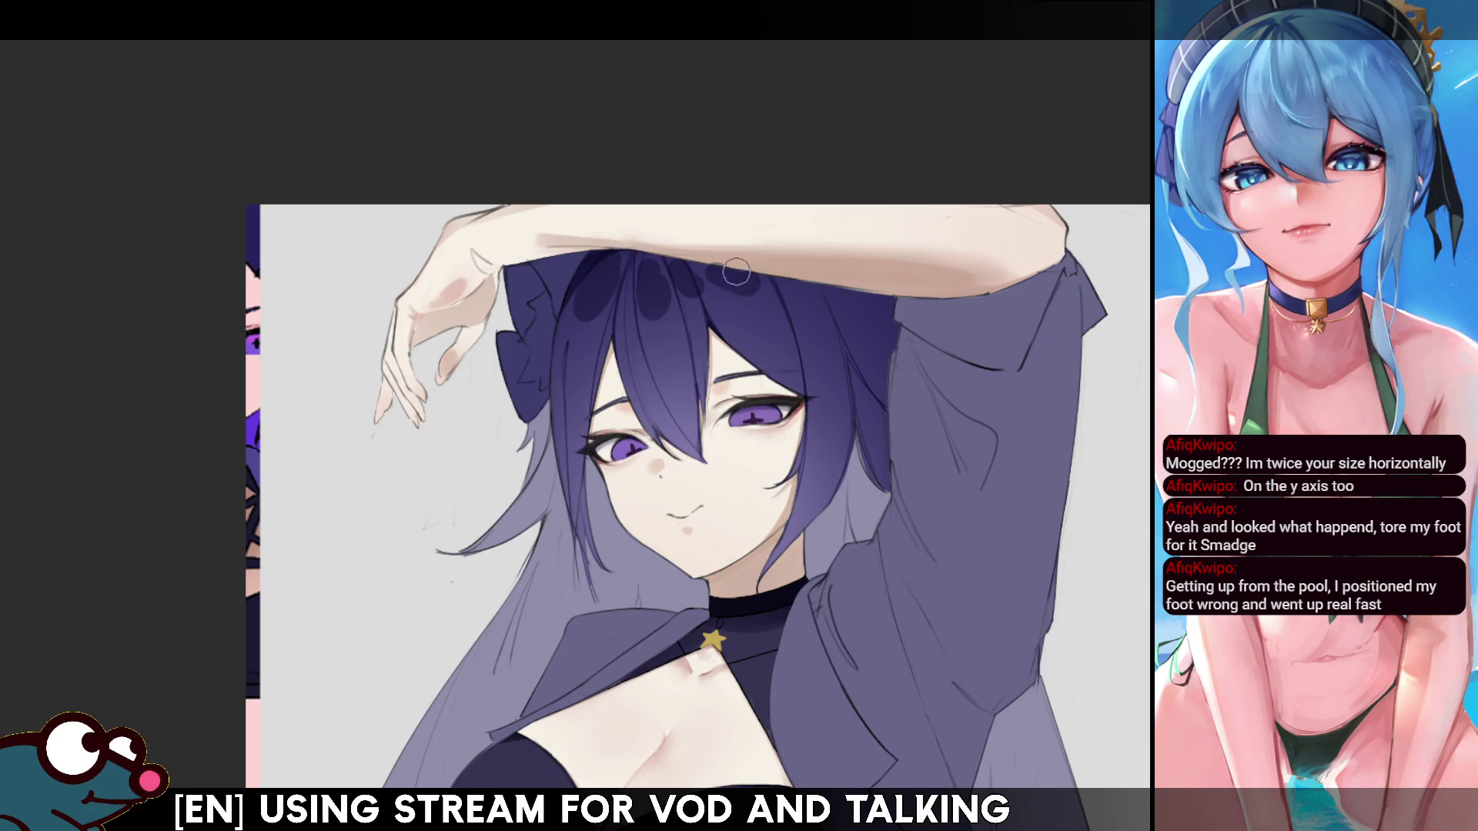
{"action": "left_click", "coordinate": [595, 292]}
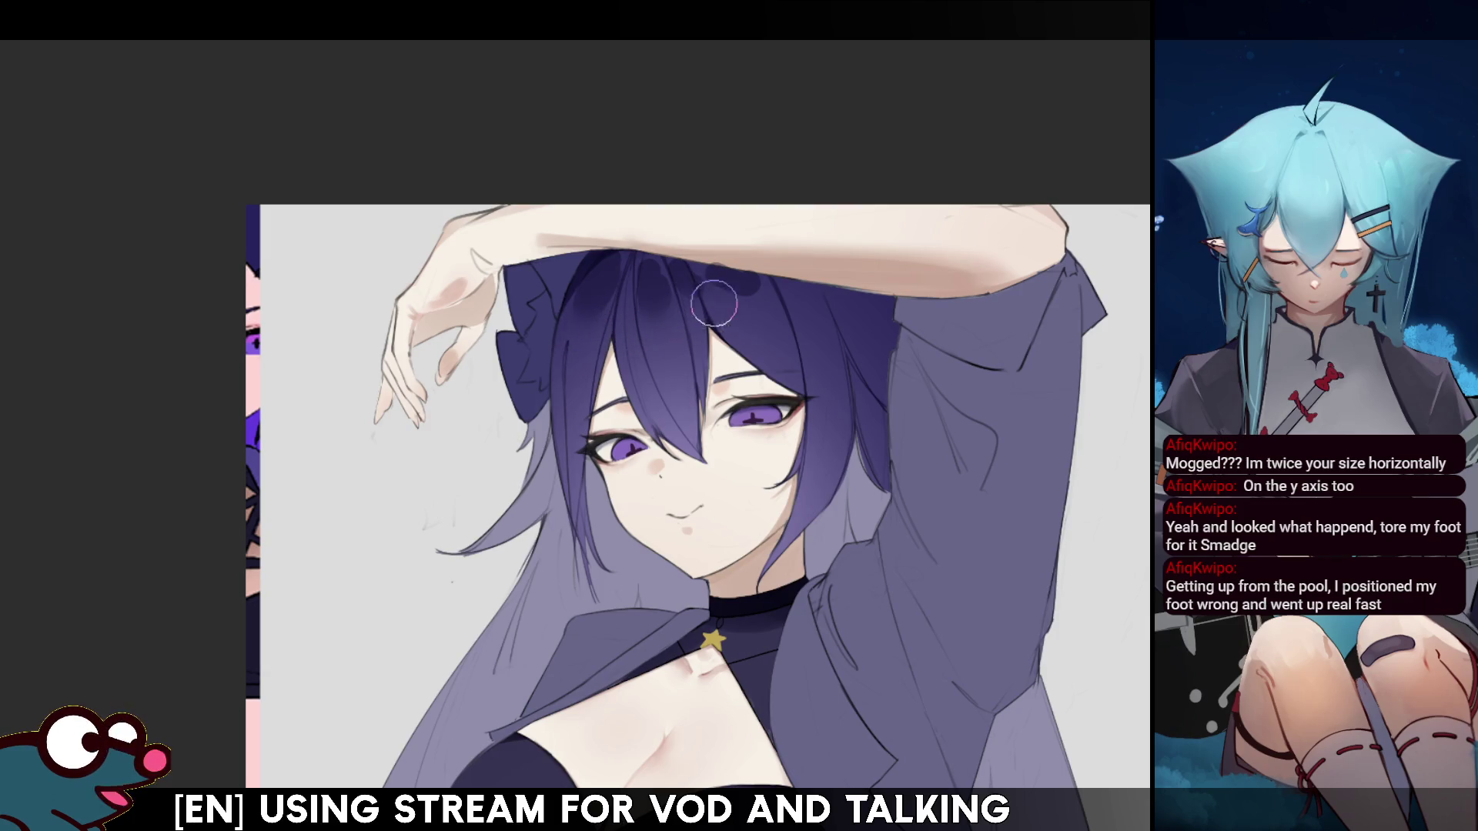
{"action": "key", "text": "h"}
{"action": "key", "text": "h"}
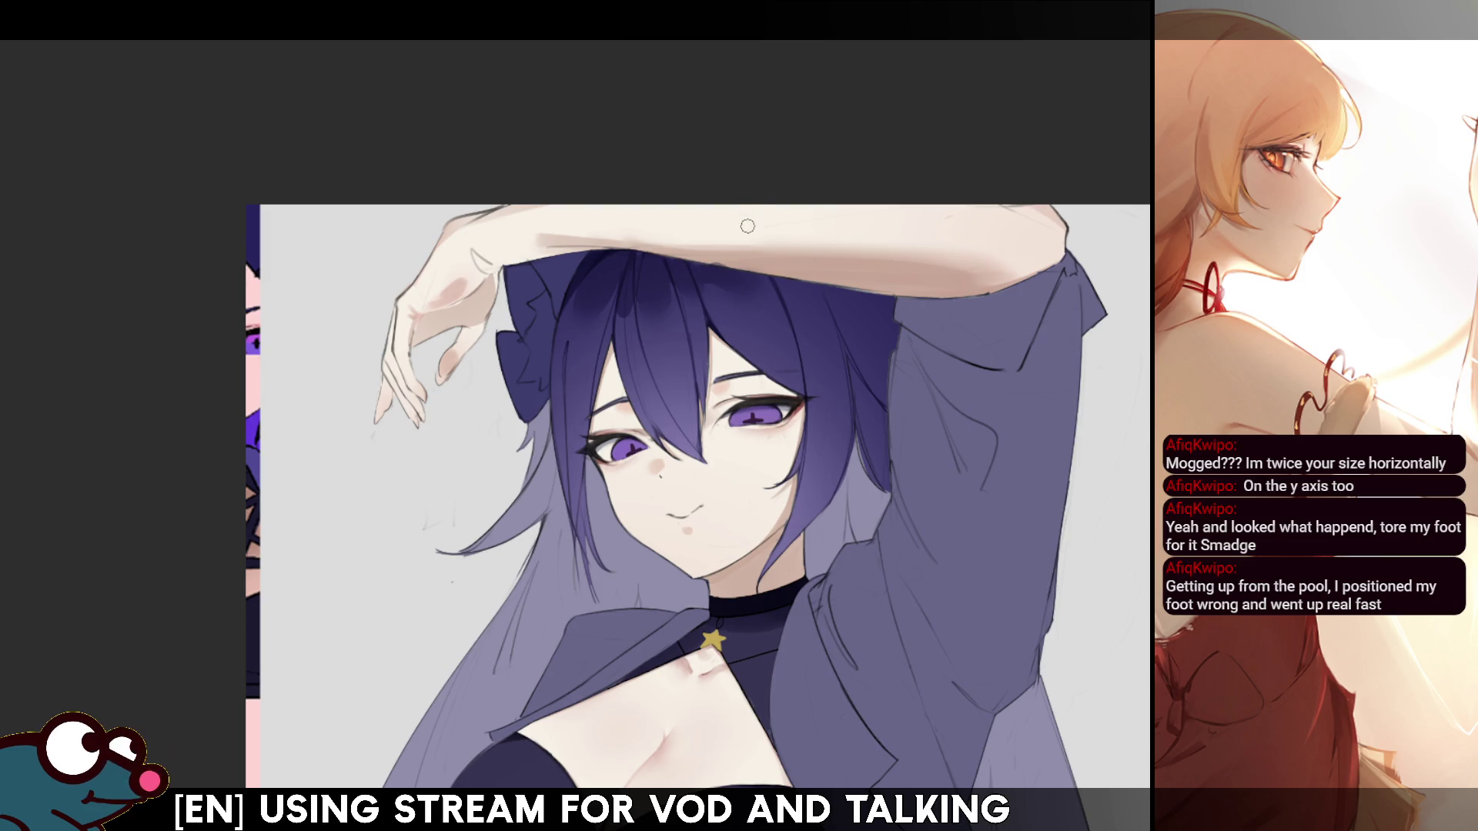
{"action": "key", "text": "h"}
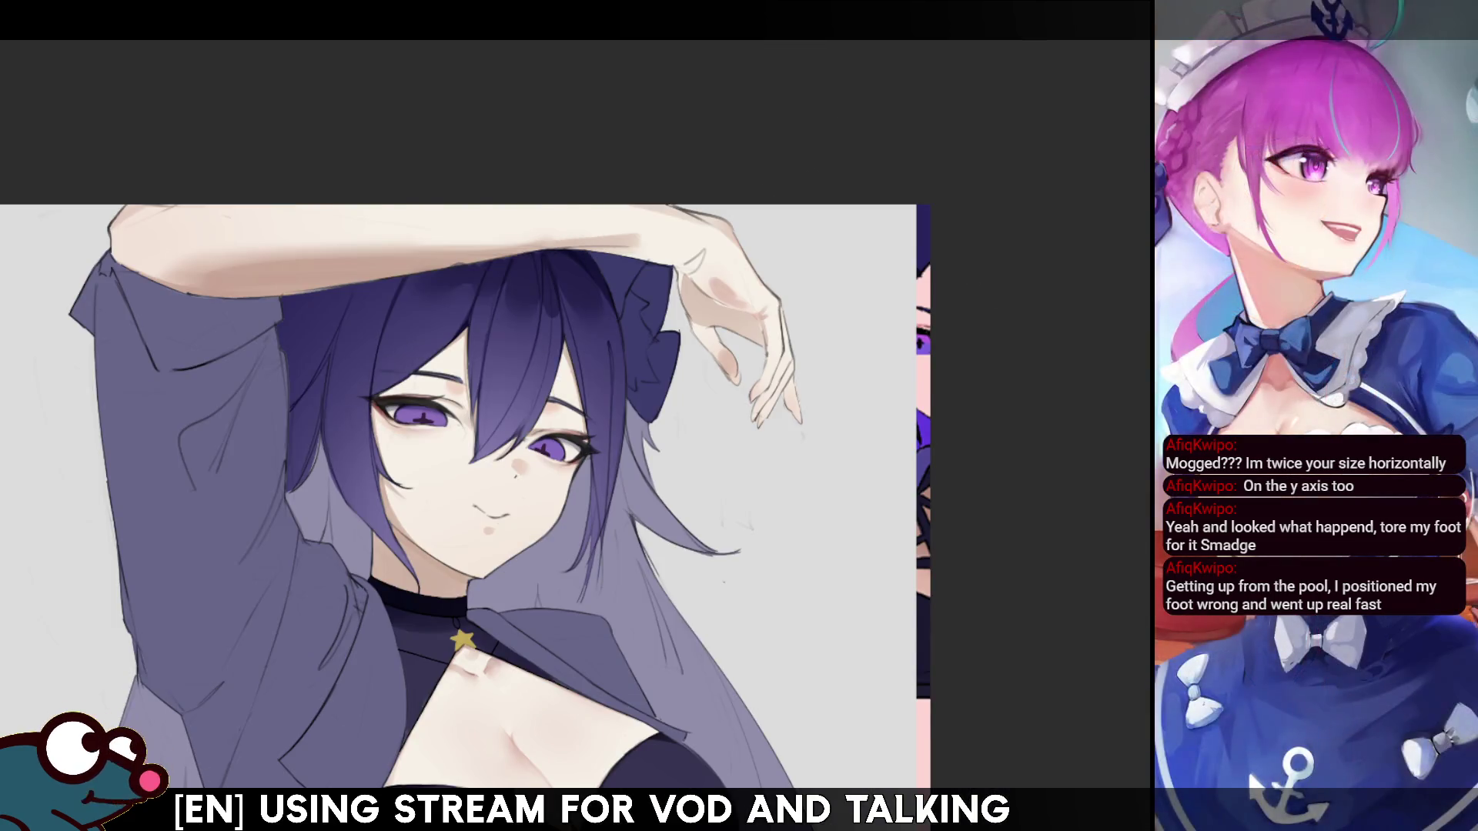
{"action": "left_click_drag", "start_coordinate": [815, 183], "coordinate": [763, 483]}
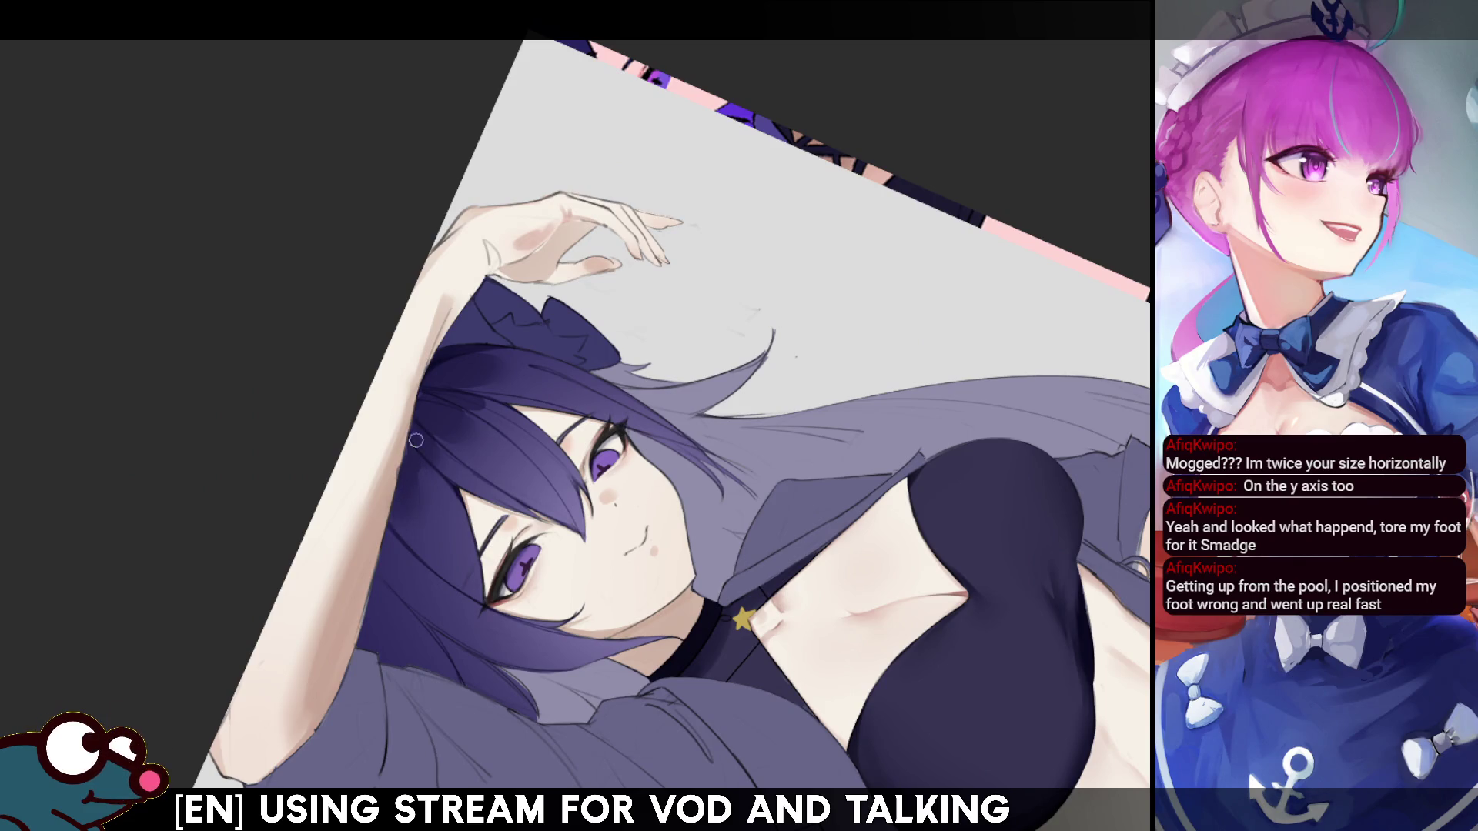
{"action": "key", "text": "h"}
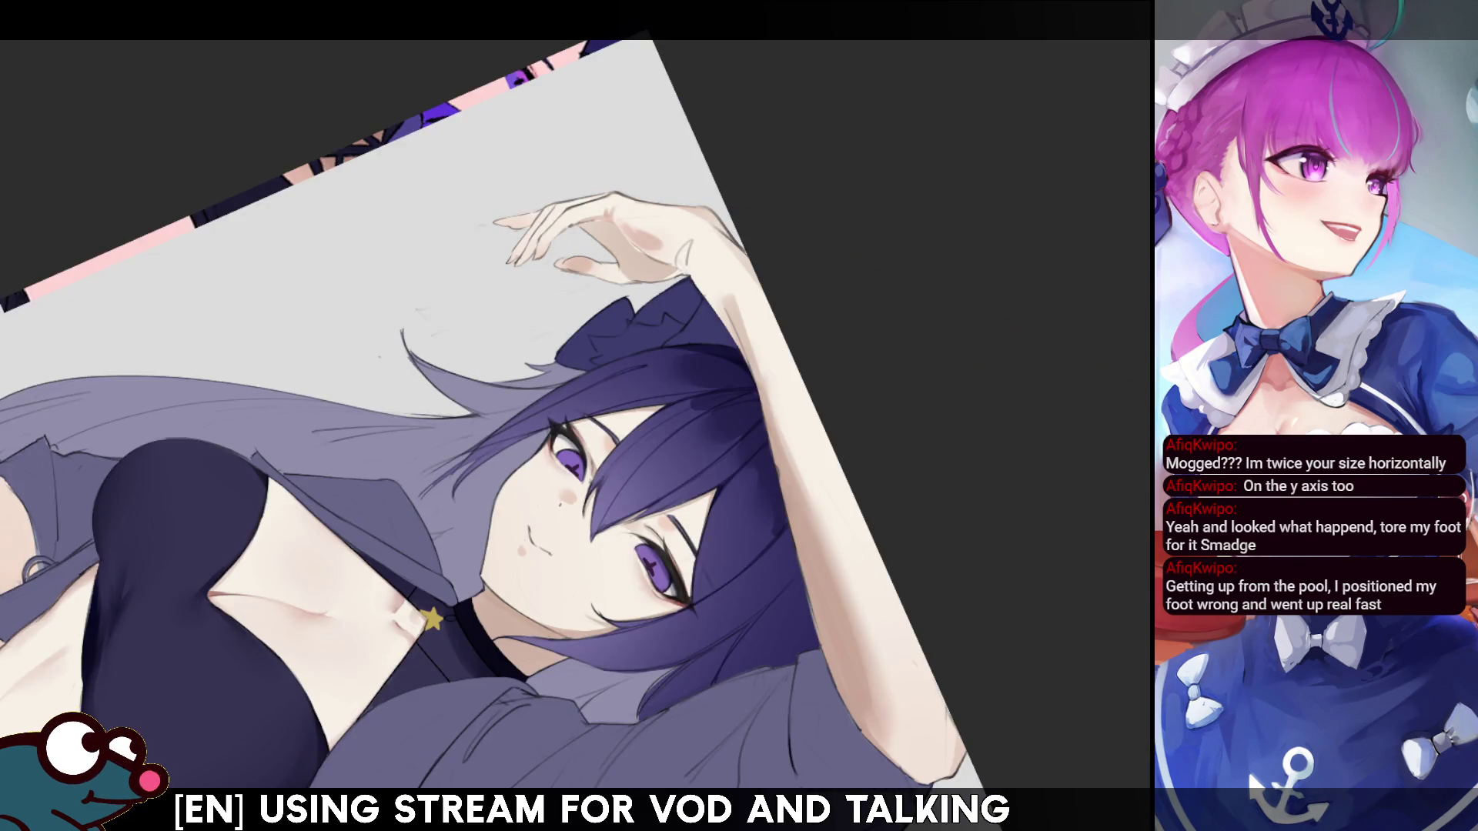
{"action": "left_click_drag", "start_coordinate": [578, 424], "coordinate": [693, 385]}
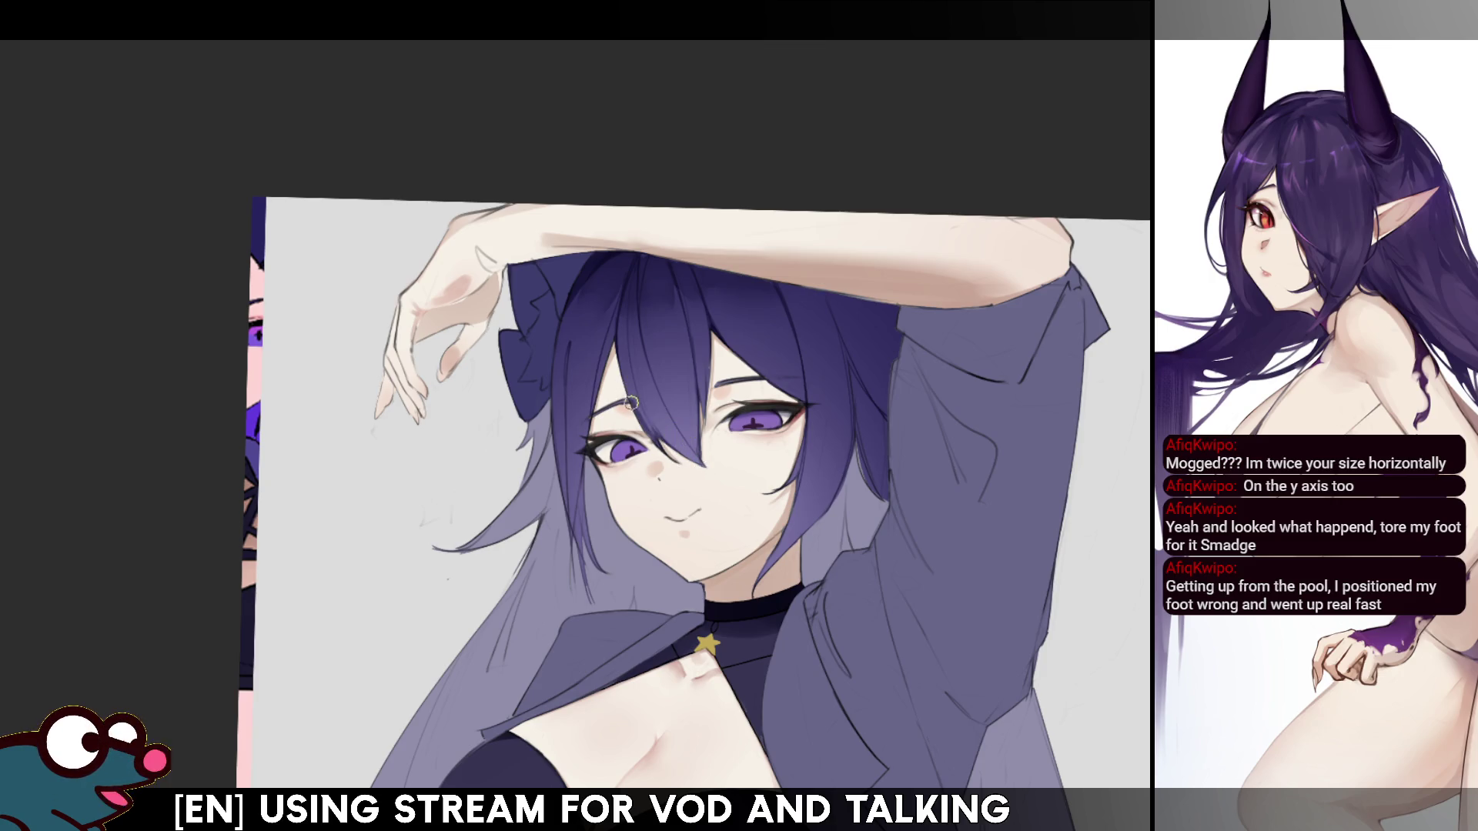
{"action": "key", "text": "h"}
{"action": "key", "text": "h"}
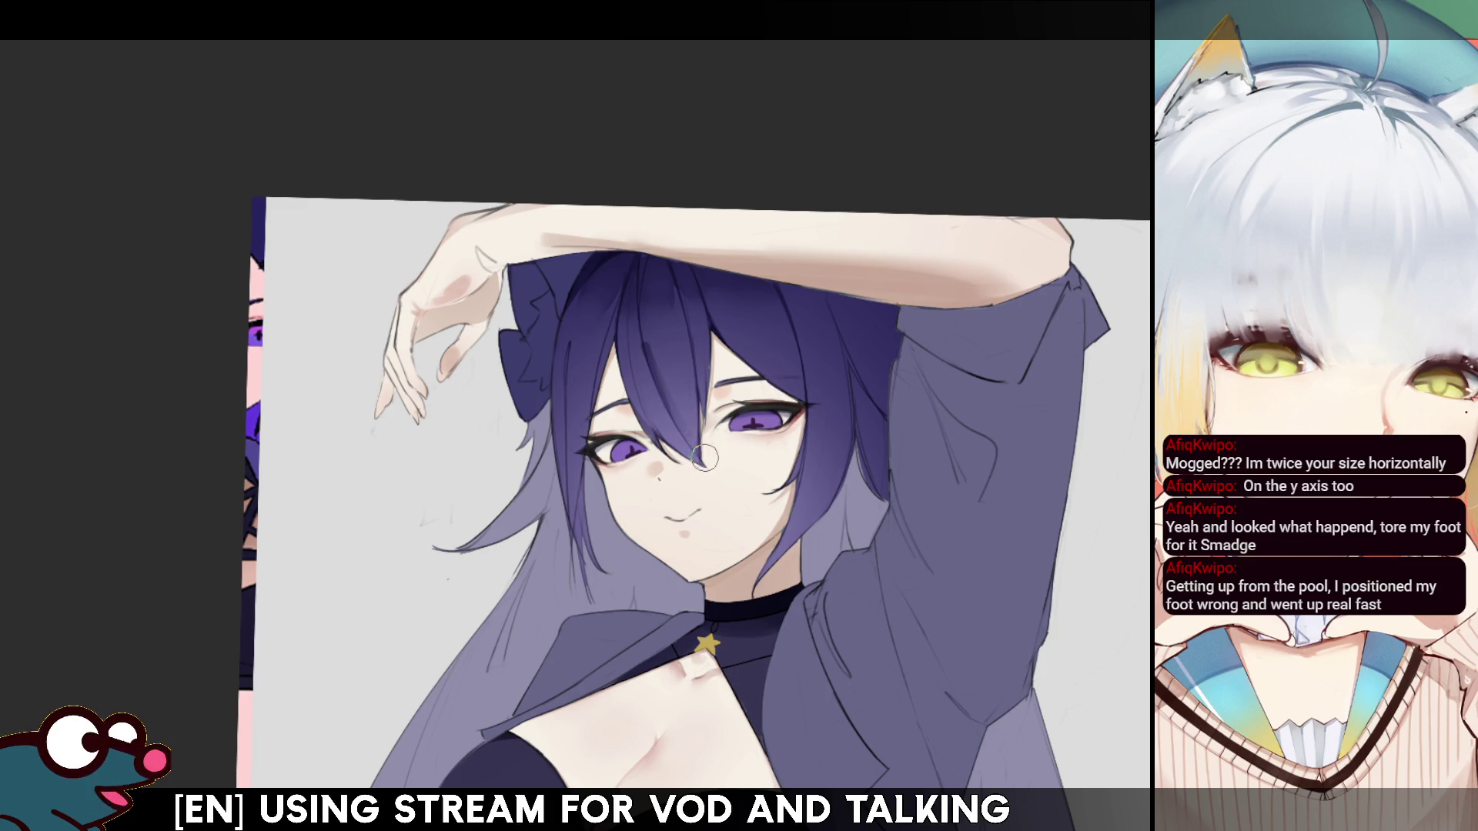
{"action": "key", "text": "m"}
{"action": "key", "text": "m"}
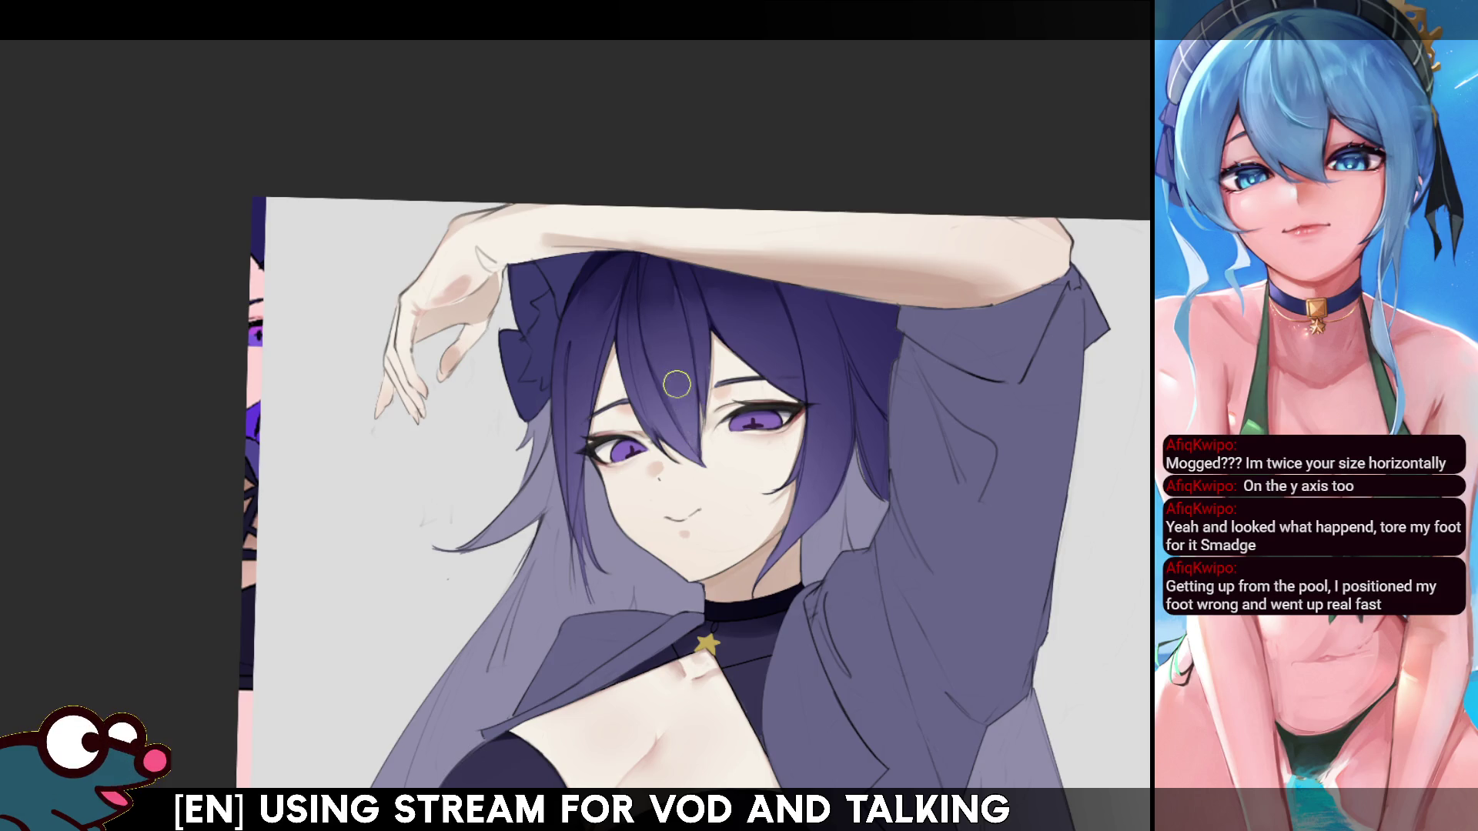
{"action": "mouse_move", "coordinate": [677, 363]}
{"action": "left_mouse_down"}
{"action": "mouse_move", "coordinate": [683, 398]}
{"action": "mouse_move", "coordinate": [678, 373]}
{"action": "left_mouse_up"}
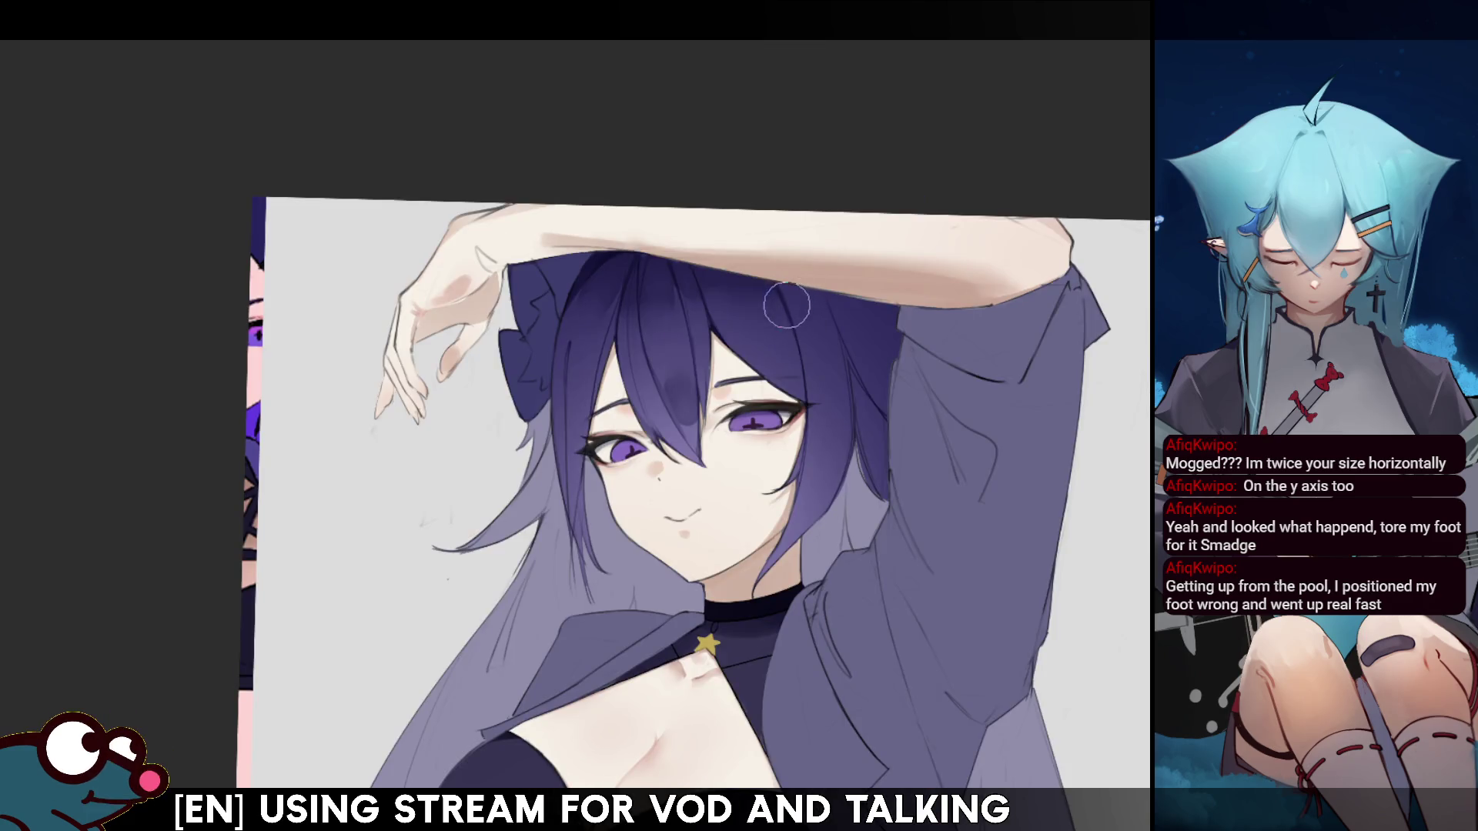
{"action": "key", "text": "ctrl+z"}
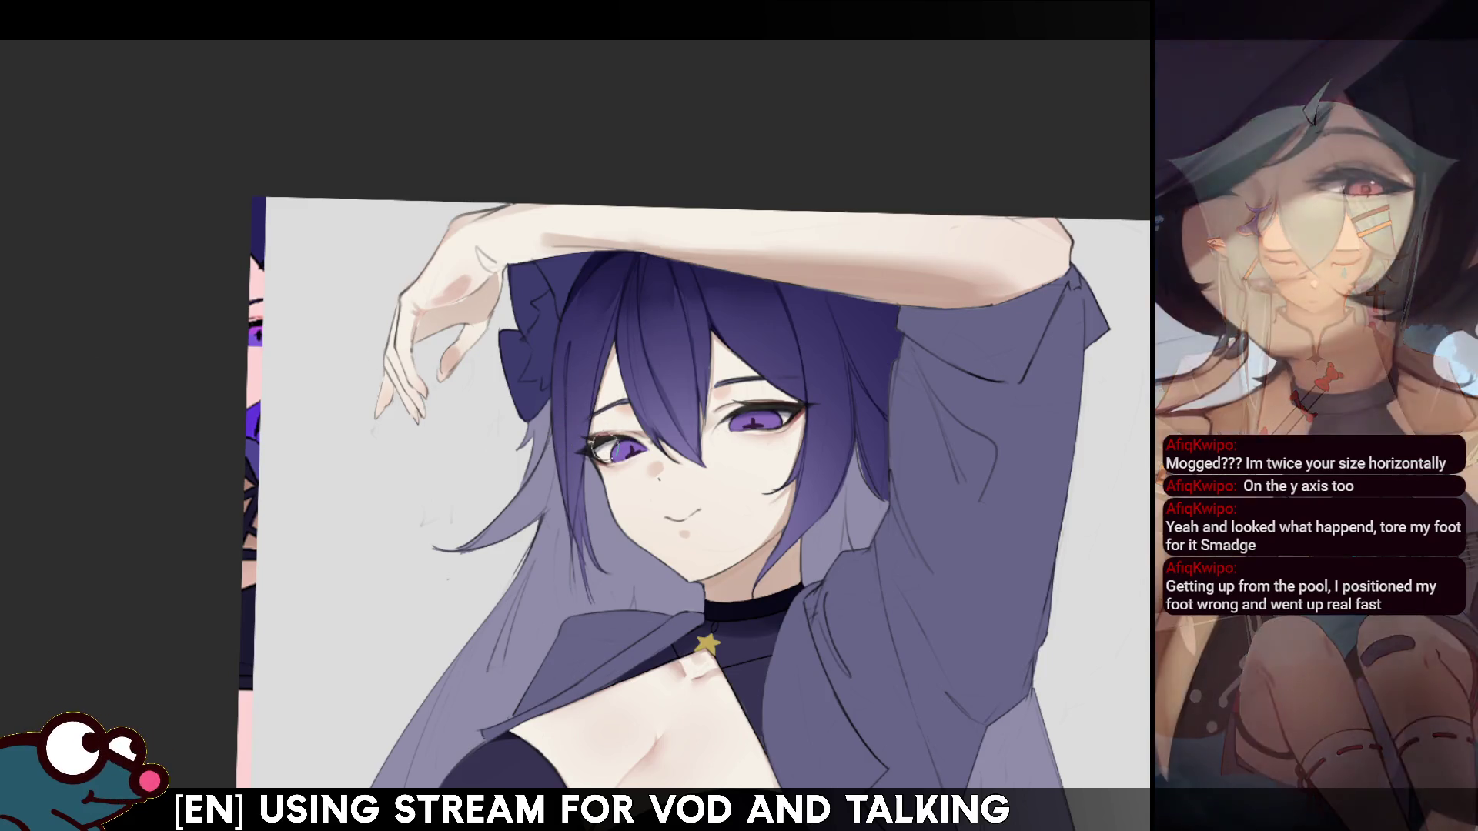
{"action": "key", "text": "h"}
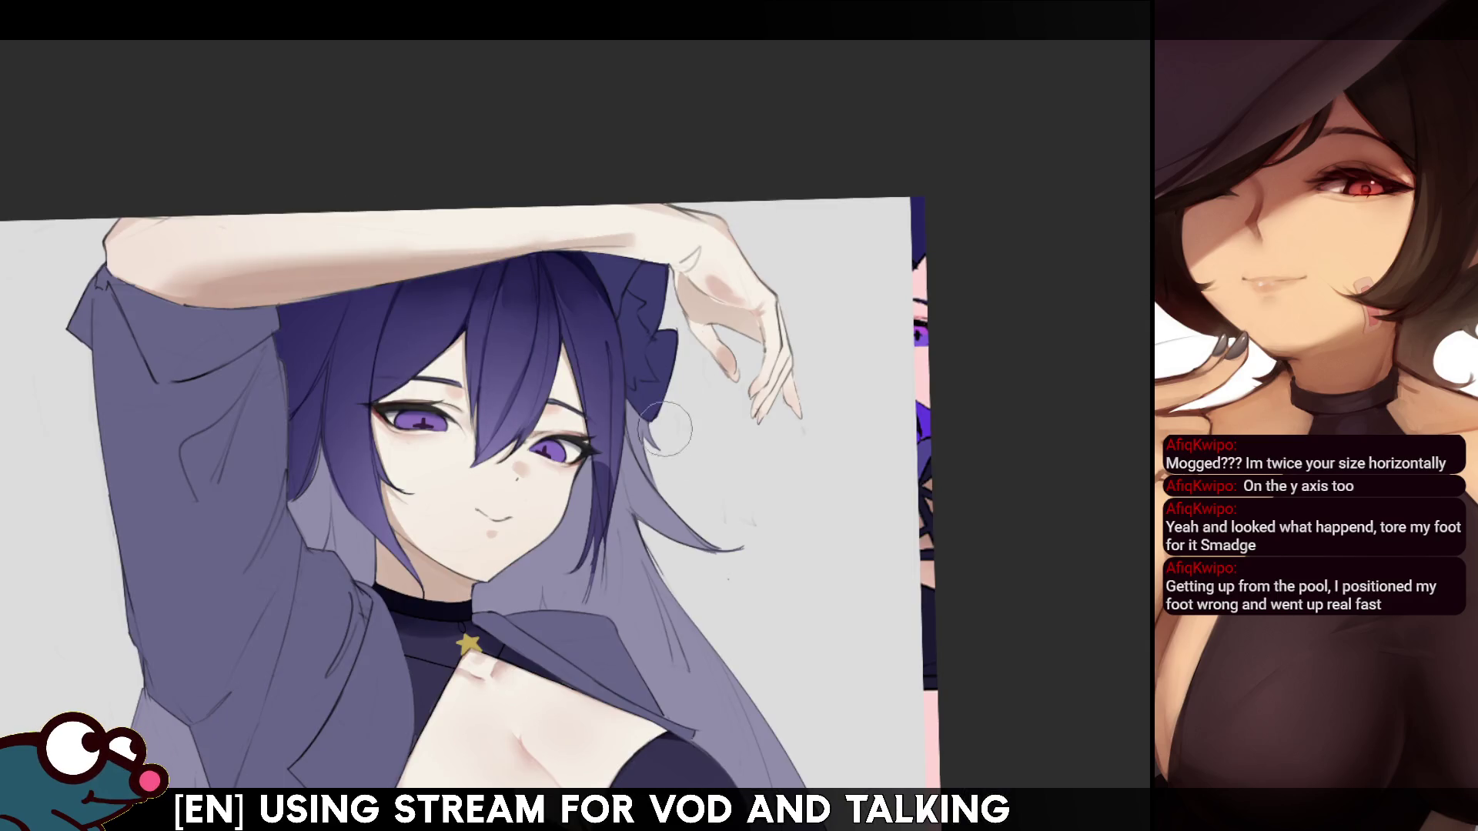
- With a smaller brush, add a light stroke along the ear strand and darken its edge, checking mirrored
{"action": "key", "text": "["}
{"action": "left_click_drag", "start_coordinate": [607, 454], "coordinate": [596, 551]}
{"action": "key", "text": "h"}
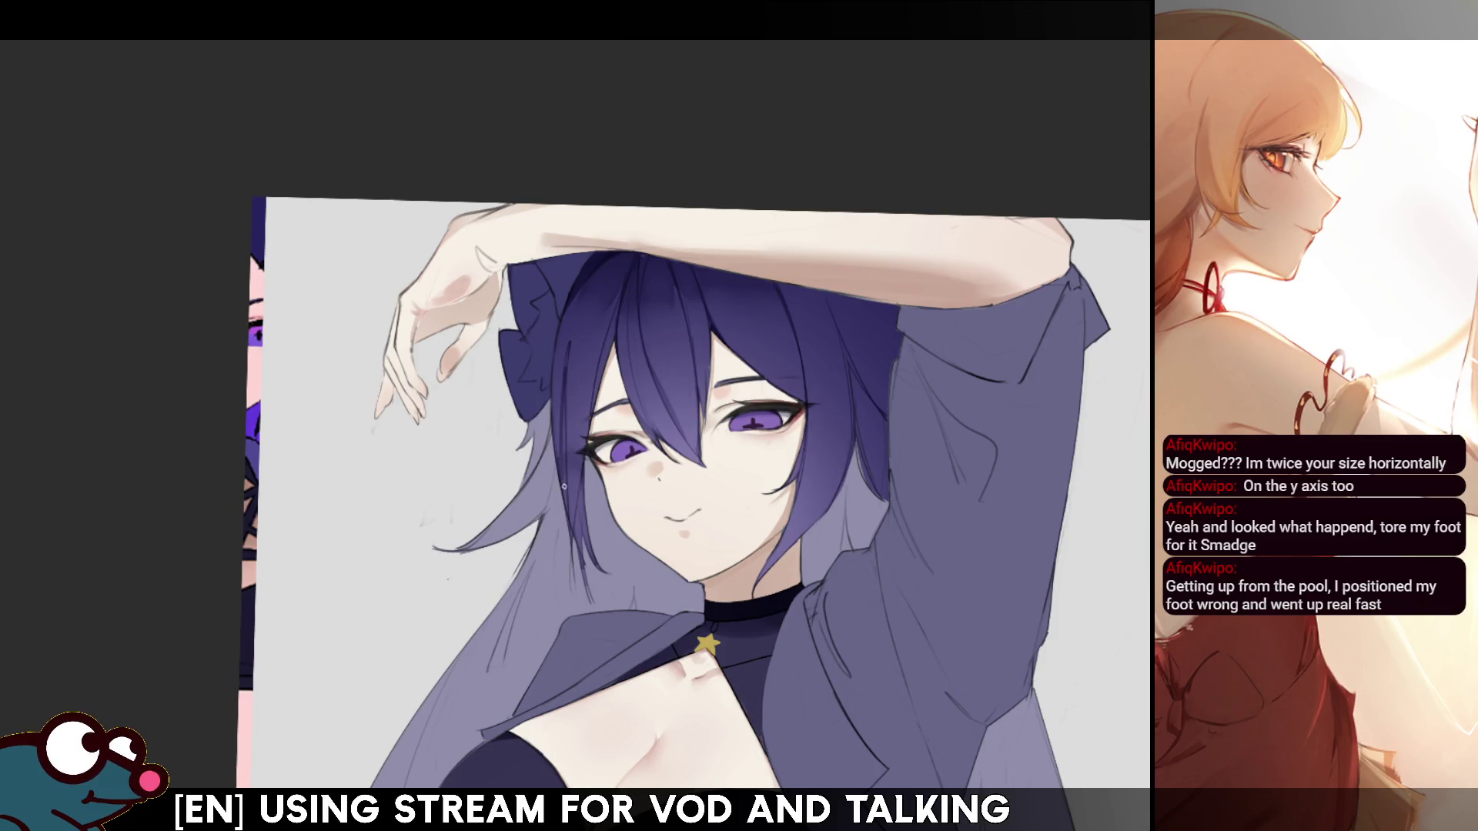
{"action": "key", "text": "h"}
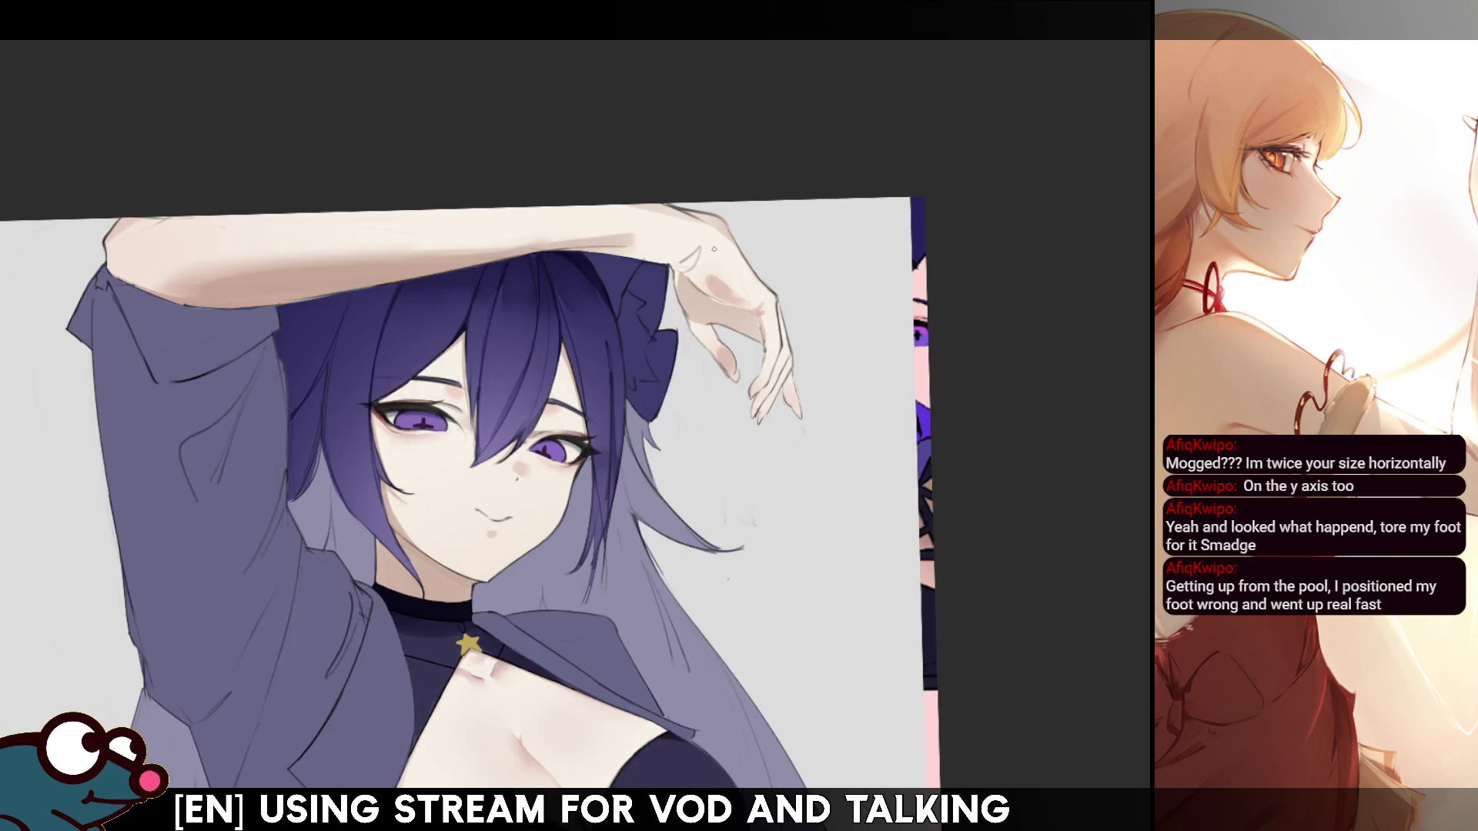
{"action": "key", "text": "h"}
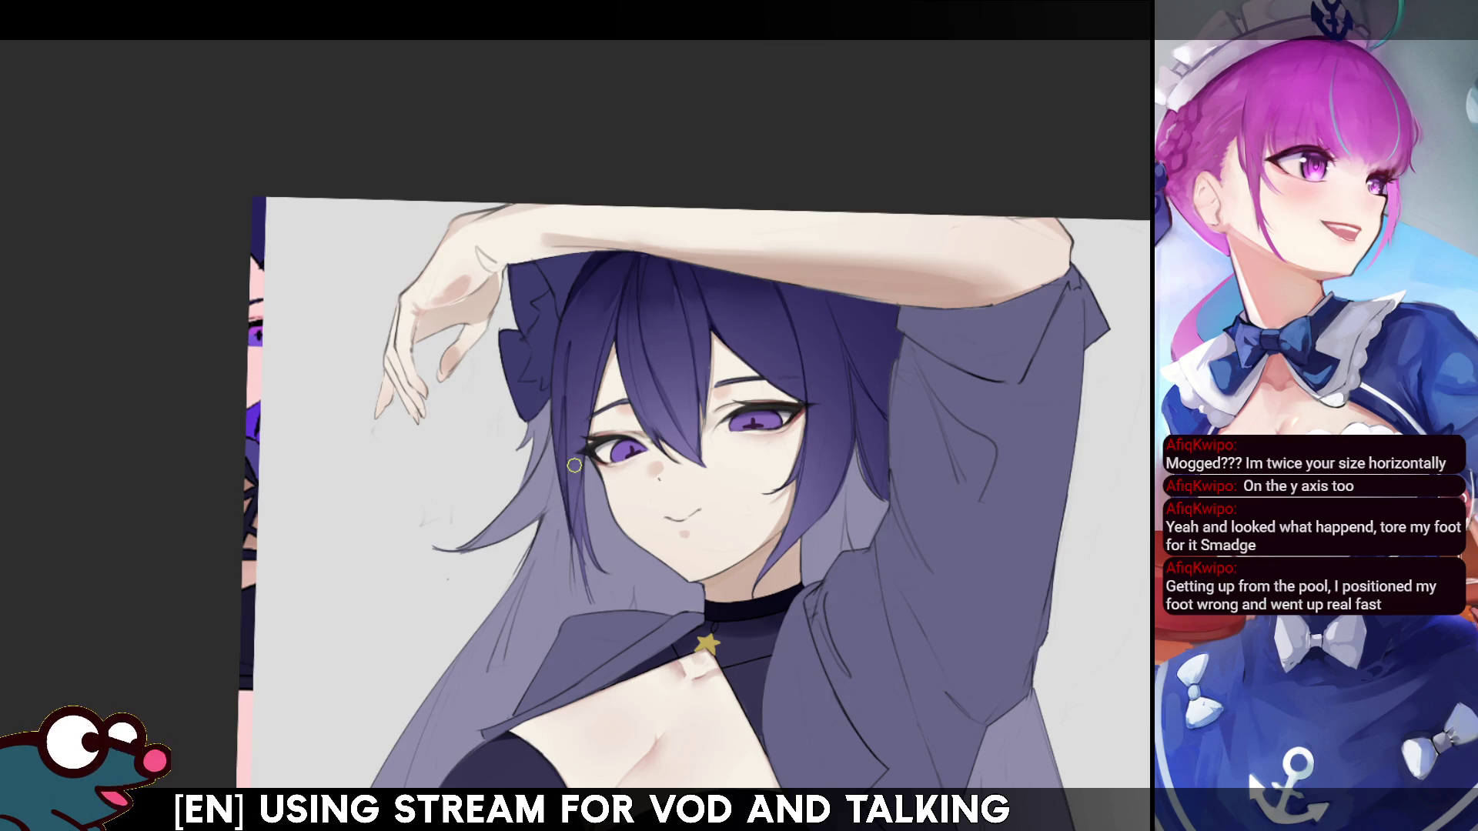
{"action": "left_click_drag", "start_coordinate": [572, 408], "coordinate": [567, 470]}
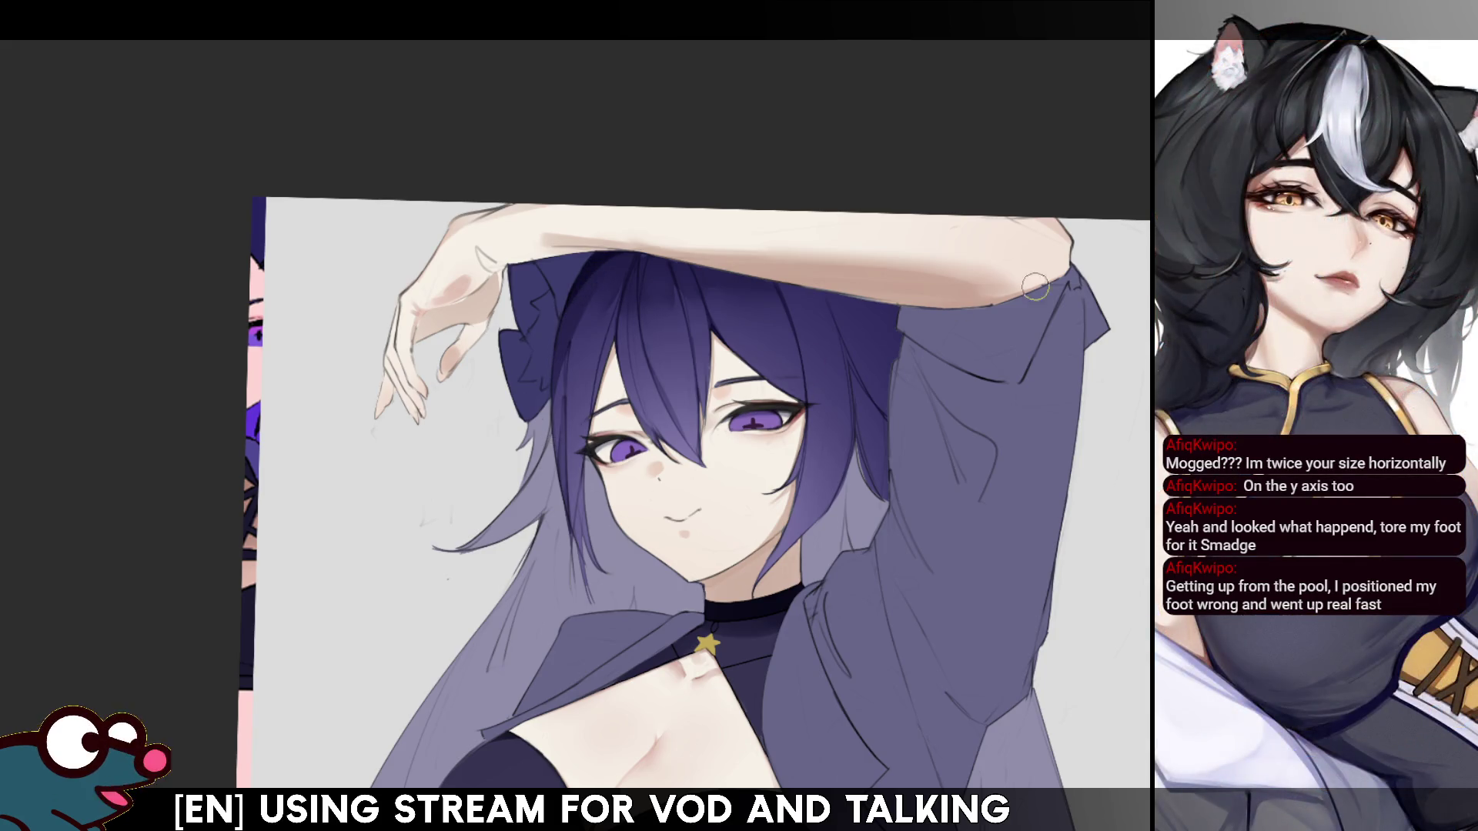
{"action": "scroll", "coordinate": [693, 508], "scroll_direction": "down", "scroll_amount": 5}
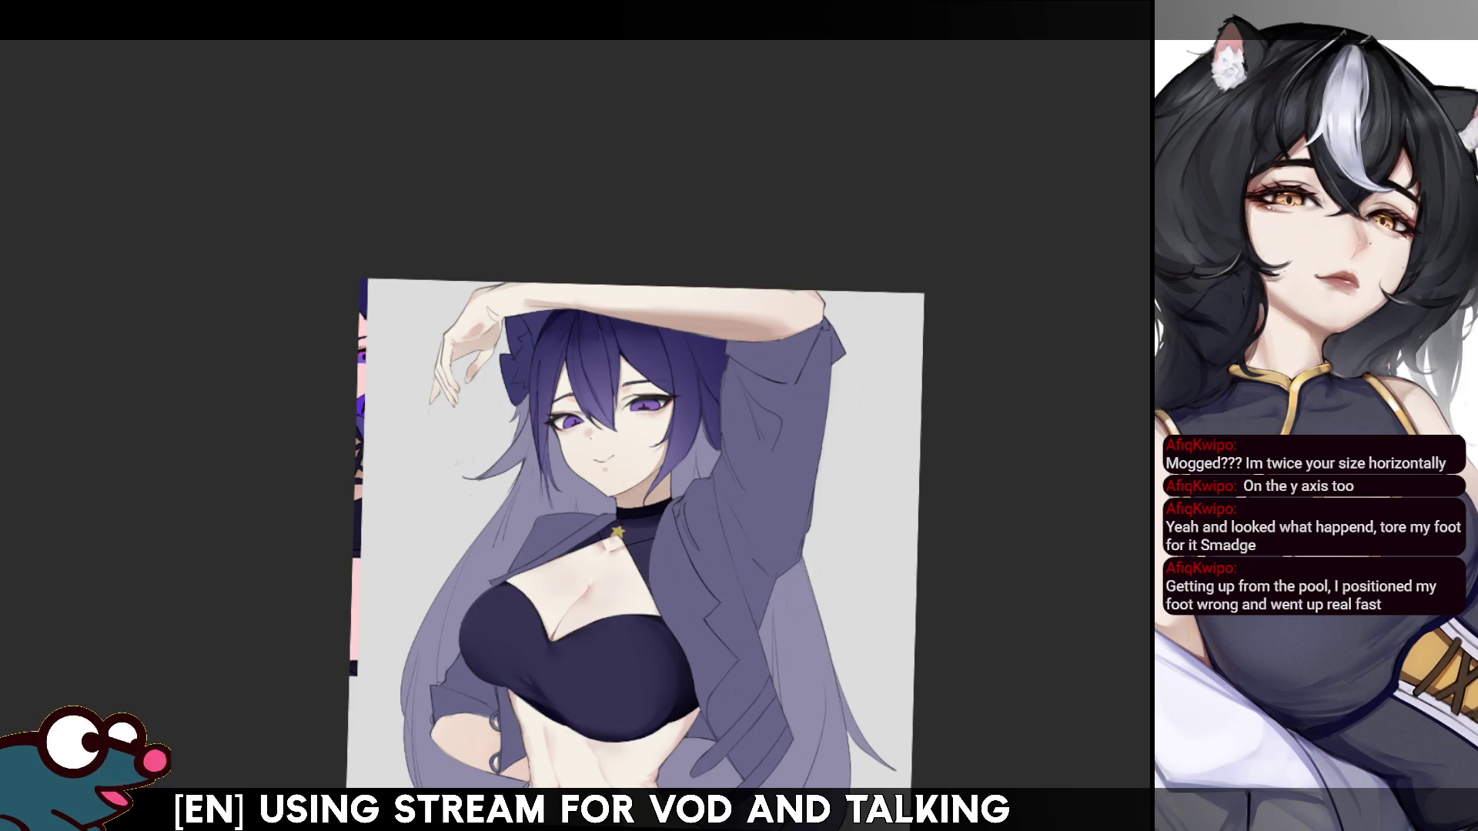
{"action": "scroll", "coordinate": [616, 501], "scroll_direction": "up", "scroll_amount": 5}
{"action": "key", "text": "h"}
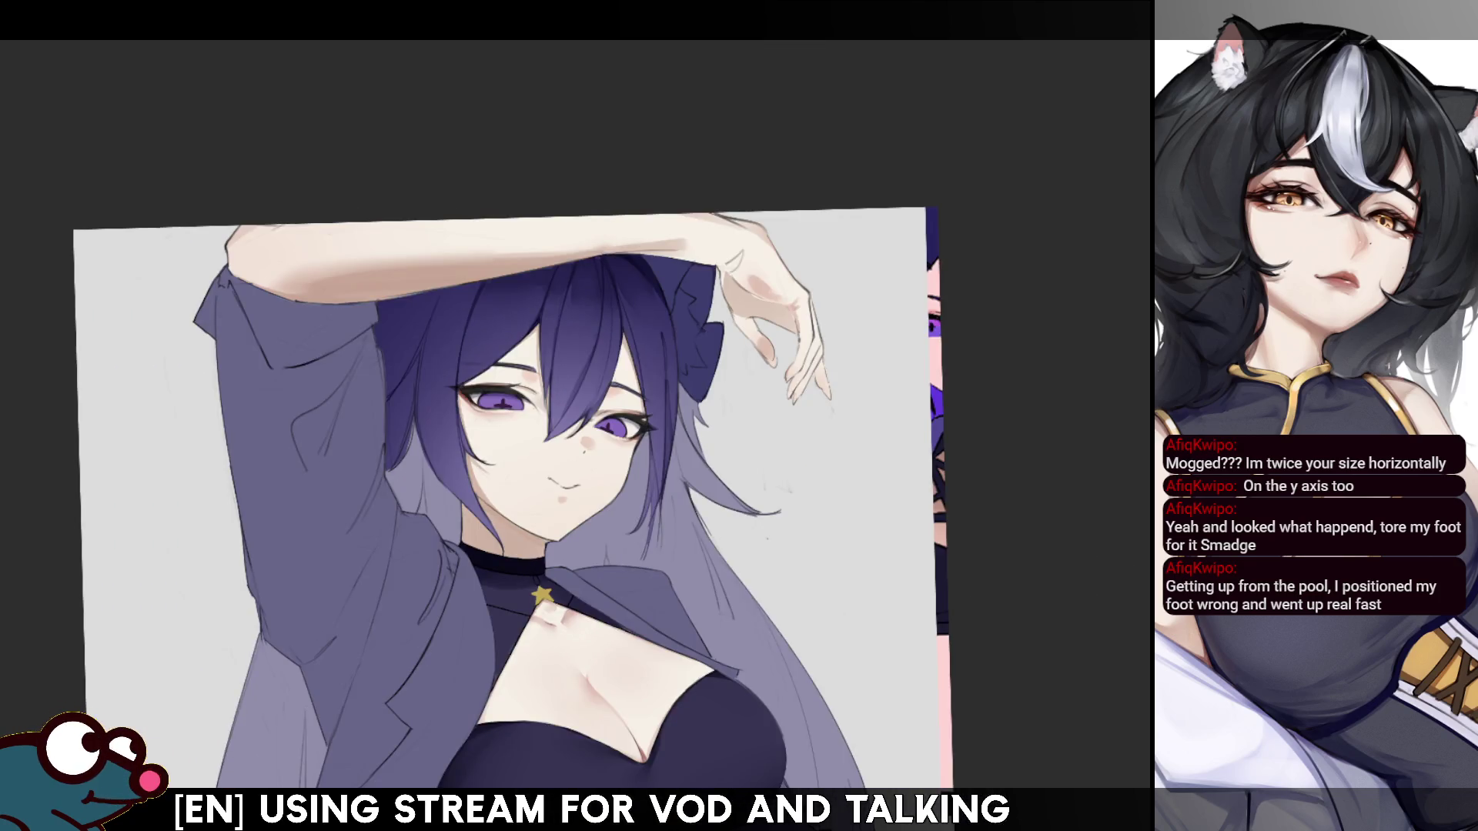
{"action": "key", "text": "h"}
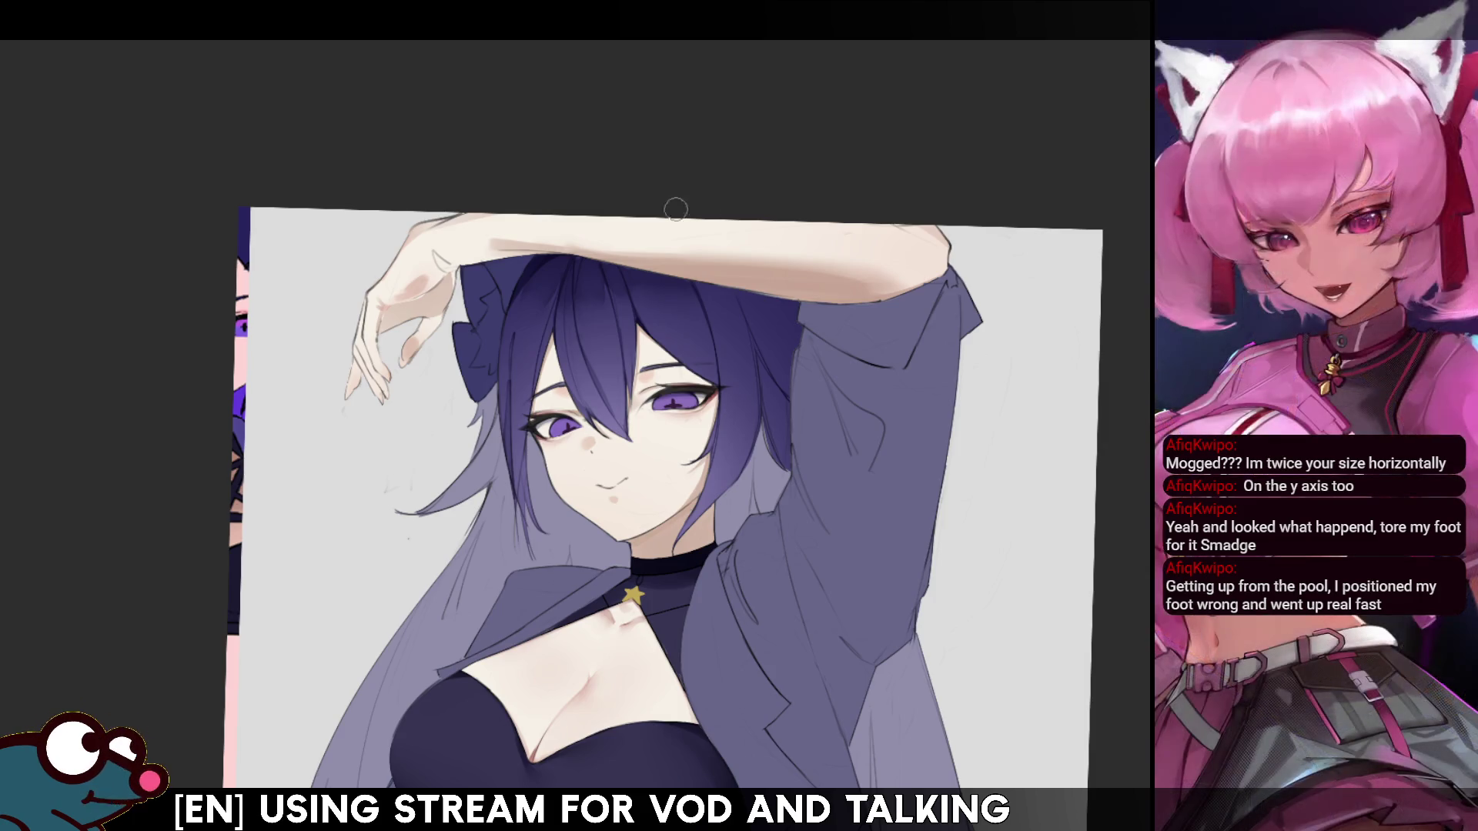
- Shade the bangs above the right eye with deeper purple, resizing the brush and checking mirrored
{"action": "left_click_drag", "start_coordinate": [710, 381], "coordinate": [681, 338]}
{"action": "left_click_drag", "start_coordinate": [704, 388], "coordinate": [703, 370]}
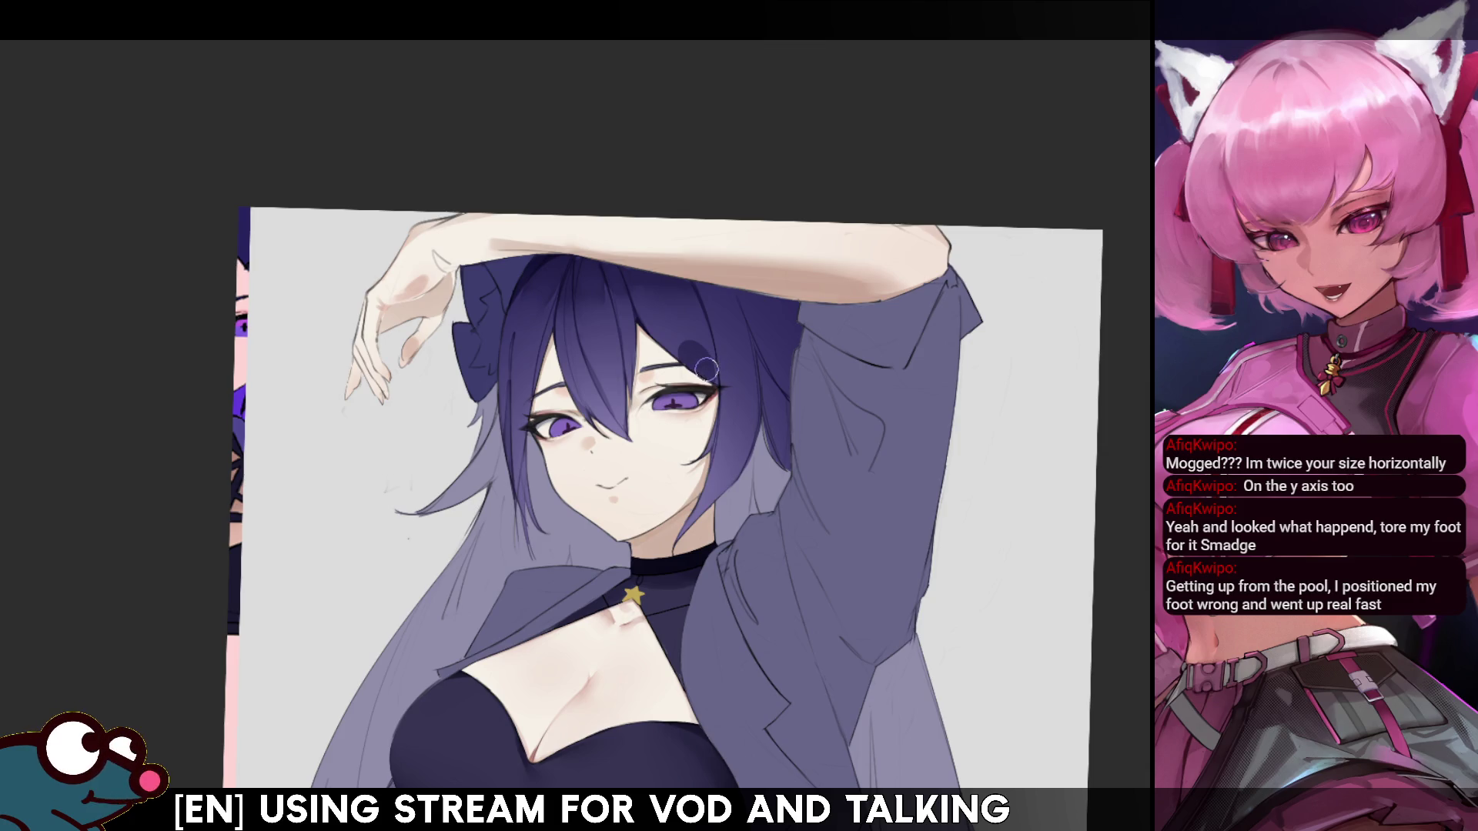
{"action": "left_click_drag", "start_coordinate": [707, 368], "coordinate": [708, 377]}
{"action": "key", "text": "m"}
{"action": "key", "text": "m"}
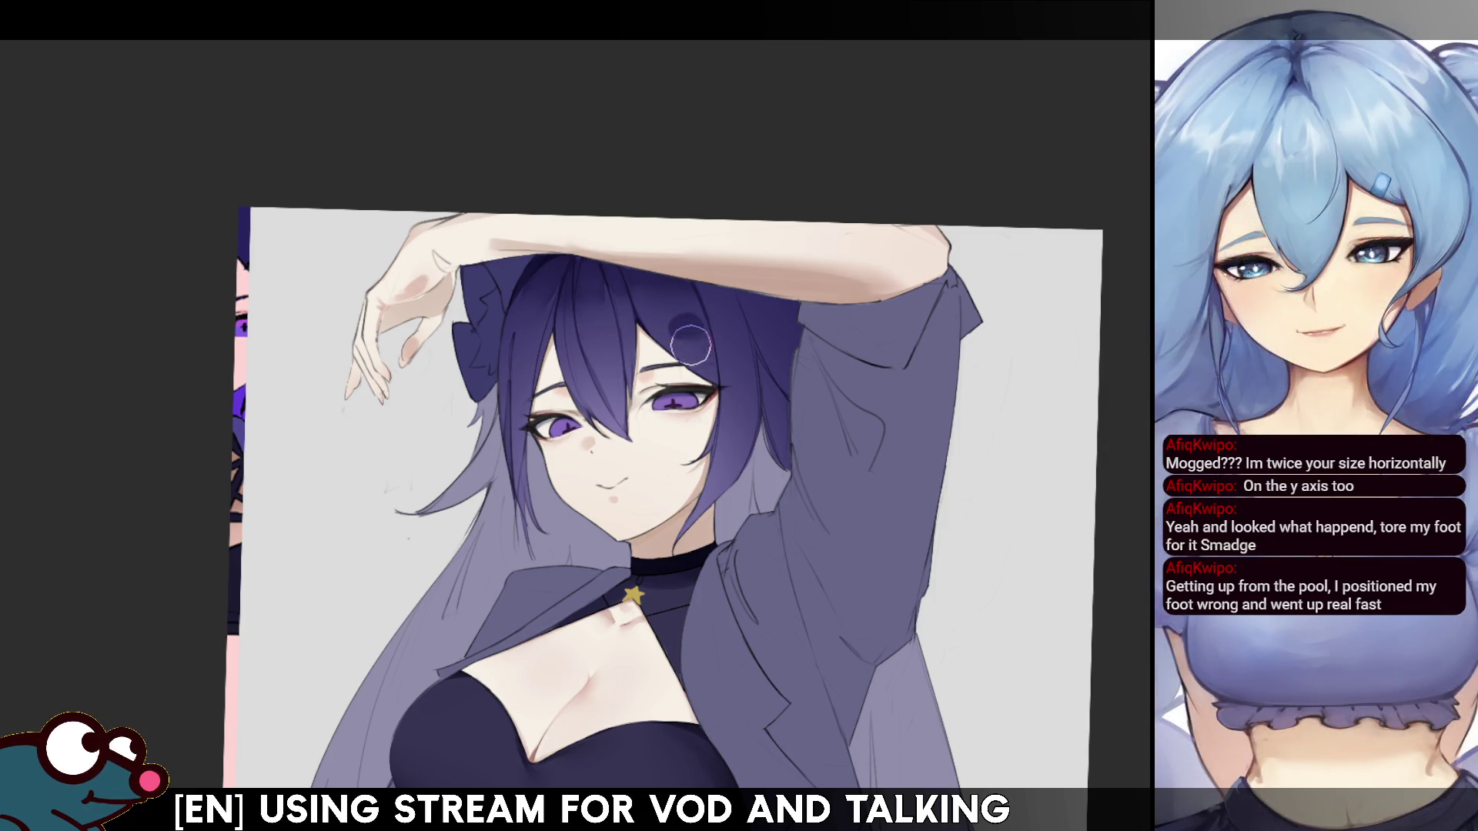
{"action": "key", "text": "bracketleft"}
{"action": "key", "text": "bracketright"}
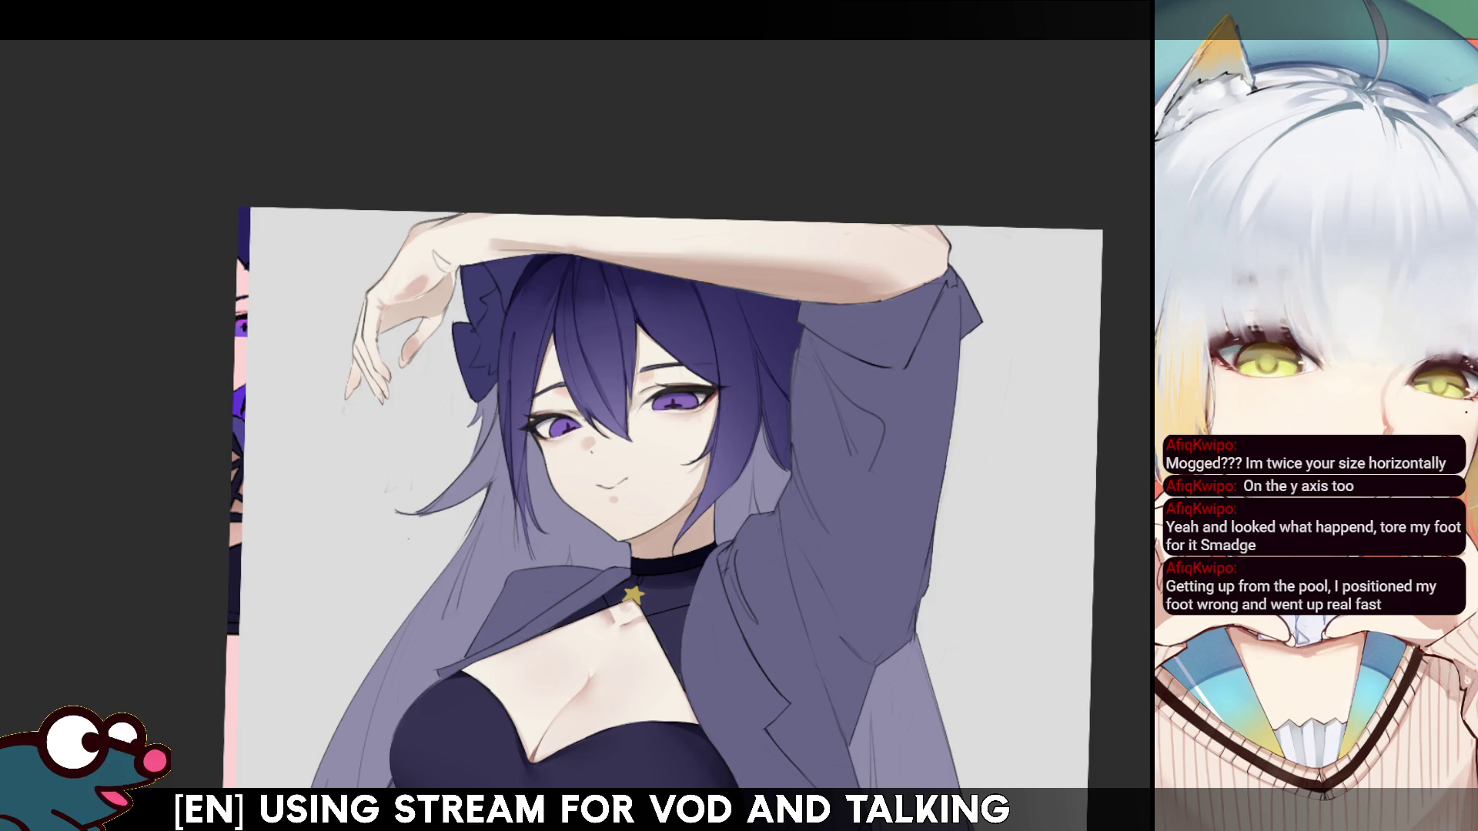
{"action": "mouse_move", "coordinate": [633, 279]}
{"action": "left_mouse_down"}
{"action": "mouse_move", "coordinate": [652, 332]}
{"action": "mouse_move", "coordinate": [722, 385]}
{"action": "left_mouse_up"}
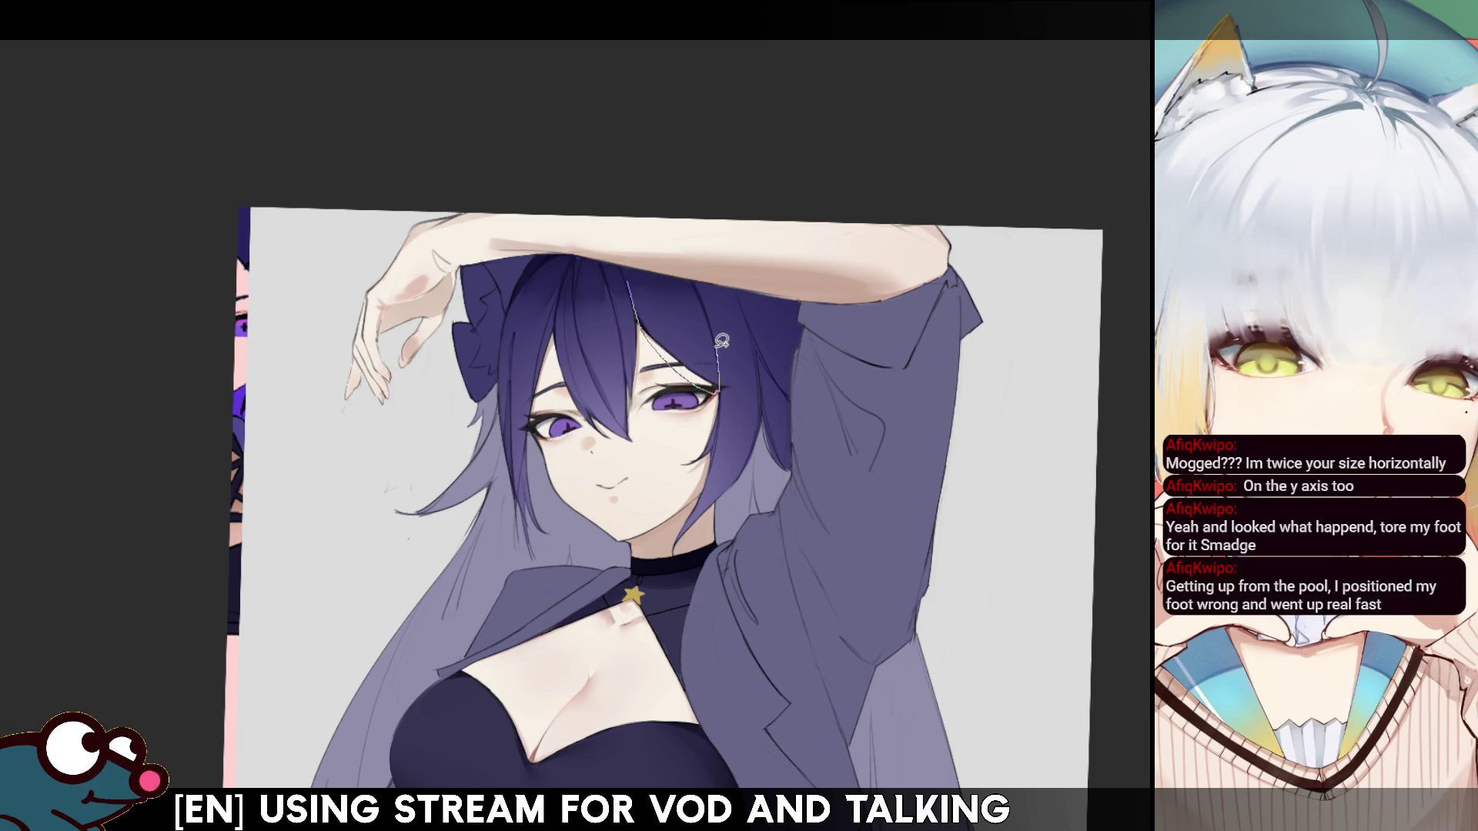
- Lasso the hair lock above the right eye, adjust it, deselect, and check the result mirrored
{"action": "left_click_drag", "start_coordinate": [708, 293], "coordinate": [652, 263]}
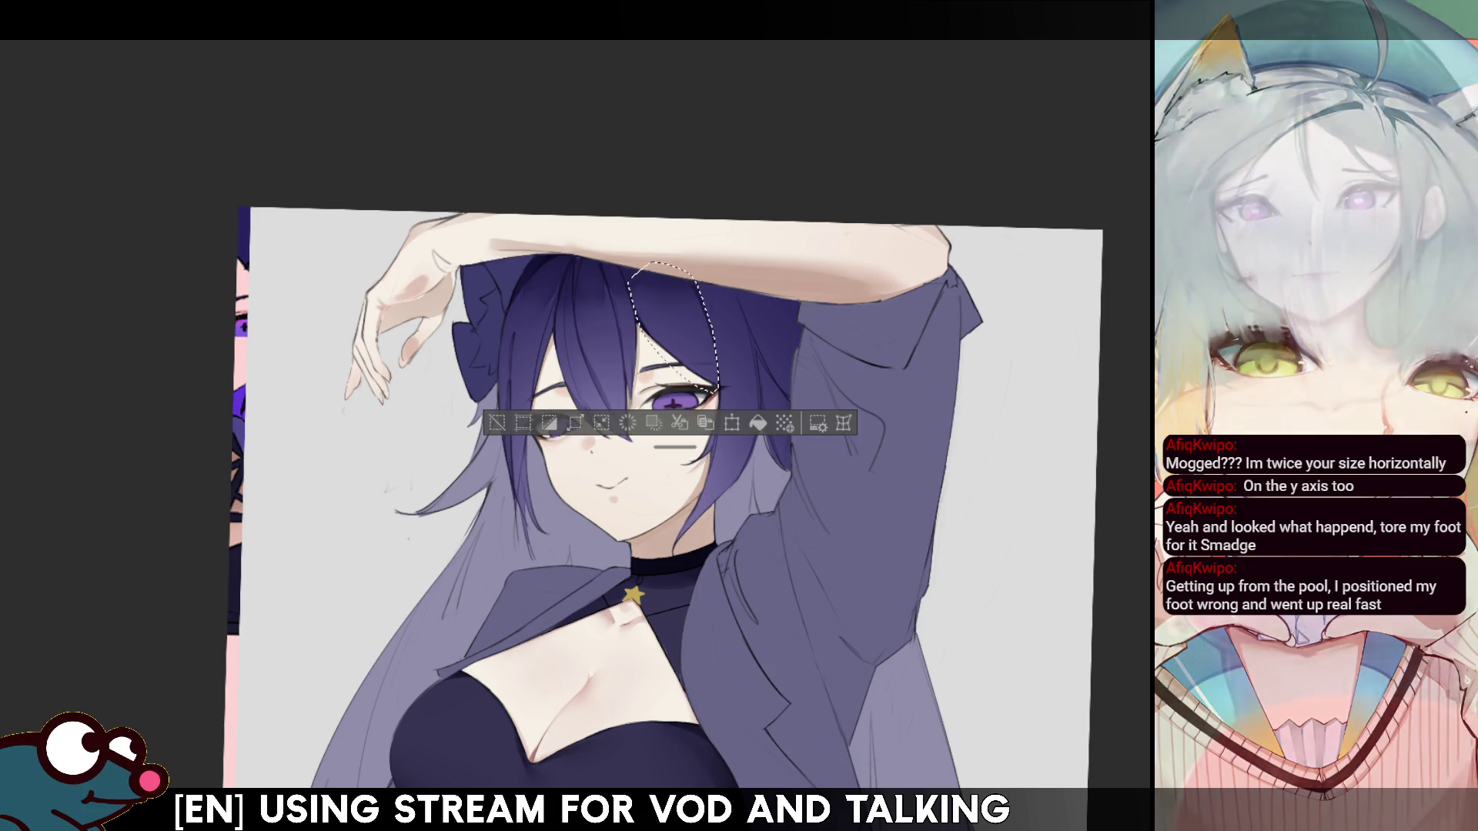
{"action": "left_click_drag", "start_coordinate": [675, 447], "coordinate": [669, 563]}
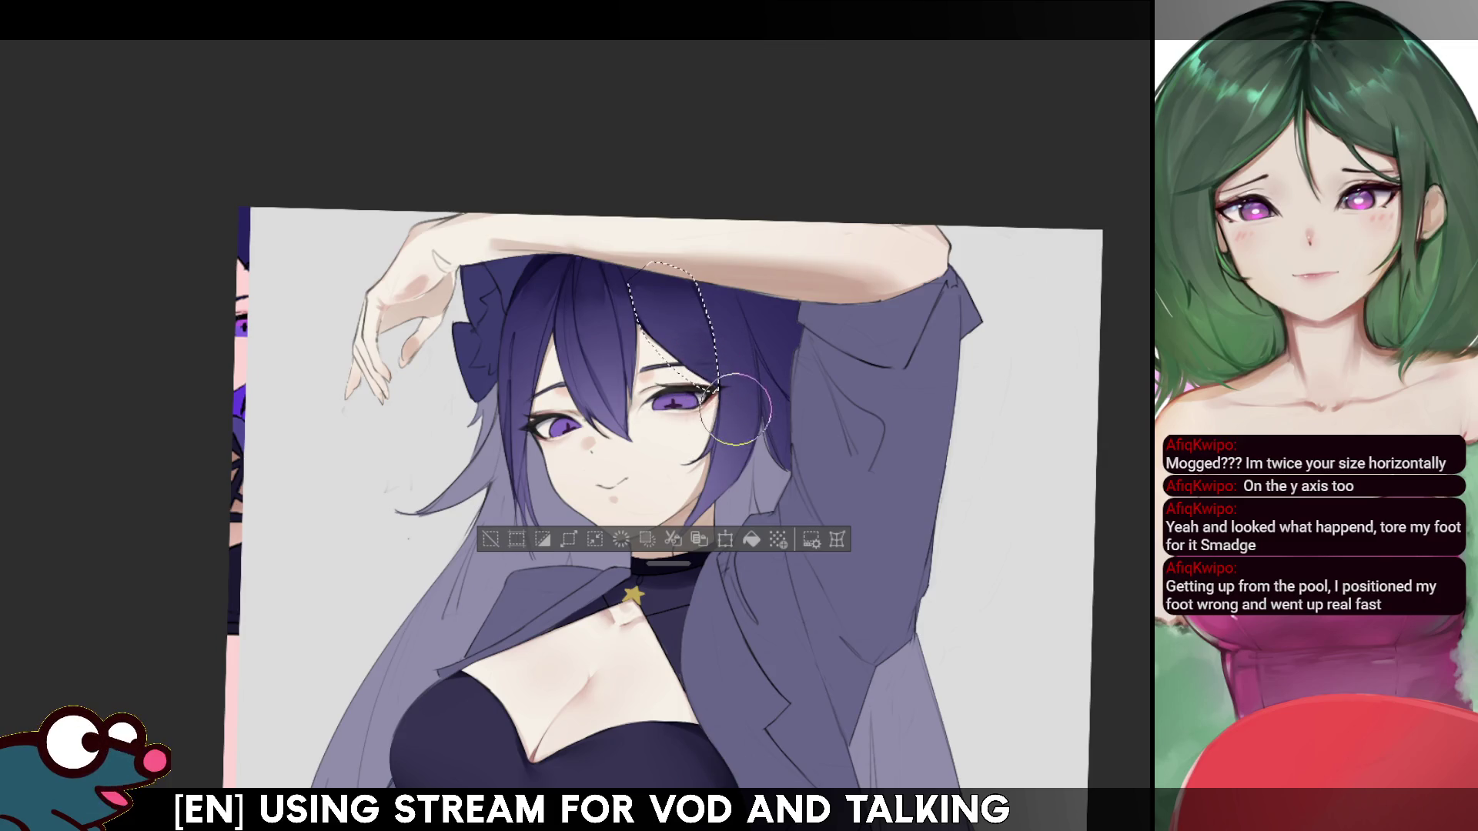
{"action": "key", "text": "ctrl+d"}
{"action": "key", "text": "h"}
{"action": "key", "text": "h"}
{"action": "left_click_drag", "start_coordinate": [662, 266], "coordinate": [716, 386]}
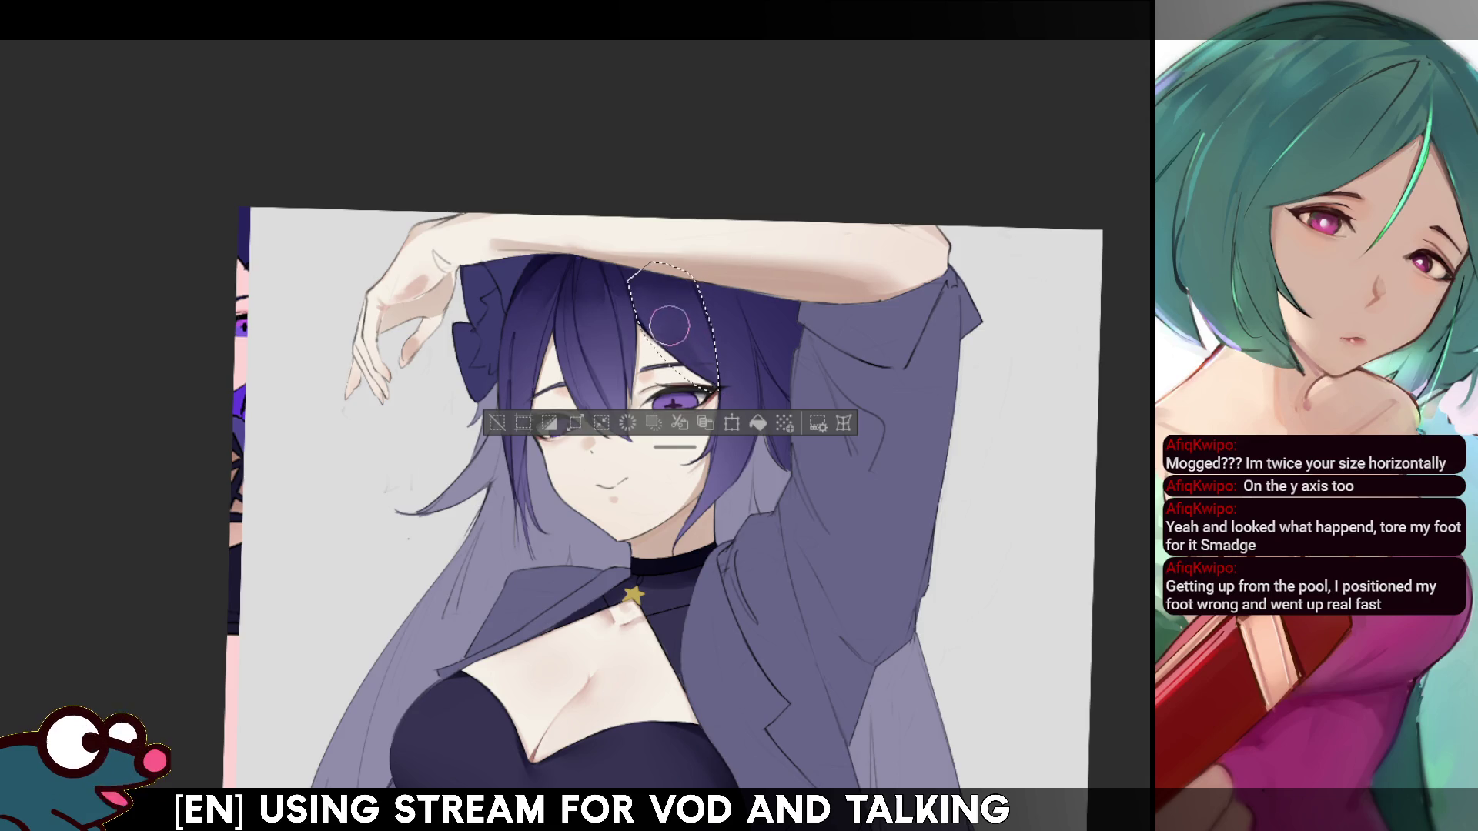
{"action": "key", "text": "ctrl+d"}
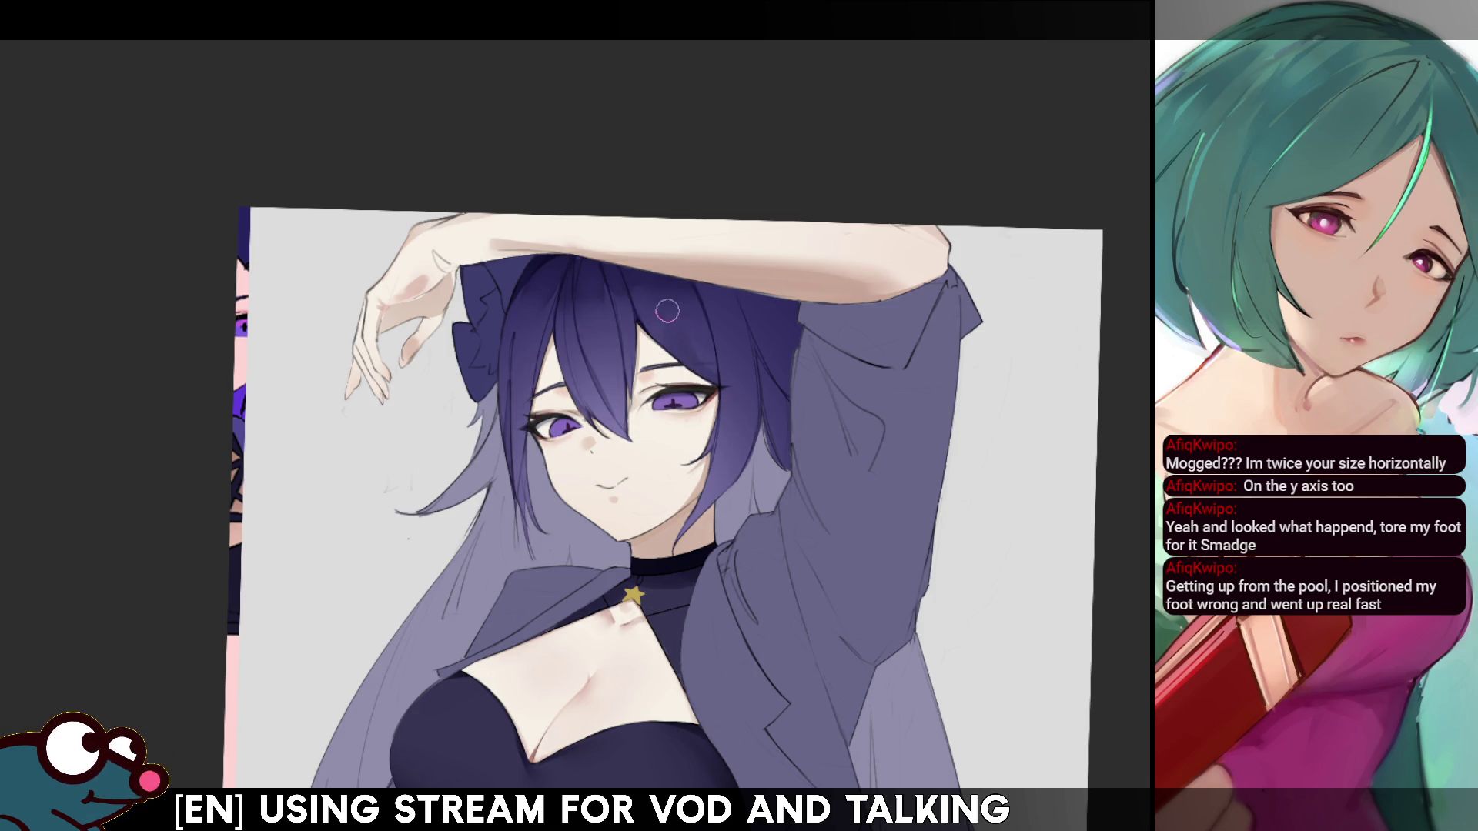
{"action": "key", "text": "h"}
{"action": "key", "text": "h"}
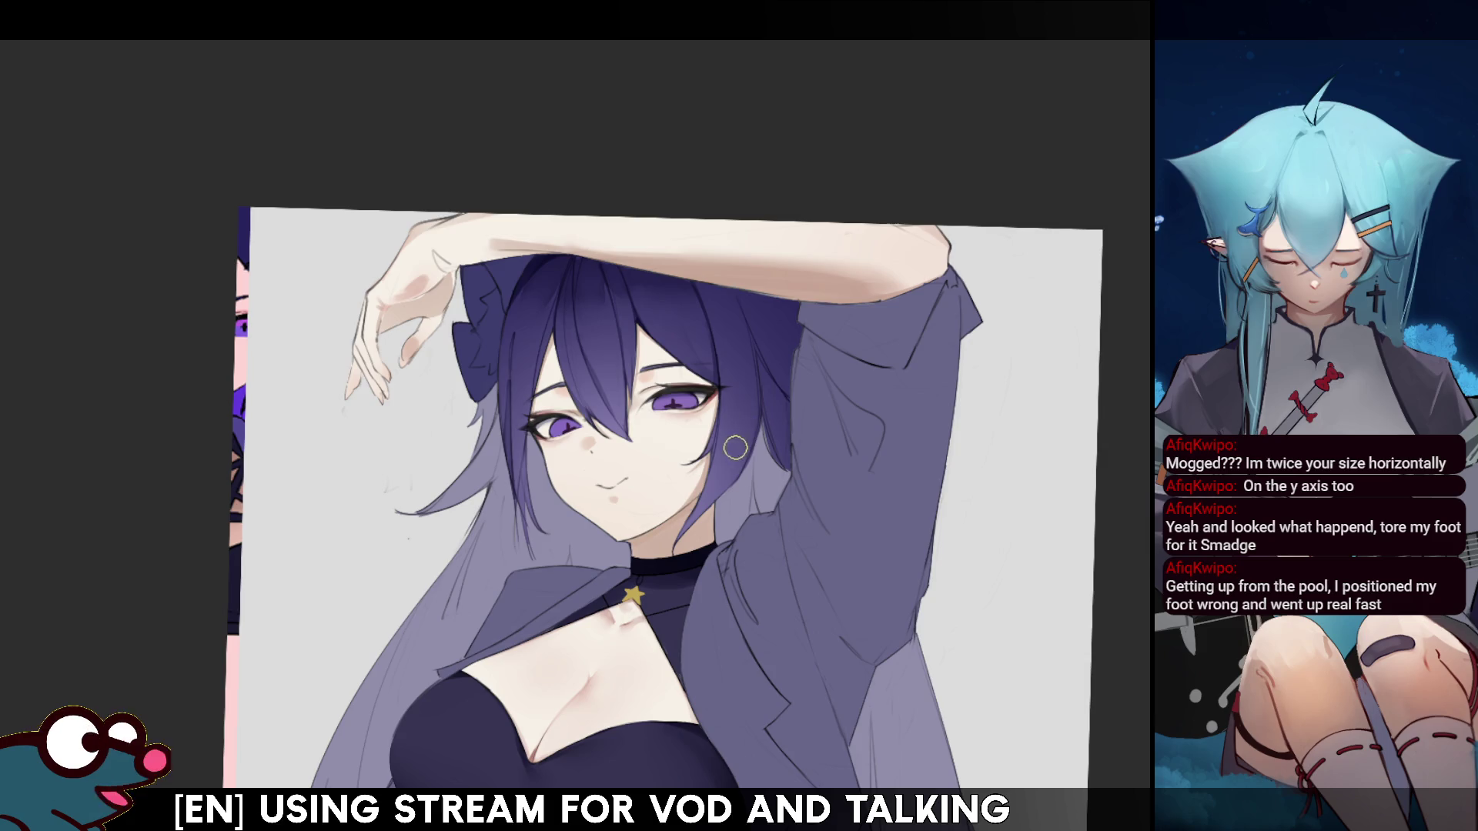
{"action": "key", "text": "bracketright"}
{"action": "key", "text": "bracketright"}
{"action": "key", "text": "bracketright"}
{"action": "key", "text": "bracketleft"}
{"action": "key", "text": "bracketleft"}
{"action": "key", "text": "bracketleft"}
{"action": "key", "text": "bracketleft"}
{"action": "key", "text": "bracketleft"}
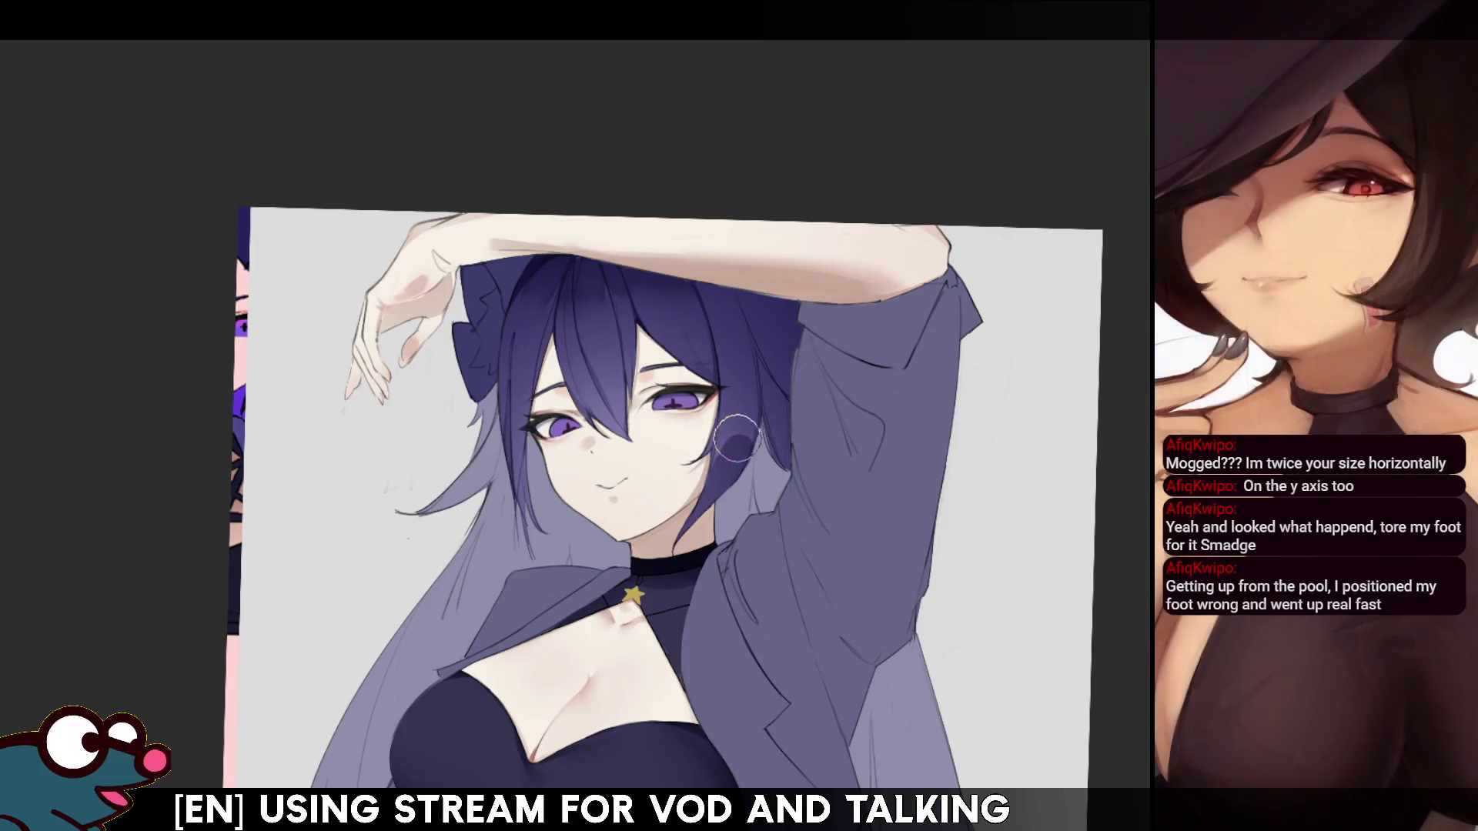
{"action": "key", "text": "bracketright"}
{"action": "key", "text": "bracketright"}
{"action": "key", "text": "bracketright"}
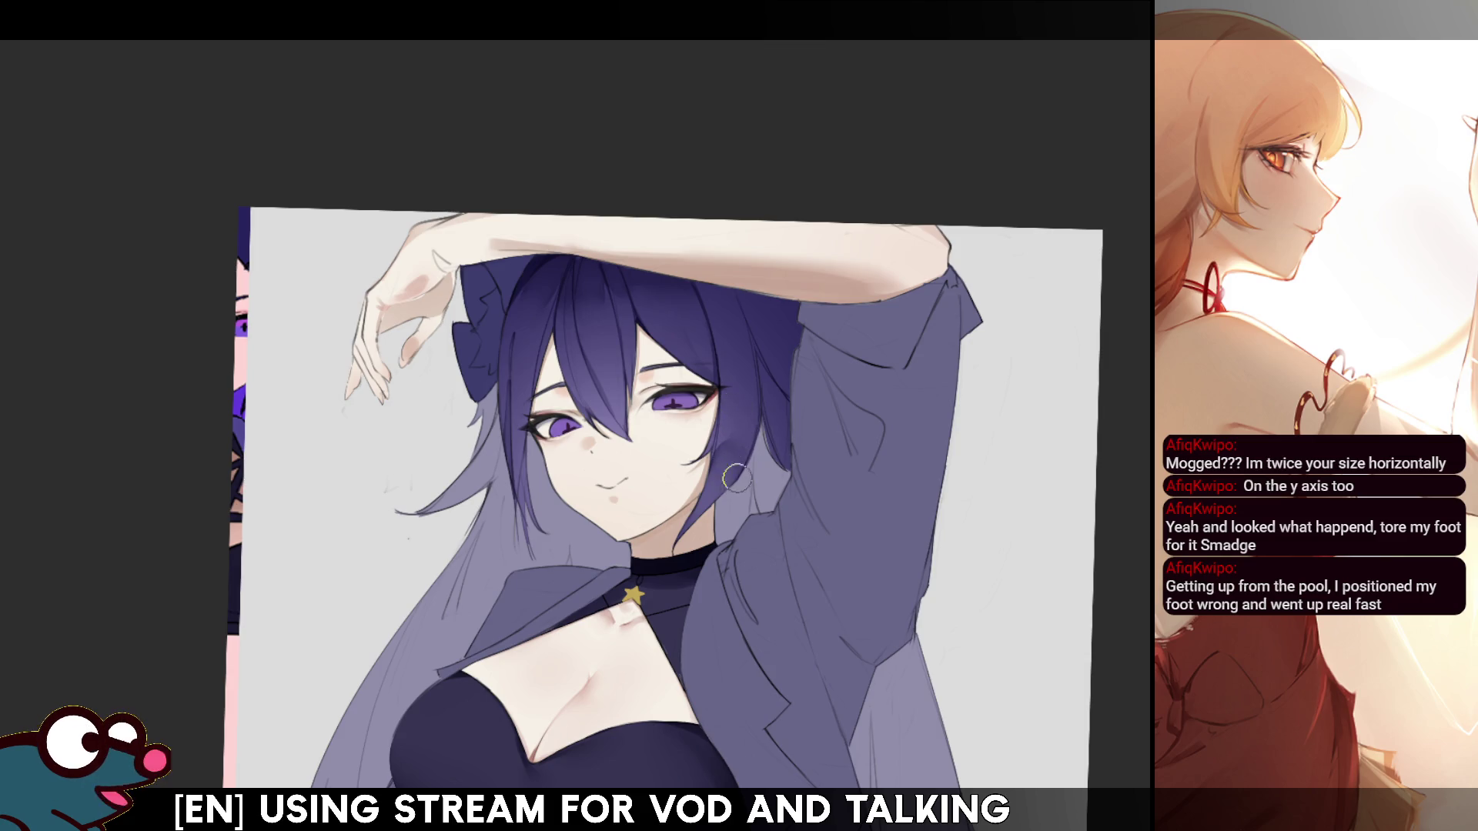
{"action": "key", "text": "h"}
{"action": "key", "text": "h"}
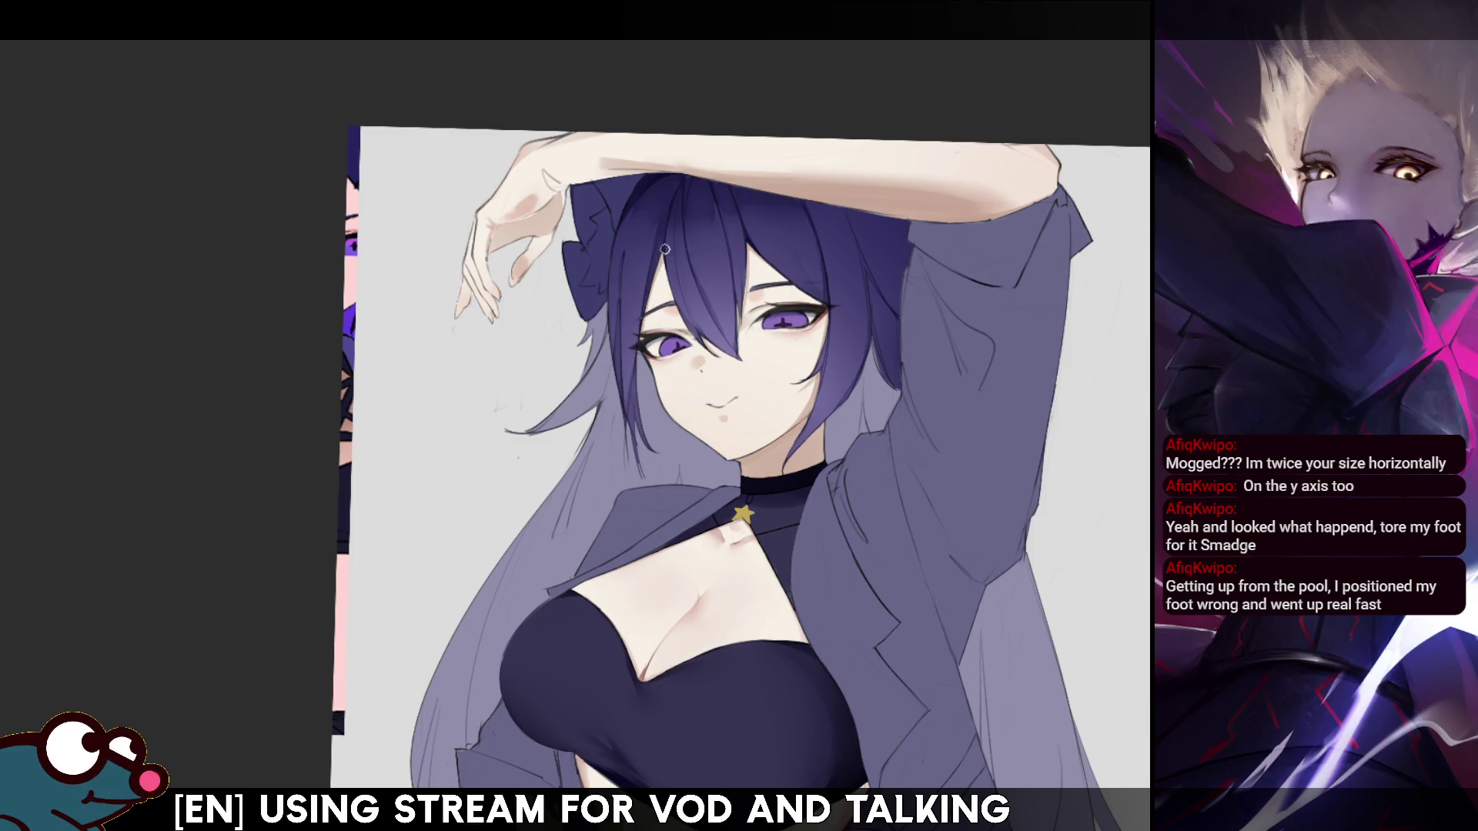
{"action": "key", "text": "h"}
{"action": "key", "text": "h"}
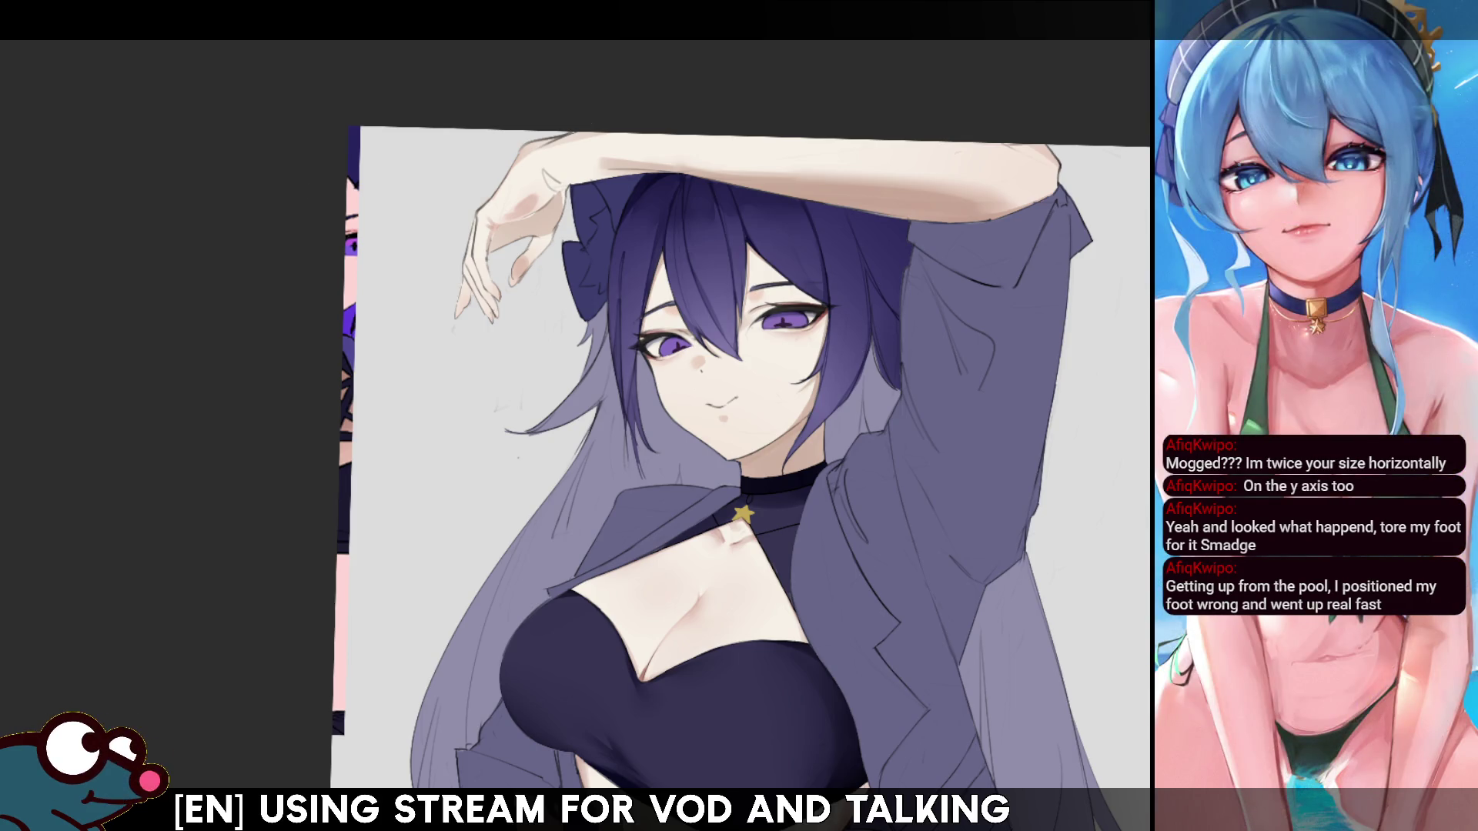
{"action": "scroll", "coordinate": [730, 477], "scroll_direction": "up", "scroll_amount": 3}
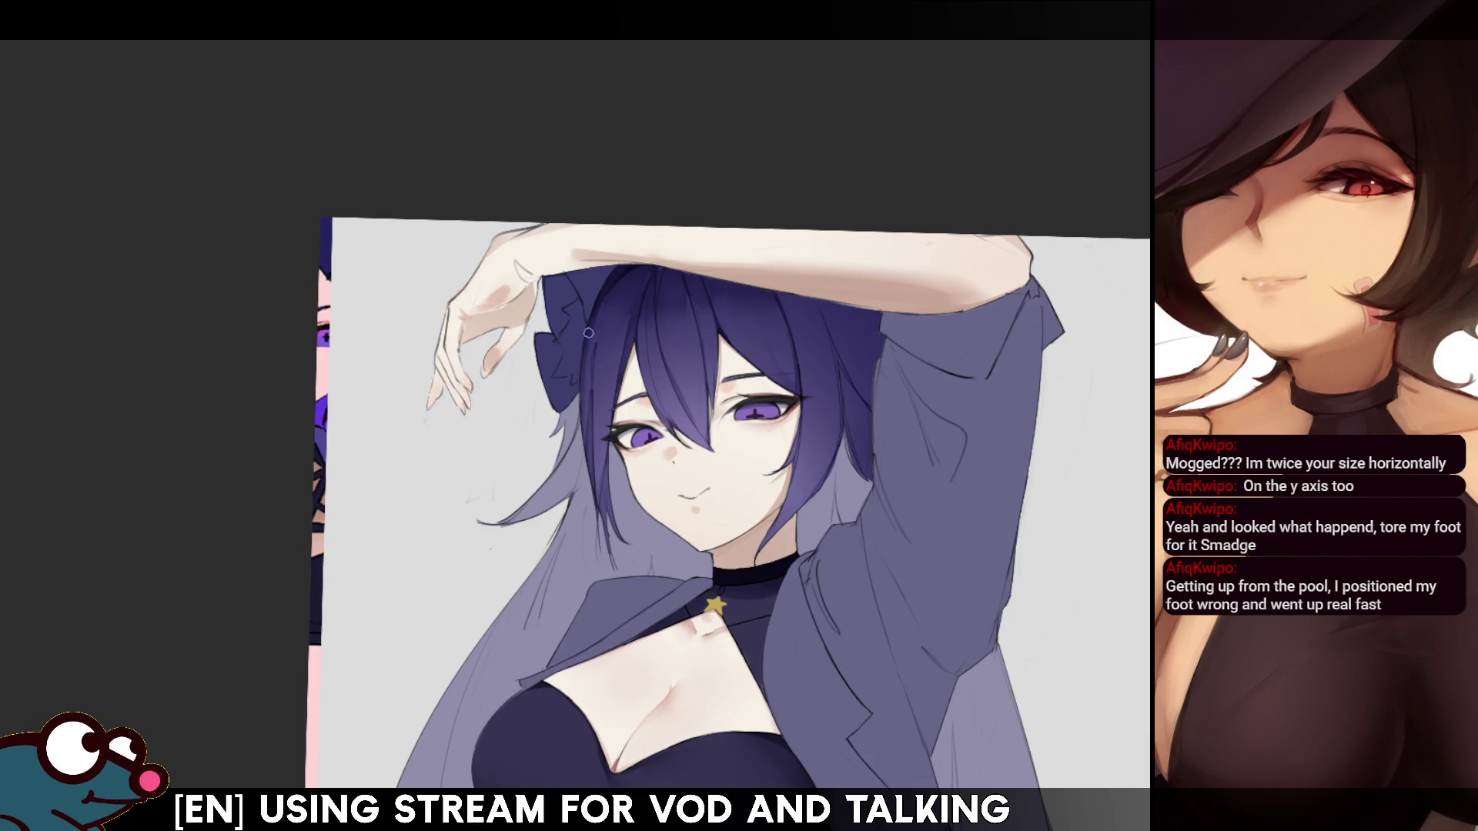
{"action": "key", "text": "h"}
{"action": "key", "text": "h"}
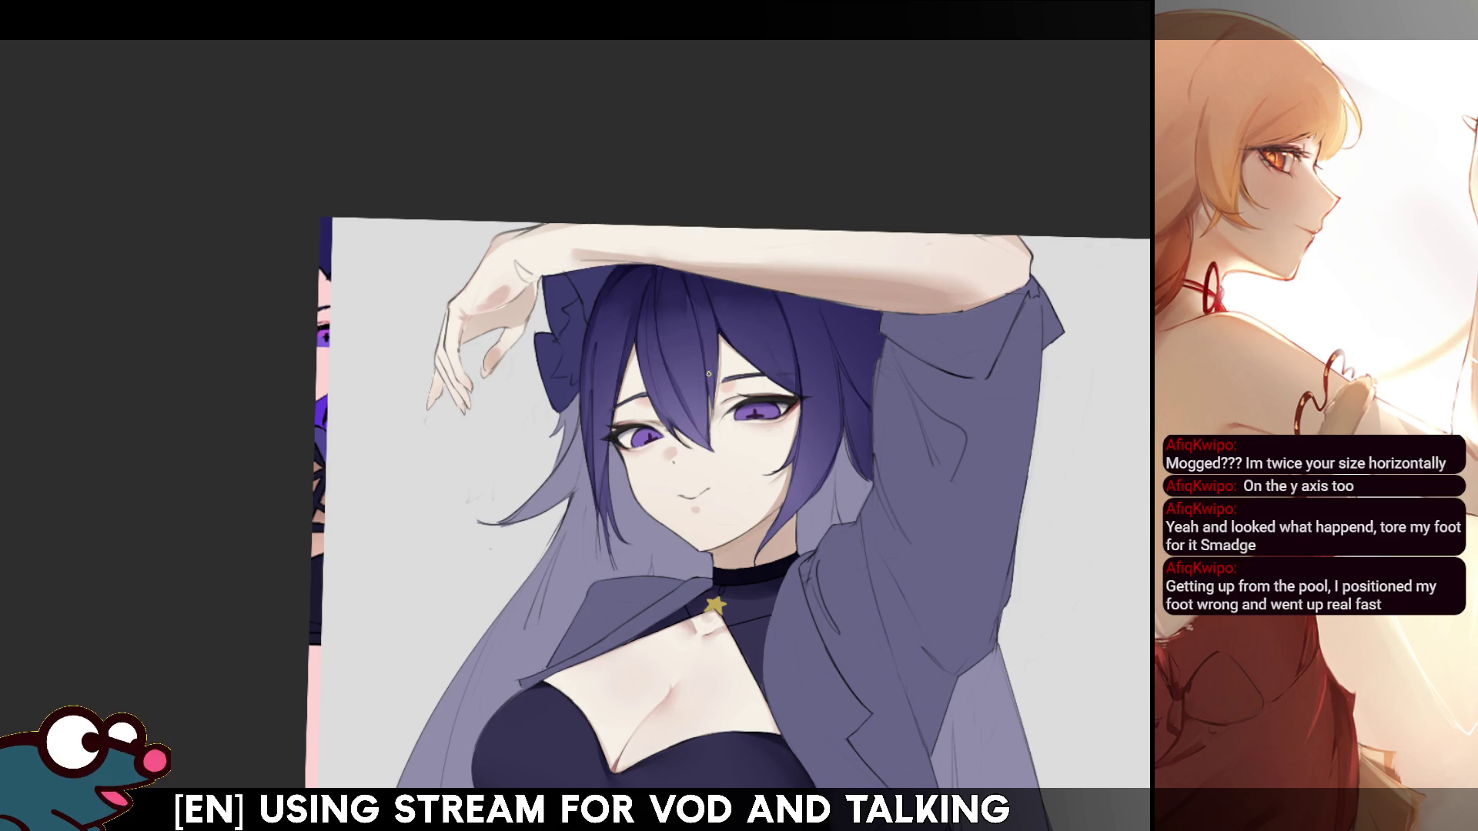
{"action": "mouse_move", "coordinate": [979, 344]}
{"action": "left_mouse_down"}
{"action": "mouse_move", "coordinate": [917, 449]}
{"action": "mouse_move", "coordinate": [884, 446]}
{"action": "mouse_move", "coordinate": [957, 128]}
{"action": "mouse_move", "coordinate": [924, 161]}
{"action": "mouse_move", "coordinate": [935, 114]}
{"action": "mouse_move", "coordinate": [903, 274]}
{"action": "left_mouse_up"}
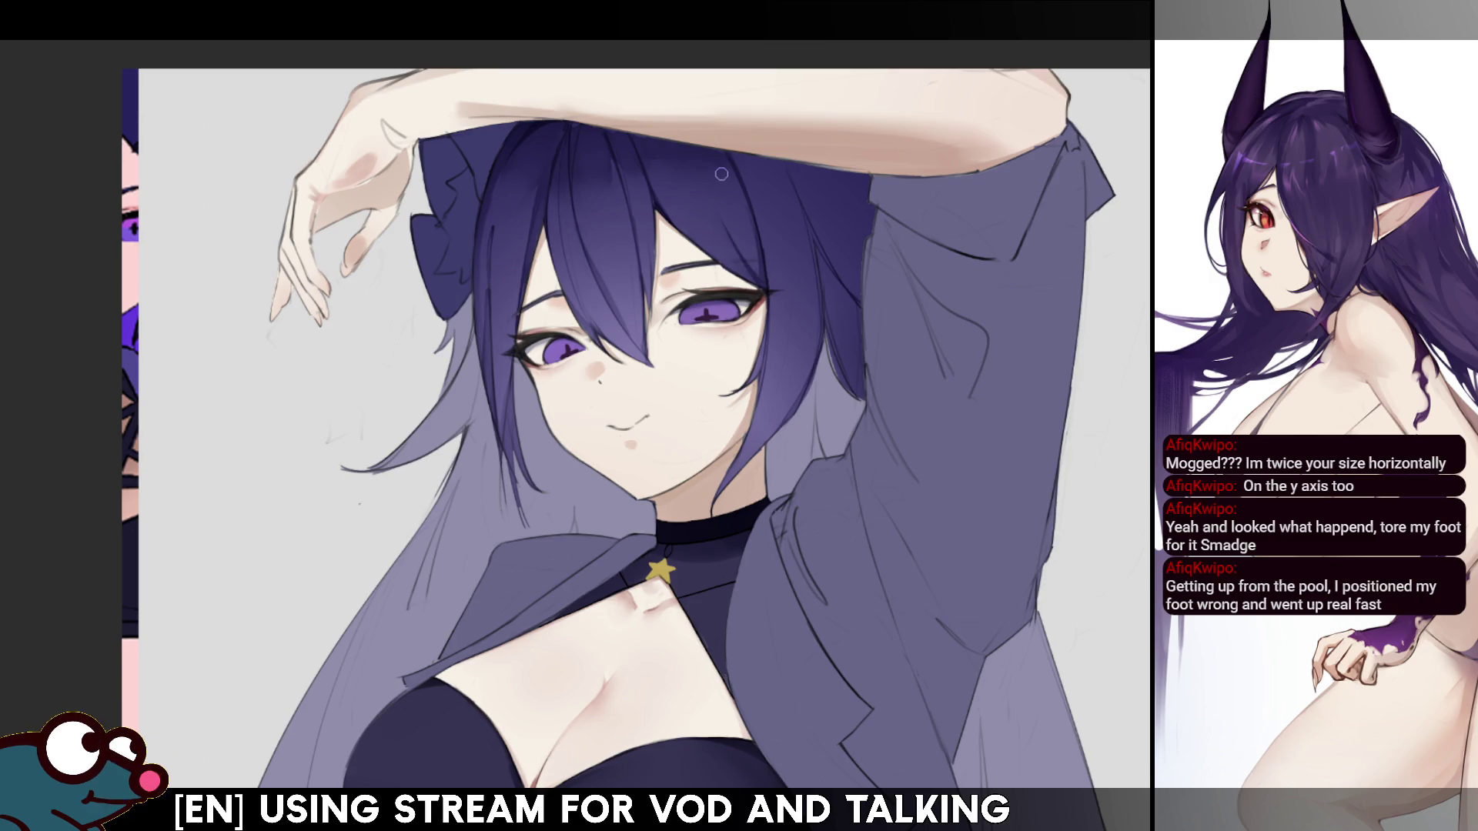
- Mirror the canvas left-right to compare, toggling the flip from the command bar and with H
{"action": "key", "text": "m"}
{"action": "key", "text": "m"}
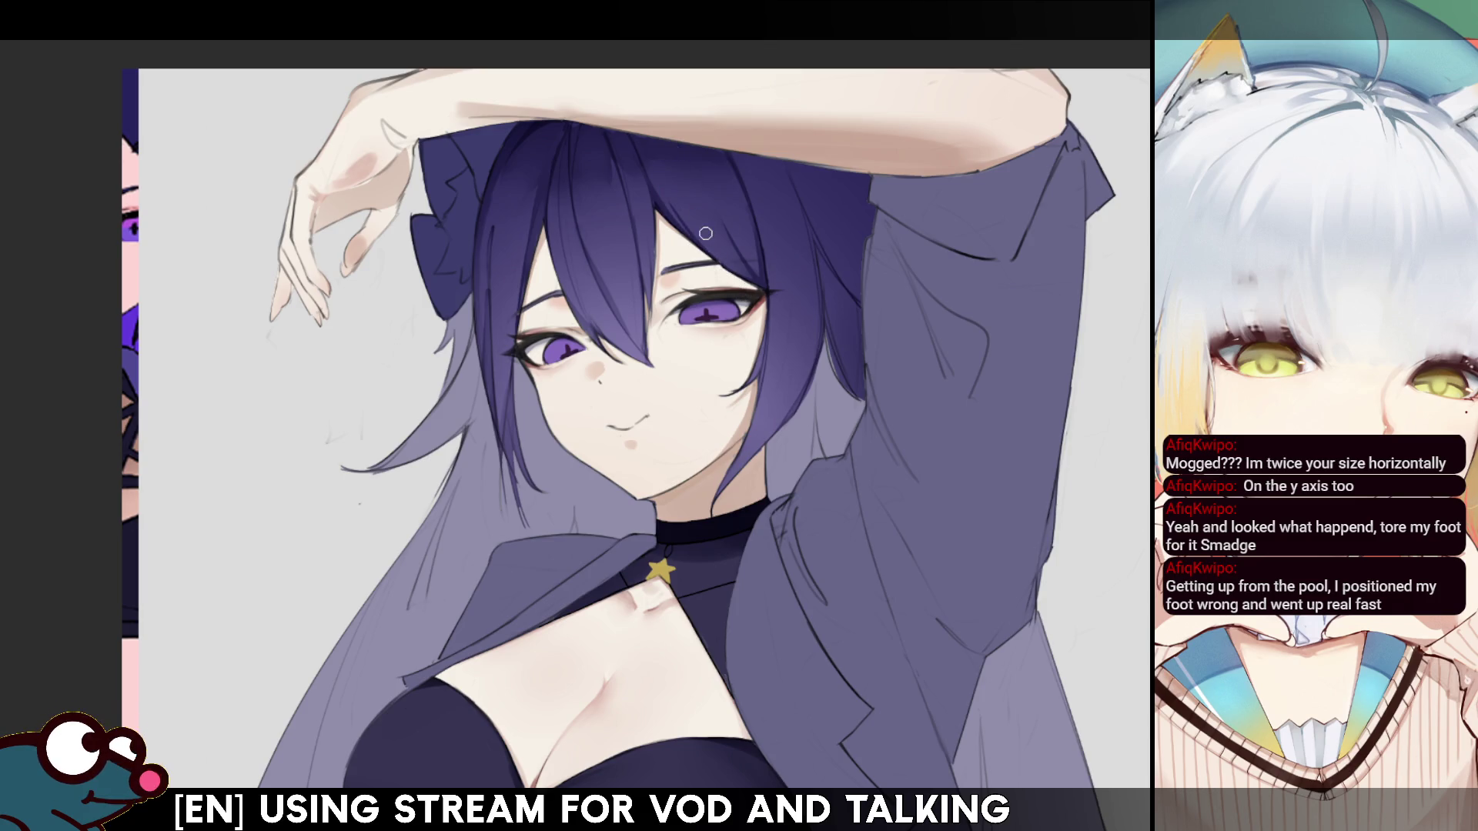
{"action": "left_click", "coordinate": [854, 24]}
{"action": "left_click", "coordinate": [854, 24]}
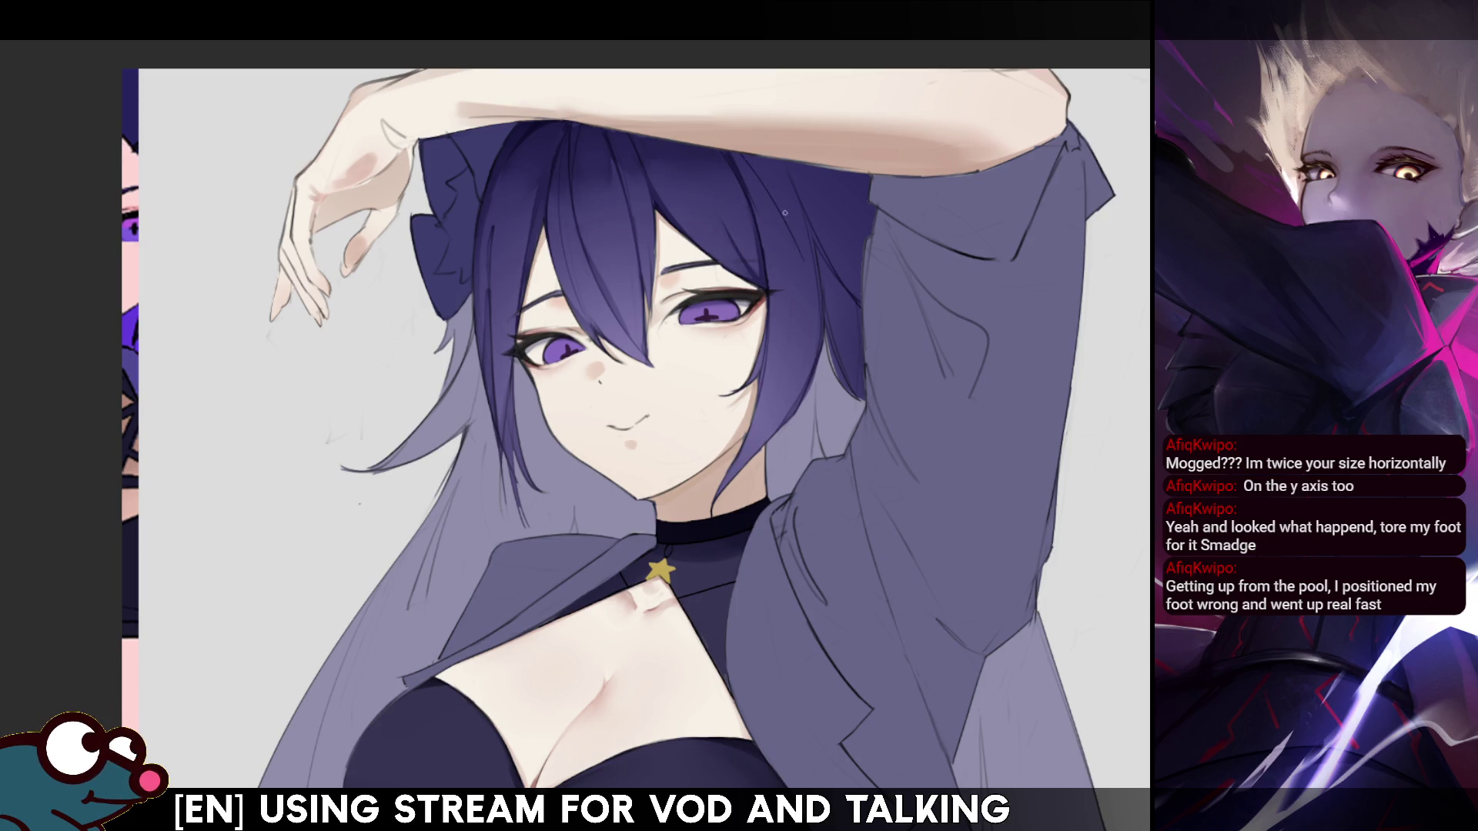
{"action": "key", "text": "h"}
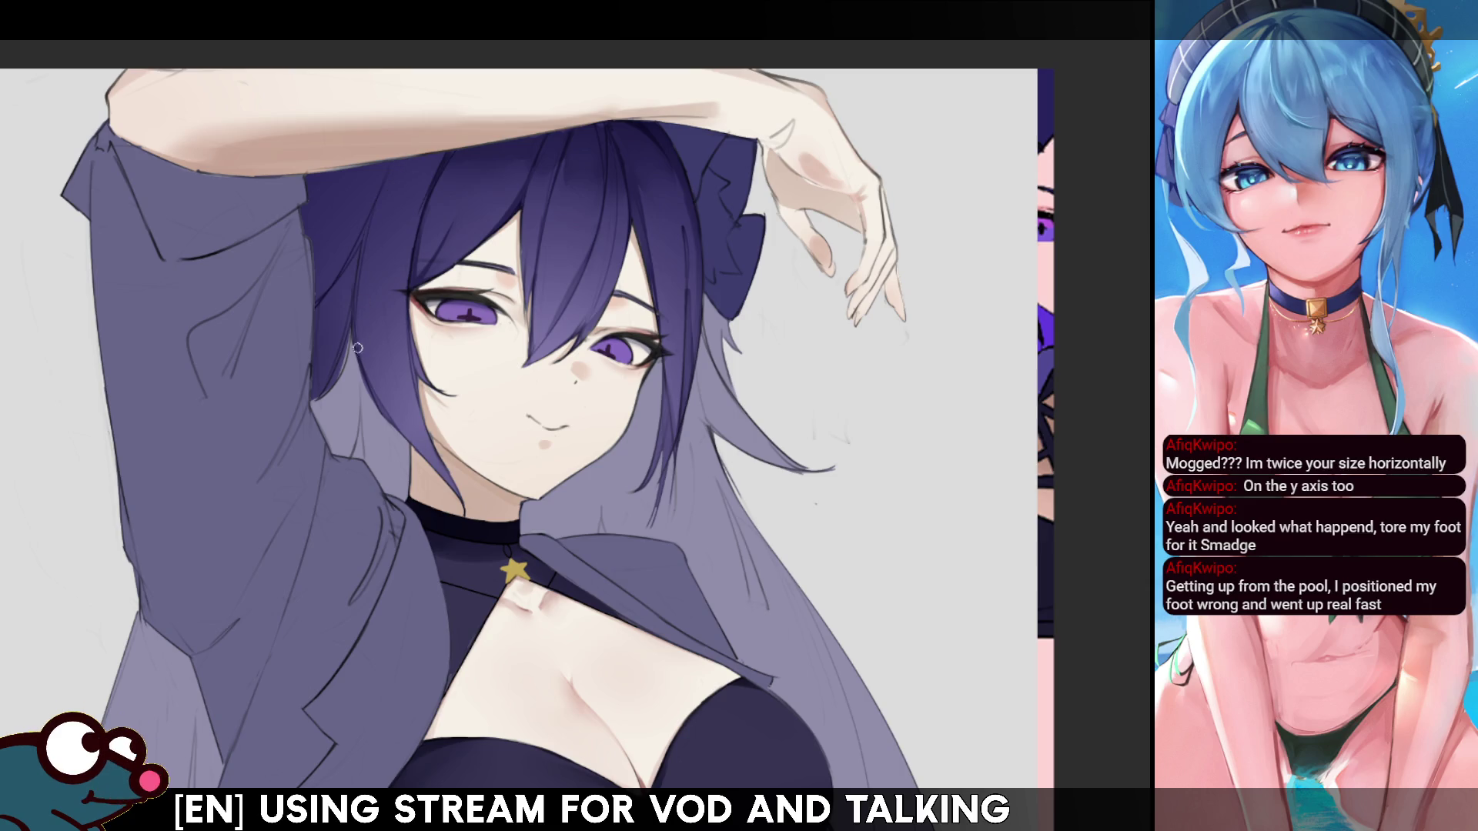
- Flip the canvas back to its normal, unmirrored orientation
{"action": "key", "text": "h"}
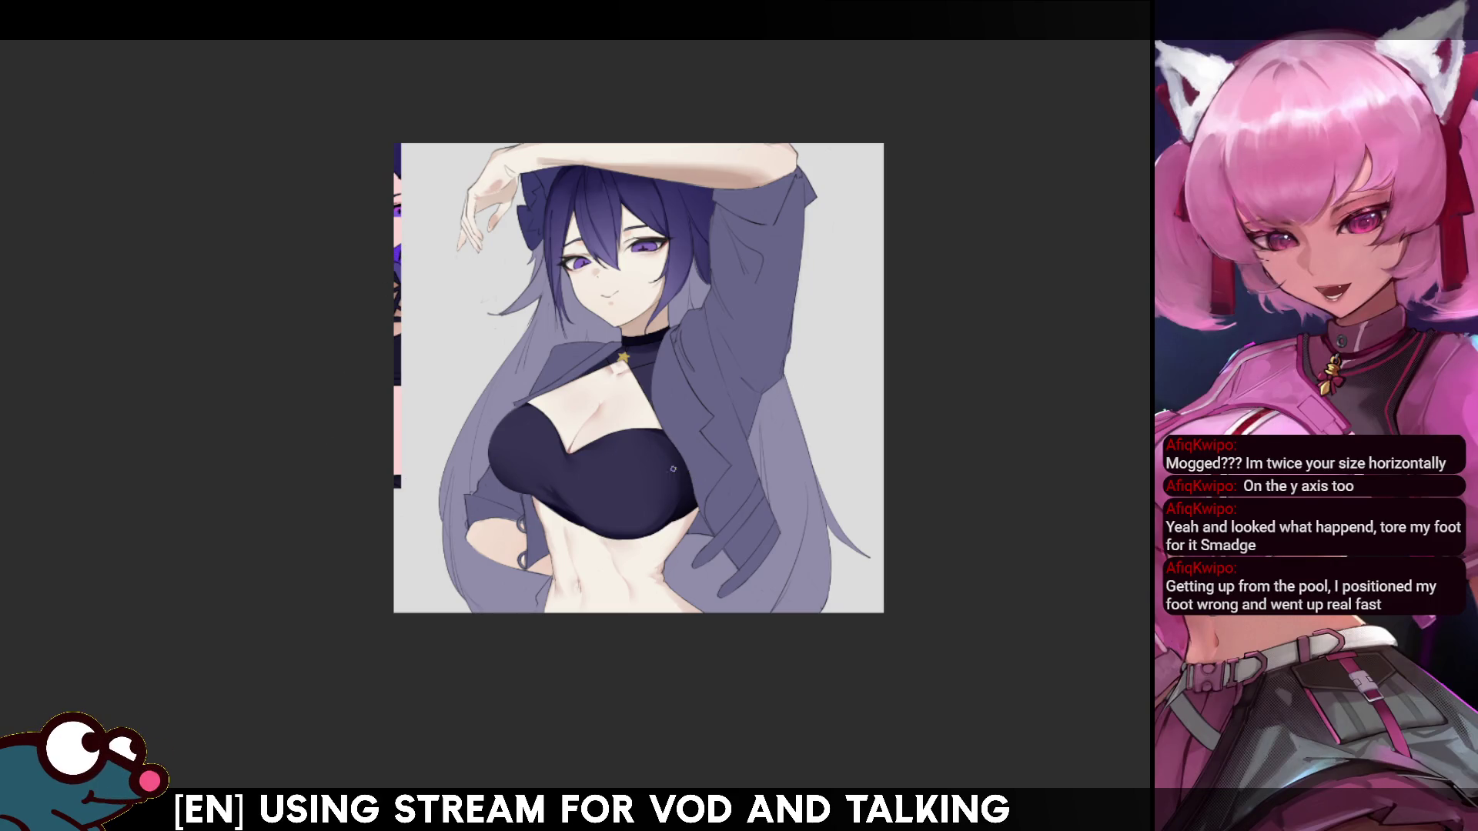
{"action": "left_click_drag", "start_coordinate": [585, 573], "coordinate": [582, 560]}
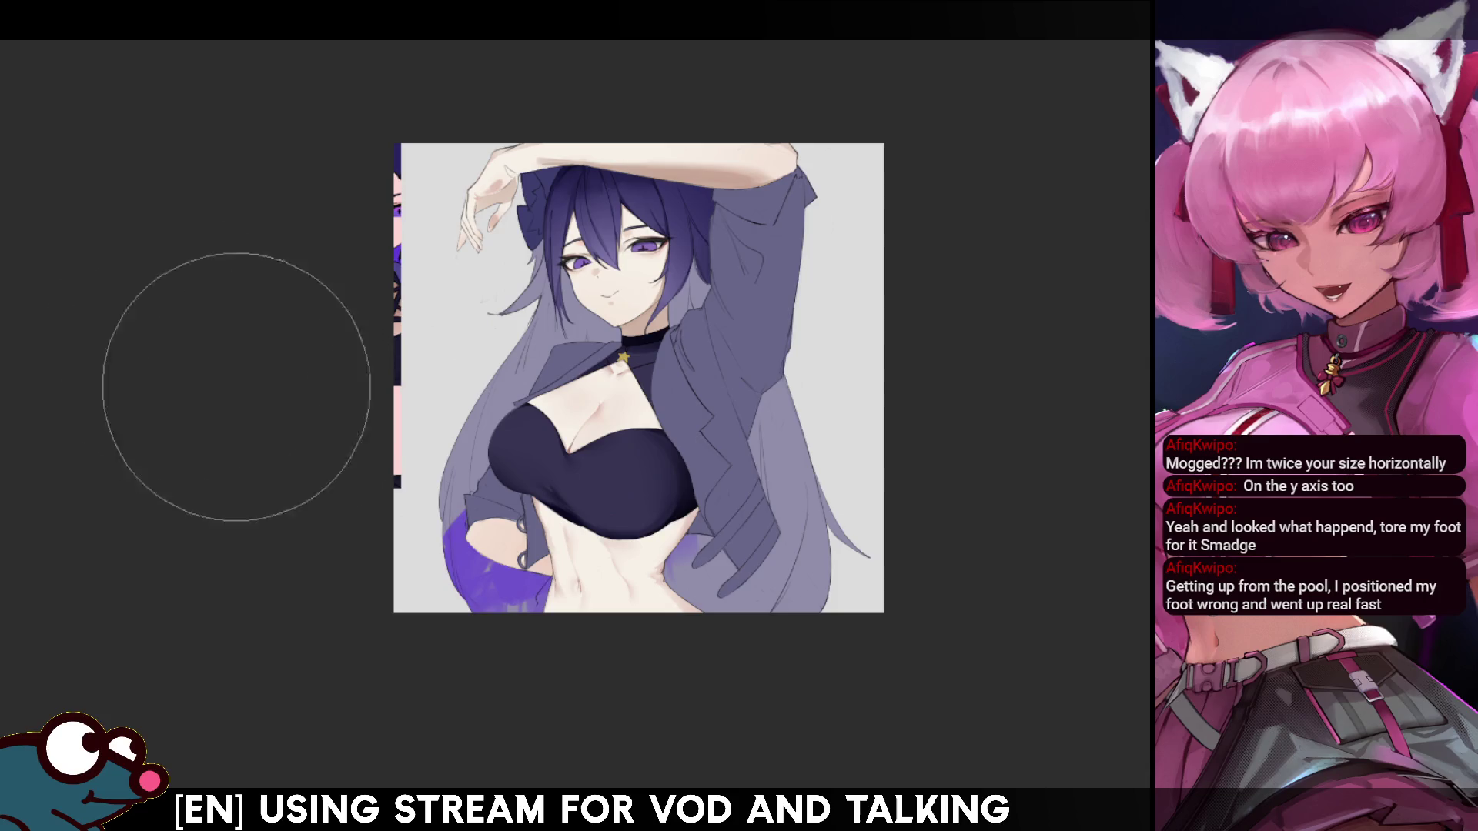
{"action": "key", "text": "ctrl+z"}
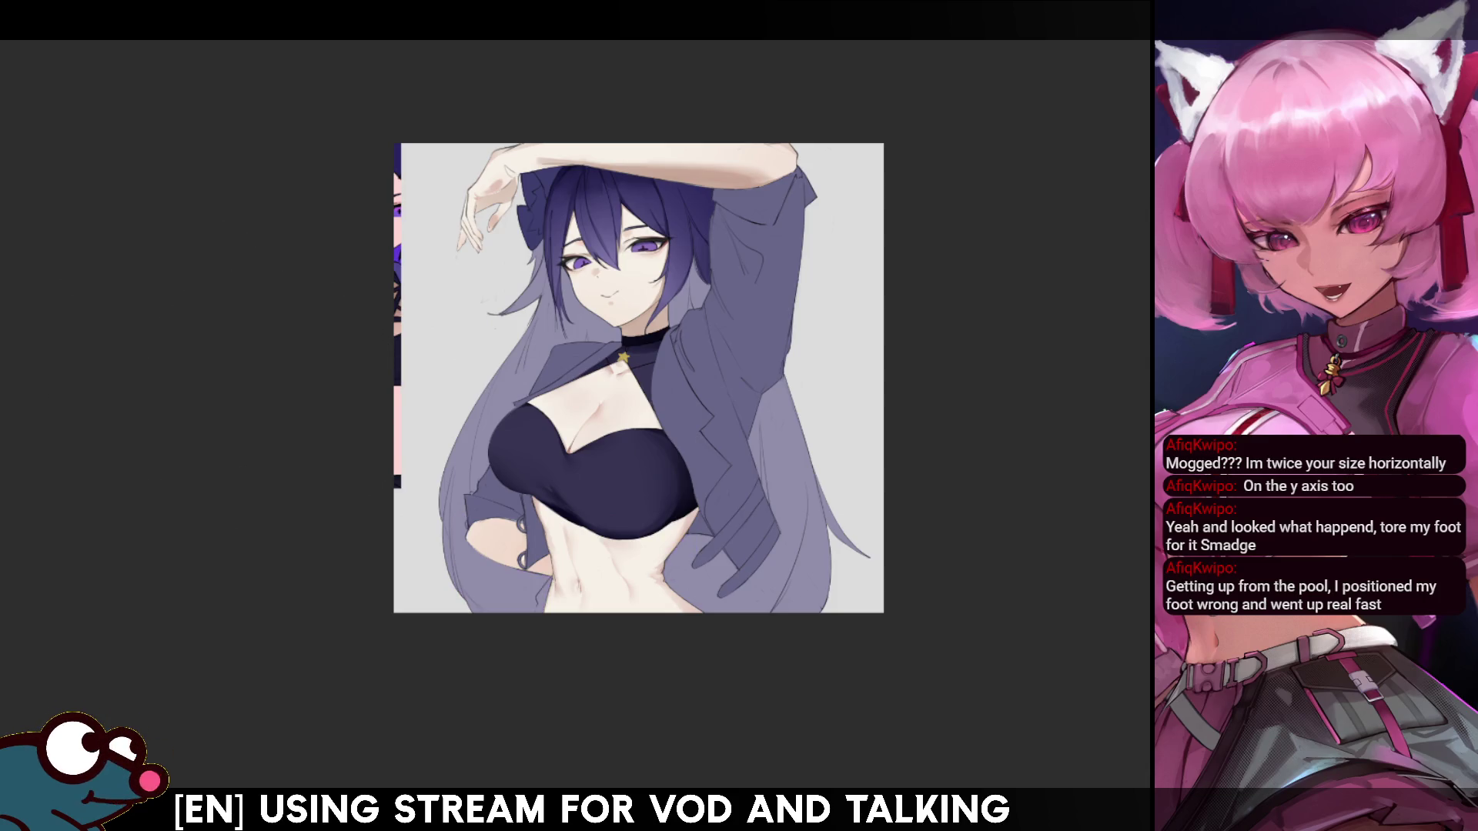
{"action": "mouse_move", "coordinate": [646, 634]}
{"action": "left_mouse_down"}
{"action": "mouse_move", "coordinate": [657, 697]}
{"action": "mouse_move", "coordinate": [801, 531]}
{"action": "left_mouse_up"}
{"action": "mouse_move", "coordinate": [627, 165]}
{"action": "left_mouse_down"}
{"action": "mouse_move", "coordinate": [462, 528]}
{"action": "mouse_move", "coordinate": [577, 626]}
{"action": "mouse_move", "coordinate": [778, 376]}
{"action": "mouse_move", "coordinate": [742, 496]}
{"action": "mouse_move", "coordinate": [677, 131]}
{"action": "mouse_move", "coordinate": [593, 363]}
{"action": "mouse_move", "coordinate": [770, 622]}
{"action": "left_mouse_up"}
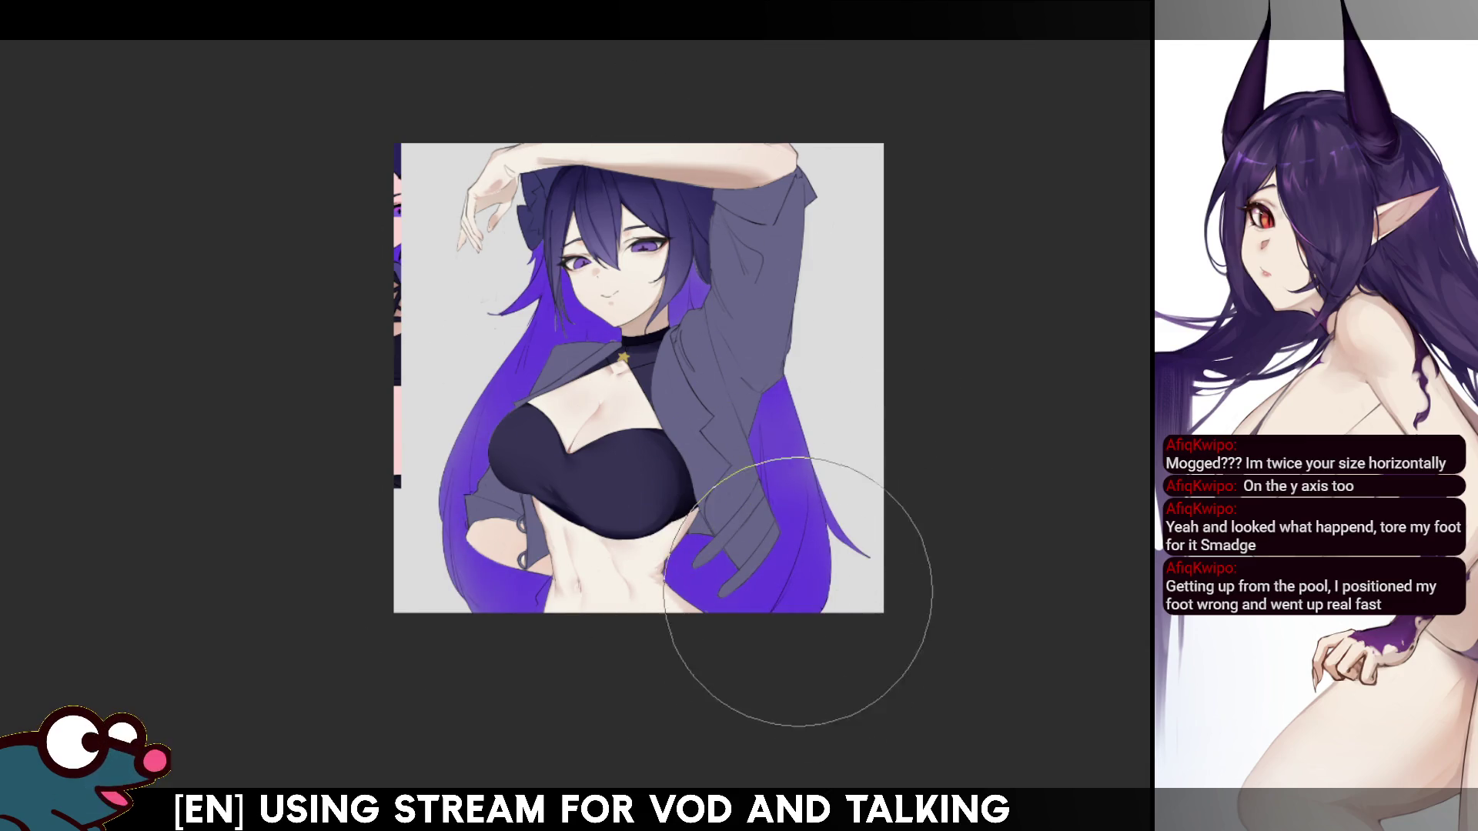
{"action": "key", "text": "ctrl+z"}
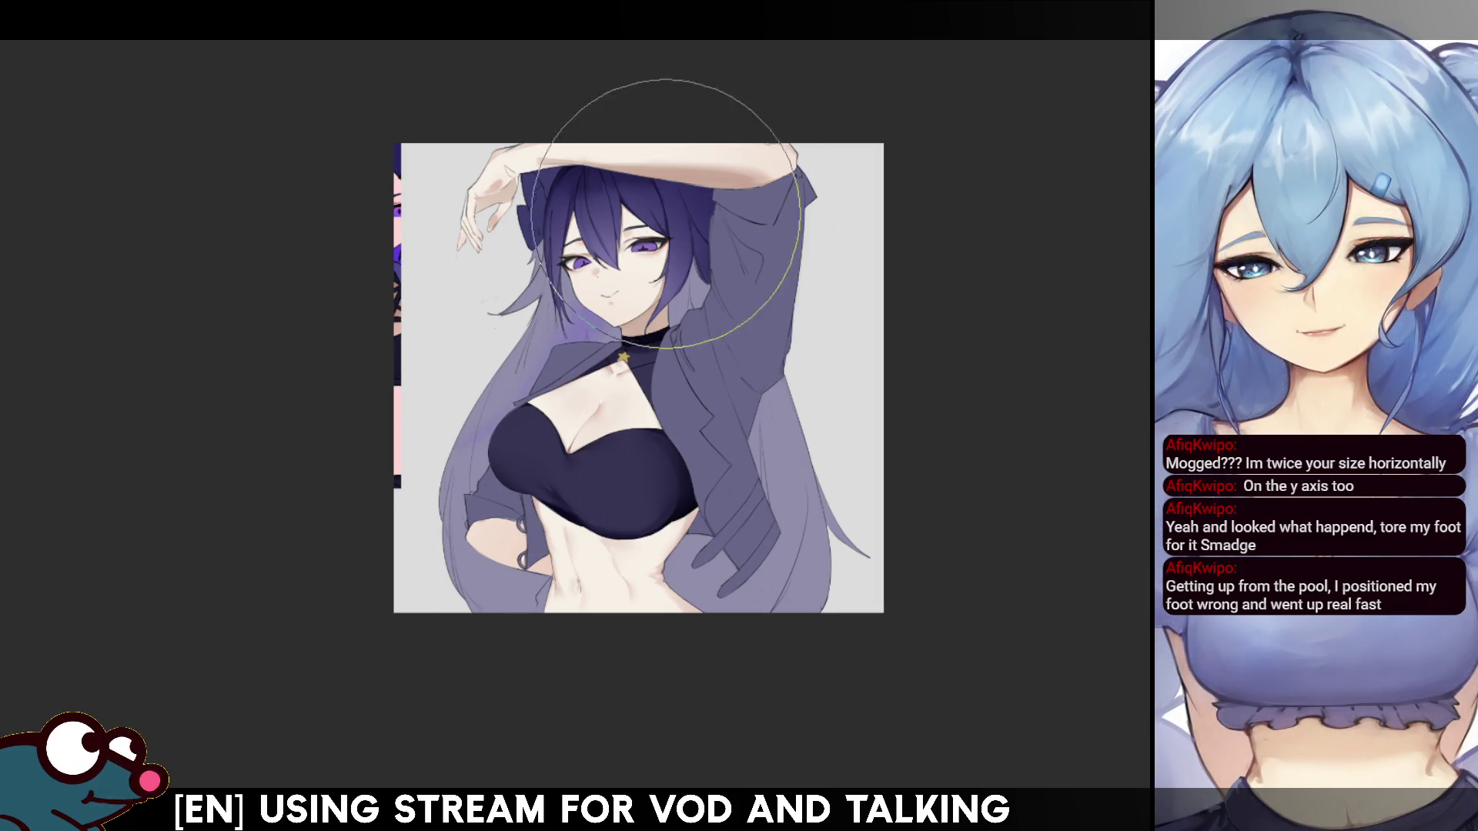
{"action": "mouse_move", "coordinate": [626, 138]}
{"action": "left_mouse_down"}
{"action": "mouse_move", "coordinate": [539, 331]}
{"action": "mouse_move", "coordinate": [495, 528]}
{"action": "mouse_move", "coordinate": [712, 465]}
{"action": "mouse_move", "coordinate": [778, 676]}
{"action": "mouse_move", "coordinate": [488, 446]}
{"action": "mouse_move", "coordinate": [396, 611]}
{"action": "mouse_move", "coordinate": [719, 598]}
{"action": "mouse_move", "coordinate": [890, 429]}
{"action": "mouse_move", "coordinate": [545, 264]}
{"action": "mouse_move", "coordinate": [594, 544]}
{"action": "mouse_move", "coordinate": [849, 379]}
{"action": "left_mouse_up"}
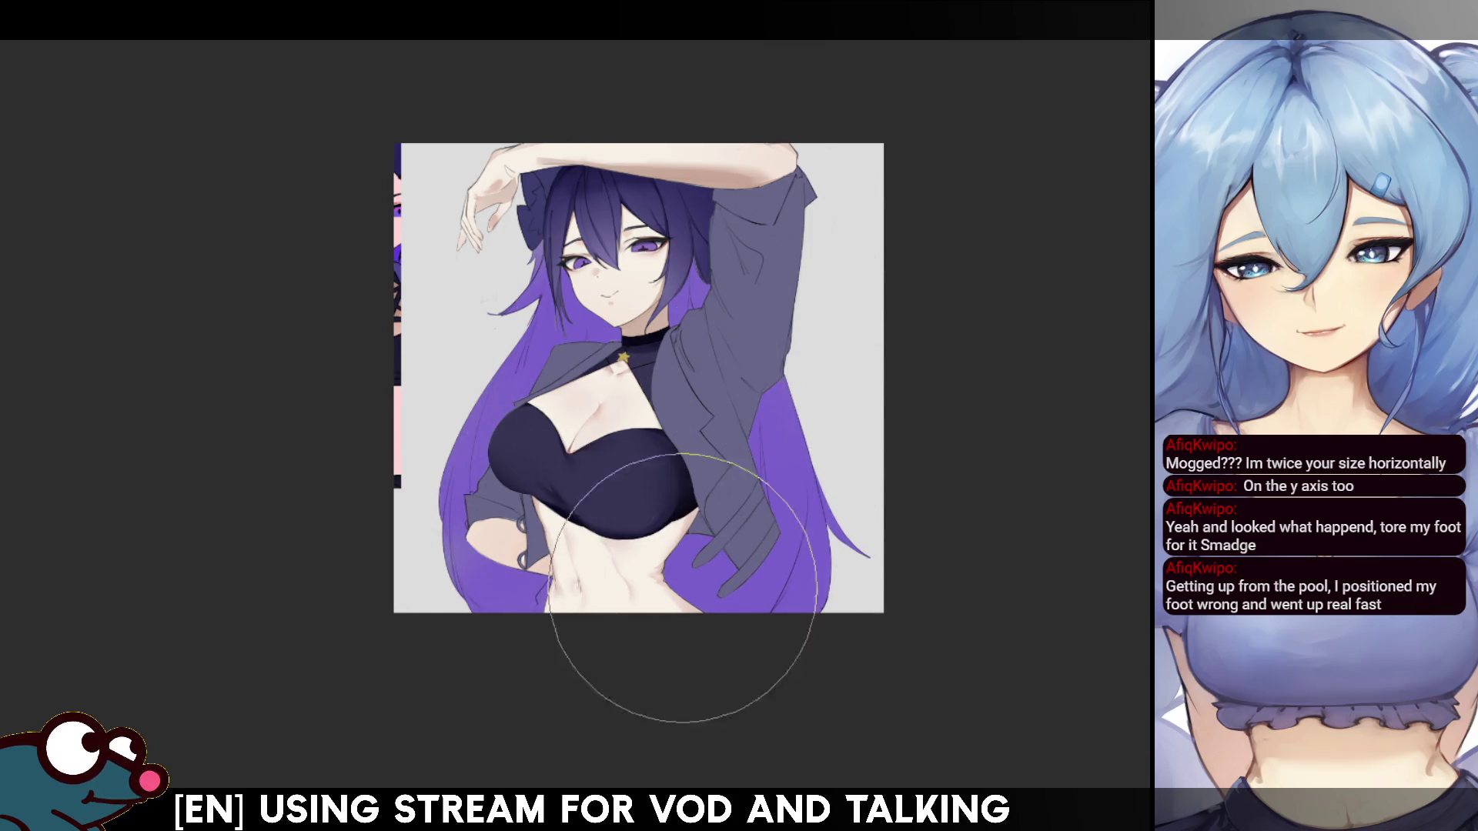
{"action": "key", "text": "ctrl+z"}
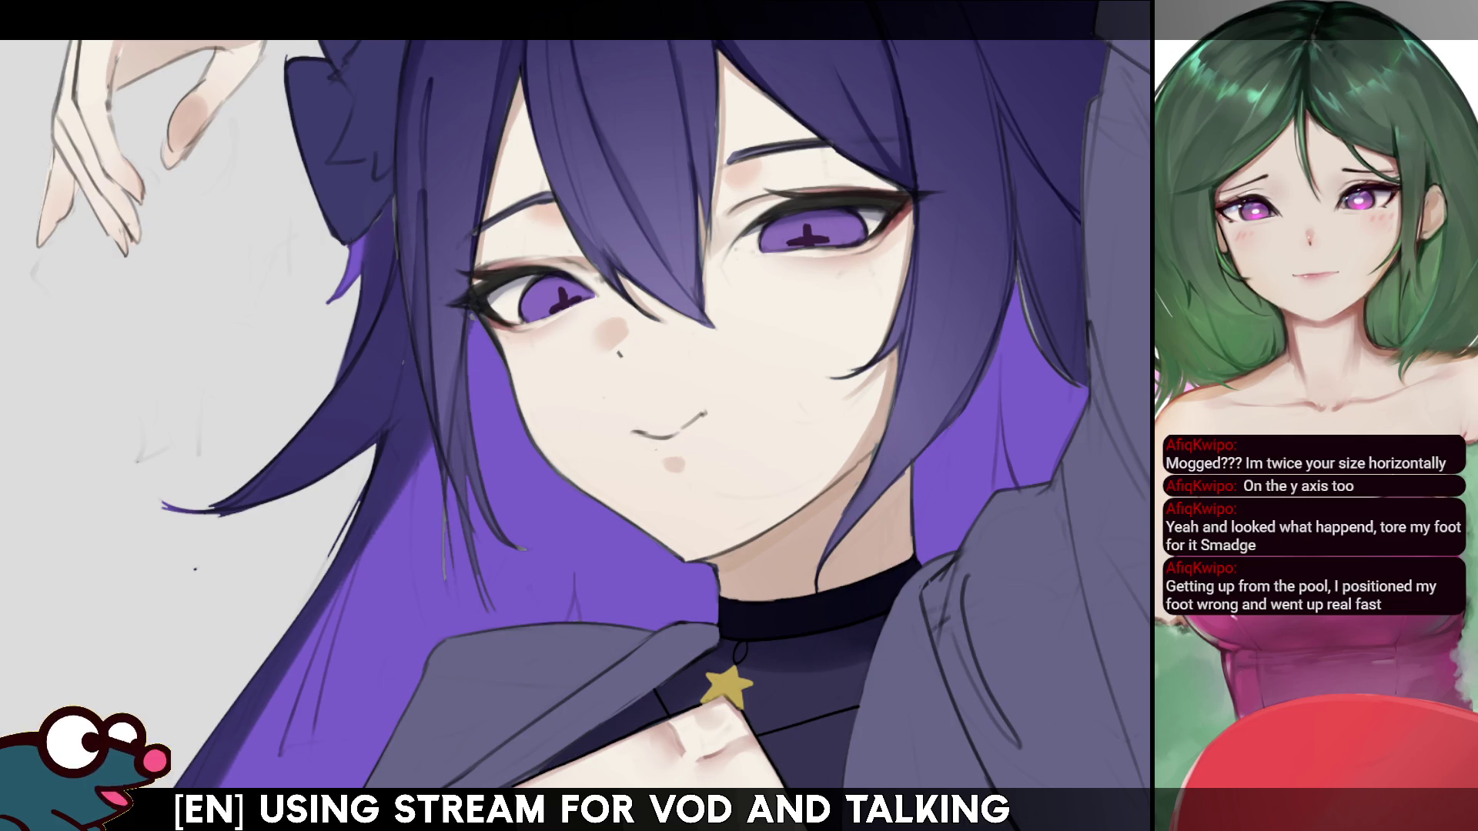
- Clear any selection, marquee the light violet strand left of the face, and darken it
{"action": "key", "text": "ctrl+0"}
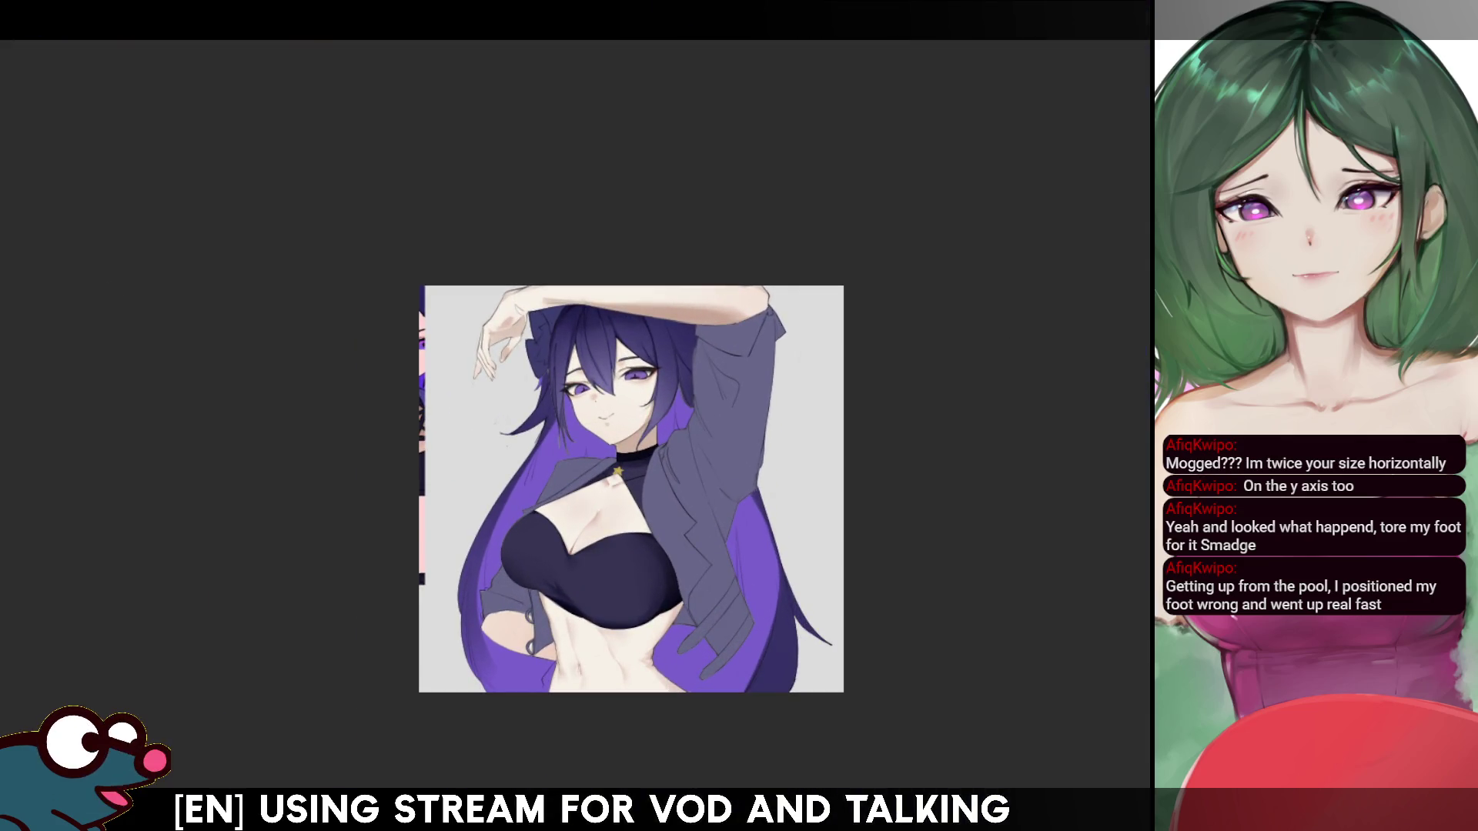
{"action": "key", "text": "ctrl+a"}
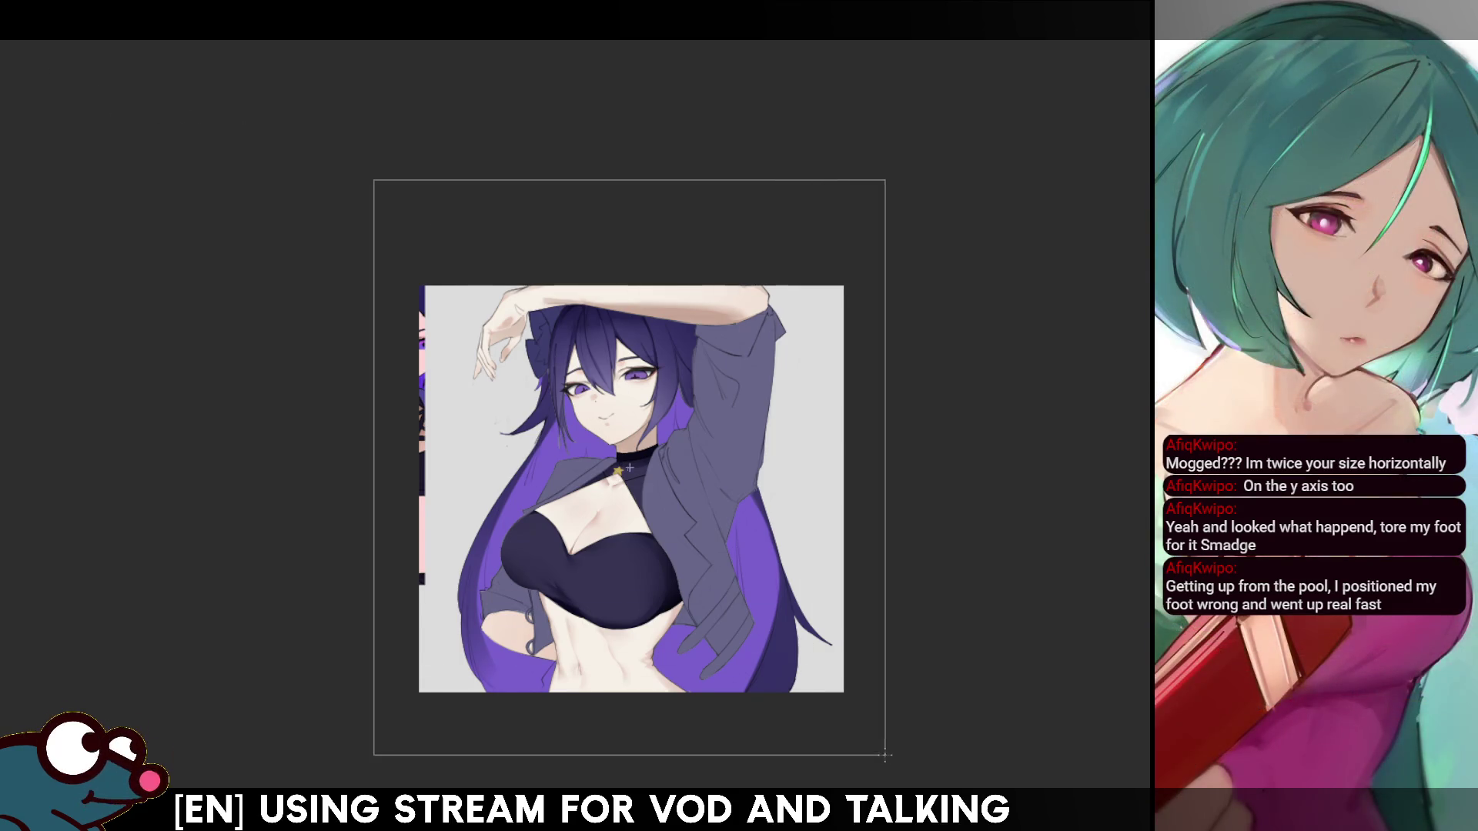
{"action": "key", "text": "ctrl+d"}
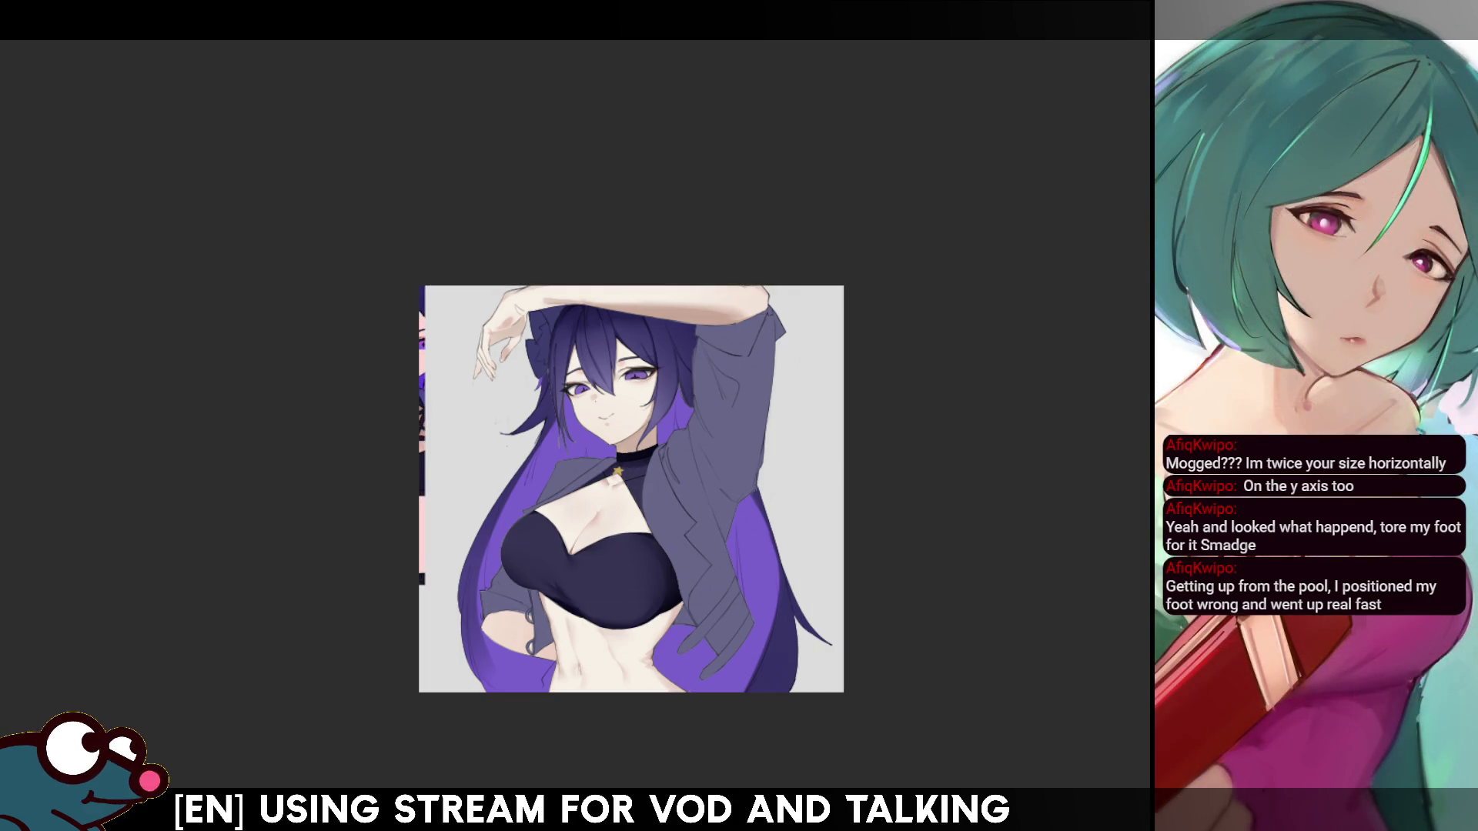
{"action": "scroll", "coordinate": [579, 421], "scroll_direction": "up", "scroll_amount": 5}
{"action": "mouse_move", "coordinate": [191, 95]}
{"action": "left_mouse_down"}
{"action": "mouse_move", "coordinate": [264, 297]}
{"action": "mouse_move", "coordinate": [389, 462]}
{"action": "mouse_move", "coordinate": [428, 424]}
{"action": "left_mouse_up"}
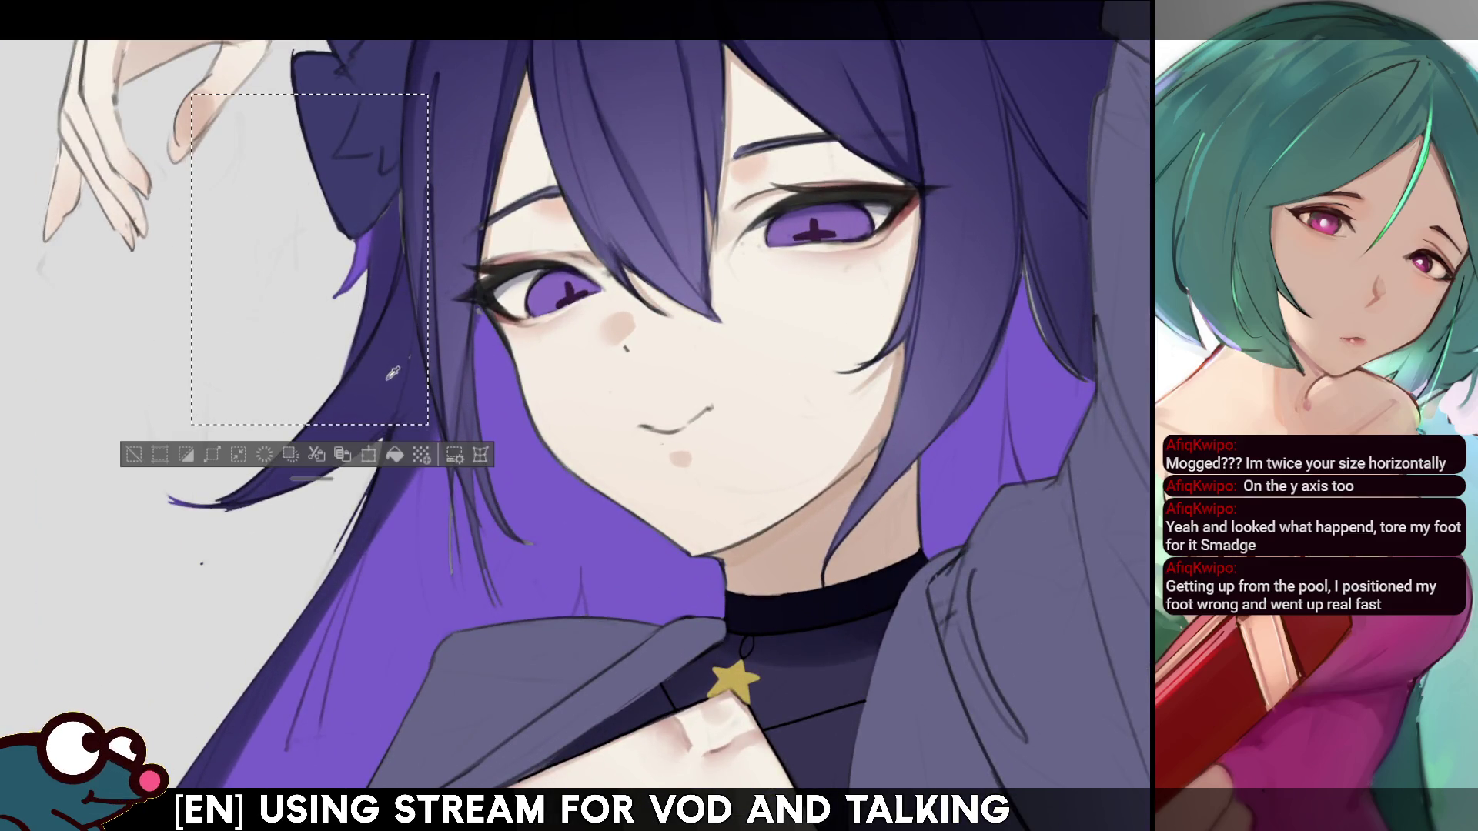
{"action": "left_click", "coordinate": [405, 456]}
{"action": "key", "text": "ctrl+d"}
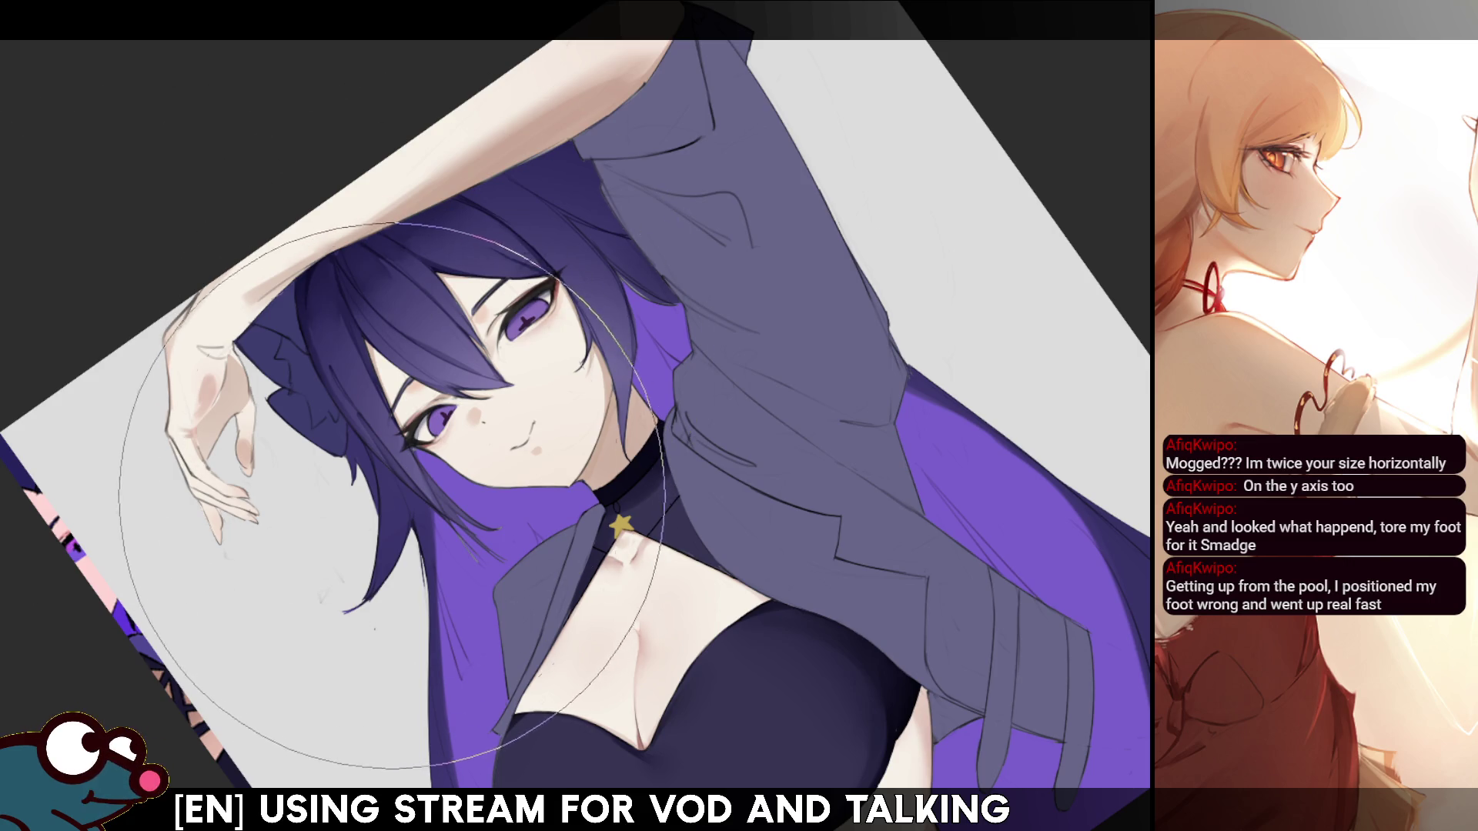
{"action": "key", "text": "b"}
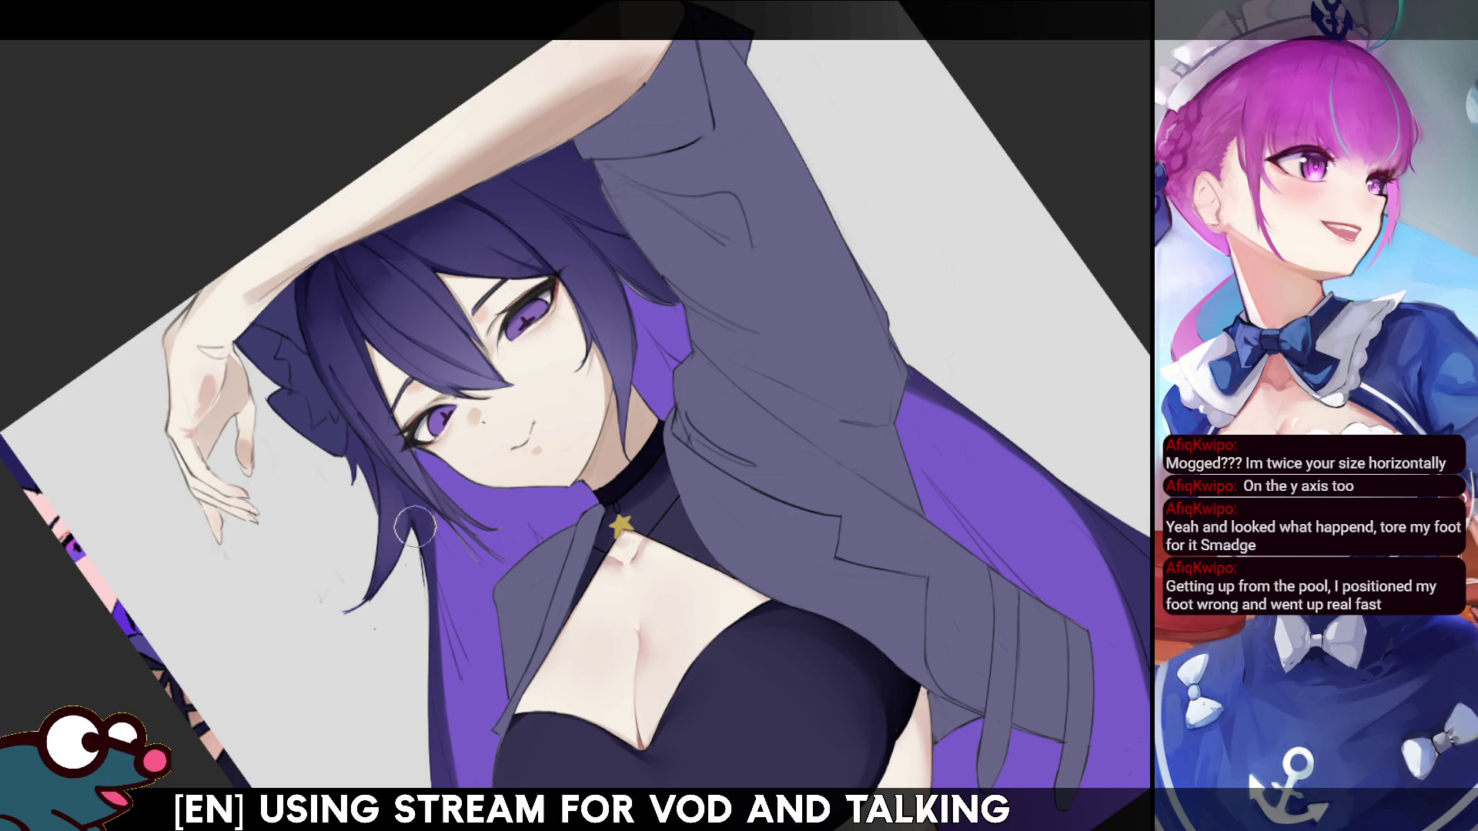
{"action": "key", "text": "m"}
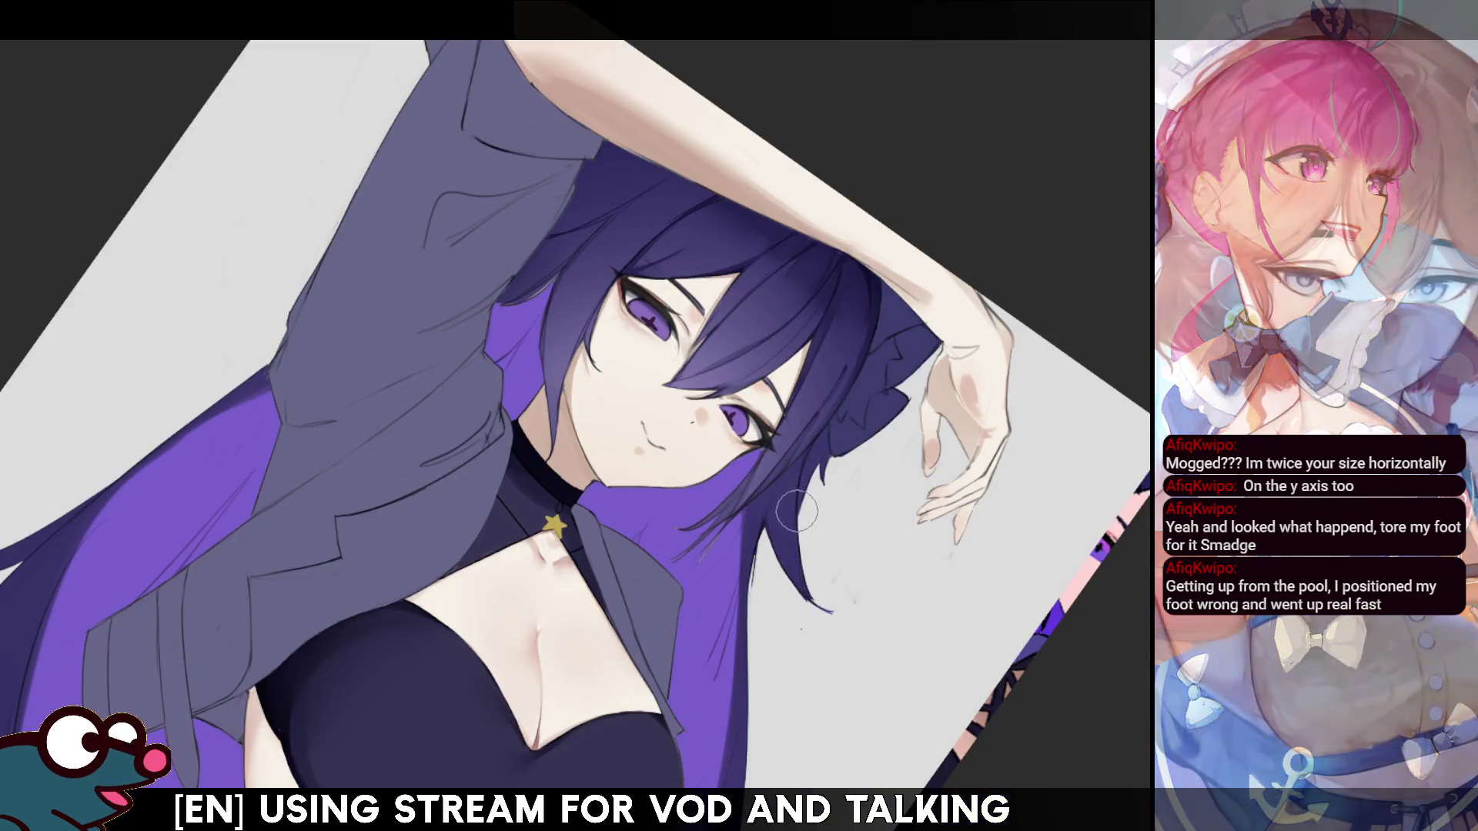
{"action": "key", "text": "m"}
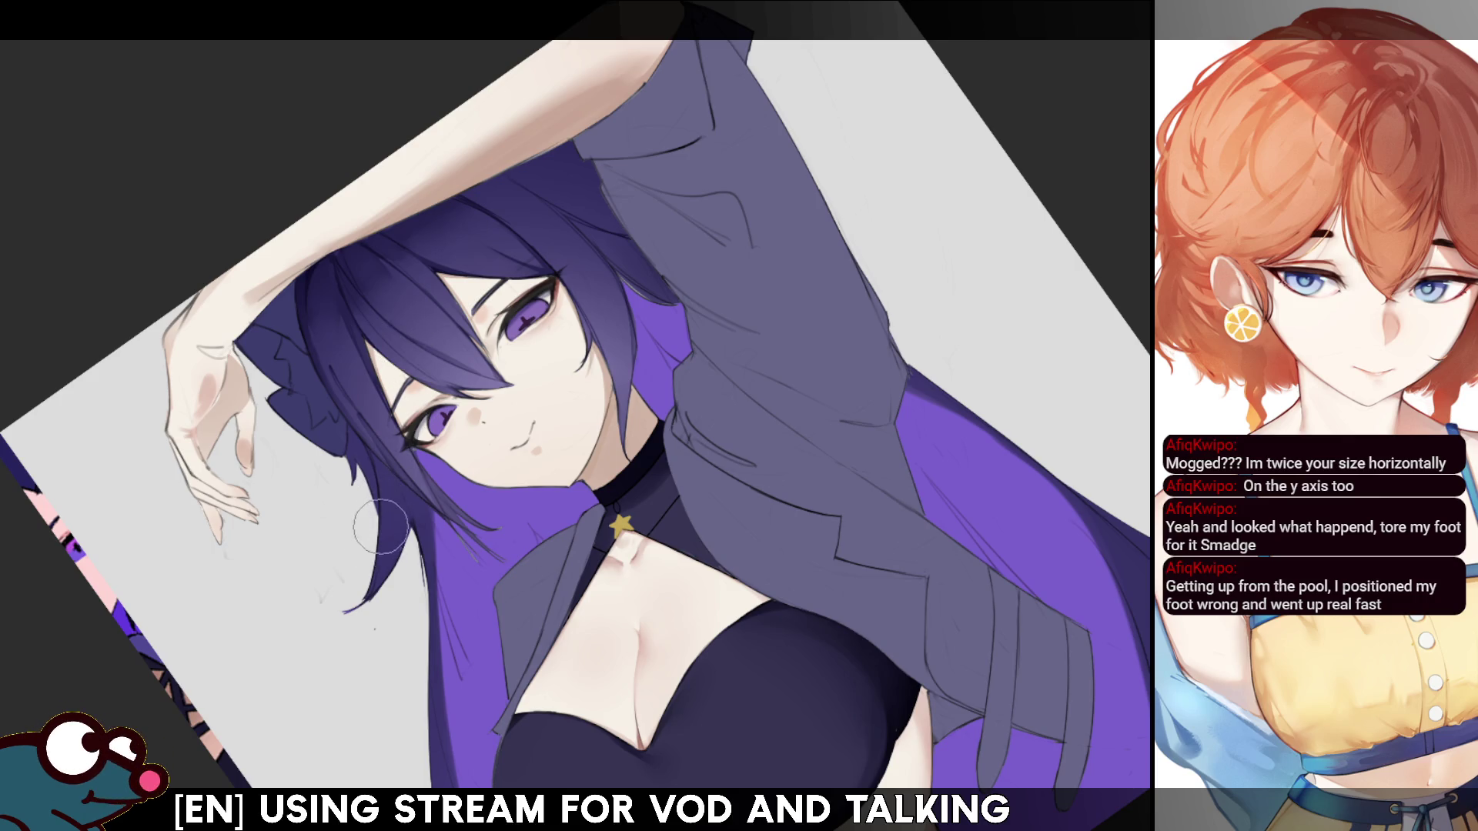
{"action": "key", "text": "bracketleft"}
{"action": "key", "text": "bracketleft"}
{"action": "key", "text": "bracketleft"}
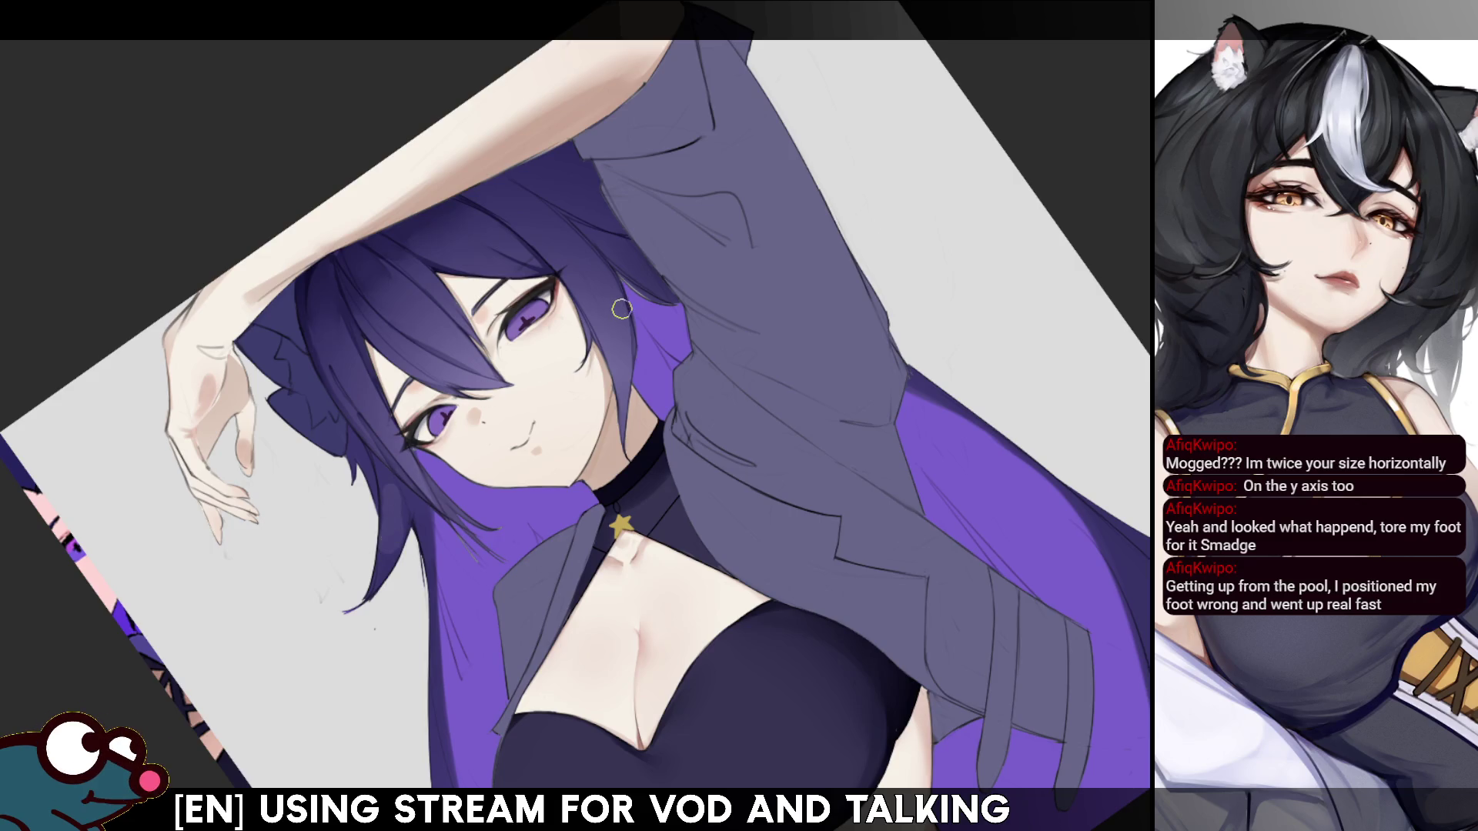
{"action": "key", "text": "h"}
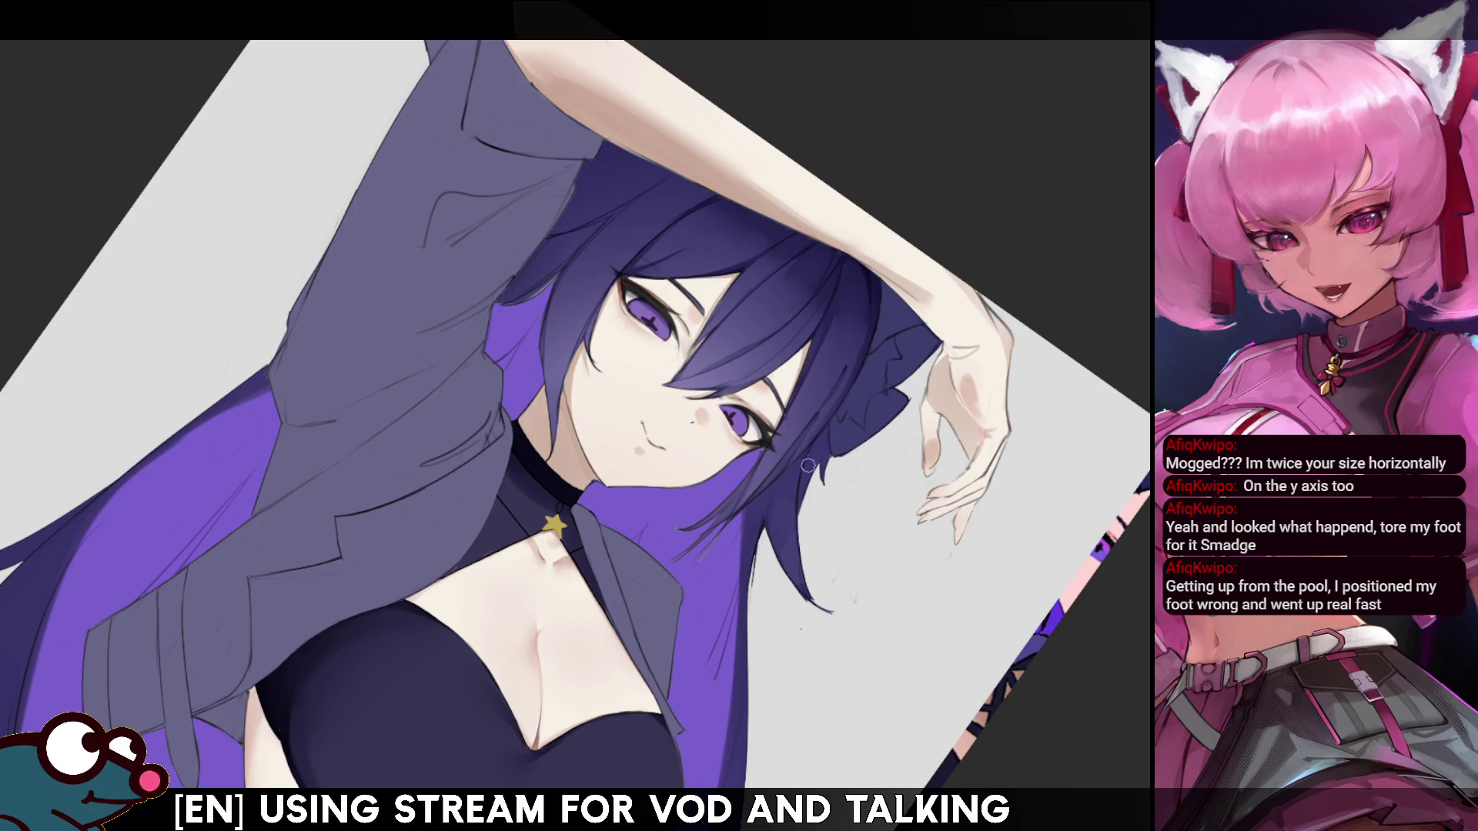
{"action": "key", "text": "h"}
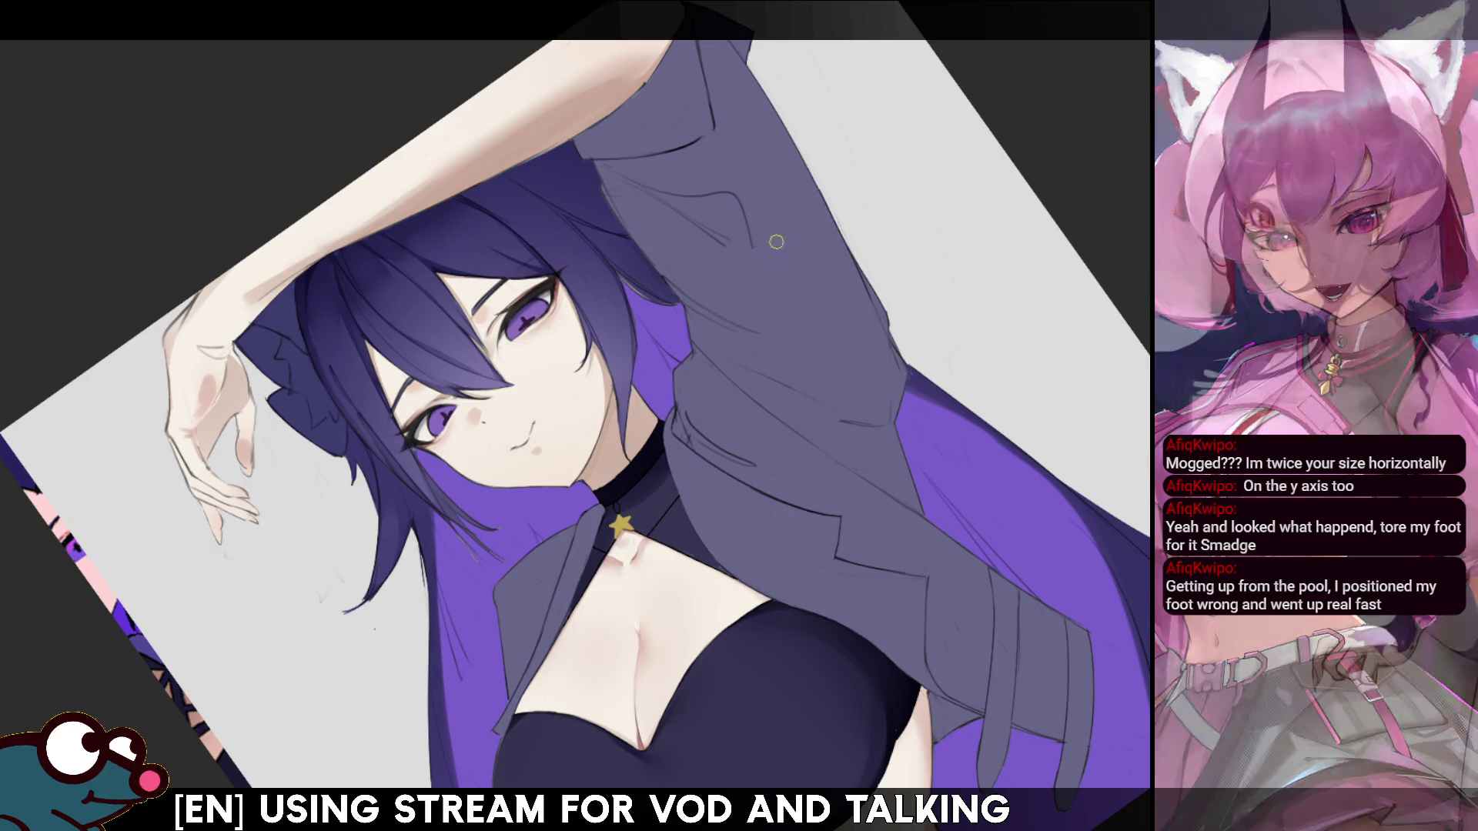
{"action": "key", "text": "ctrl+0"}
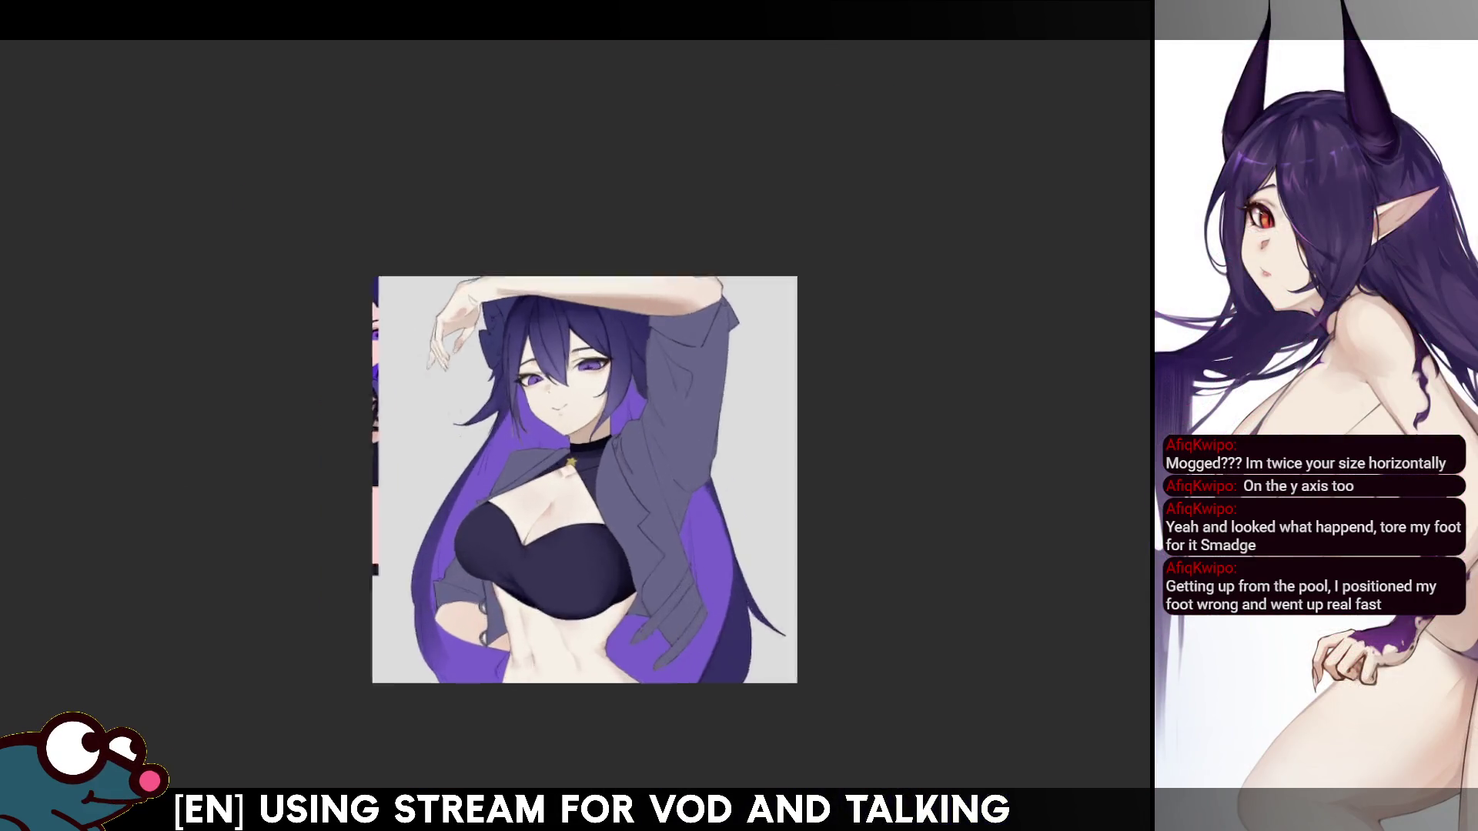
- Paint a dark line along the hair's edge beside the torso in the mirrored view
{"action": "scroll", "coordinate": [585, 431], "scroll_direction": "up", "scroll_amount": 3}
{"action": "scroll", "coordinate": [585, 432], "scroll_direction": "down", "scroll_amount": 2}
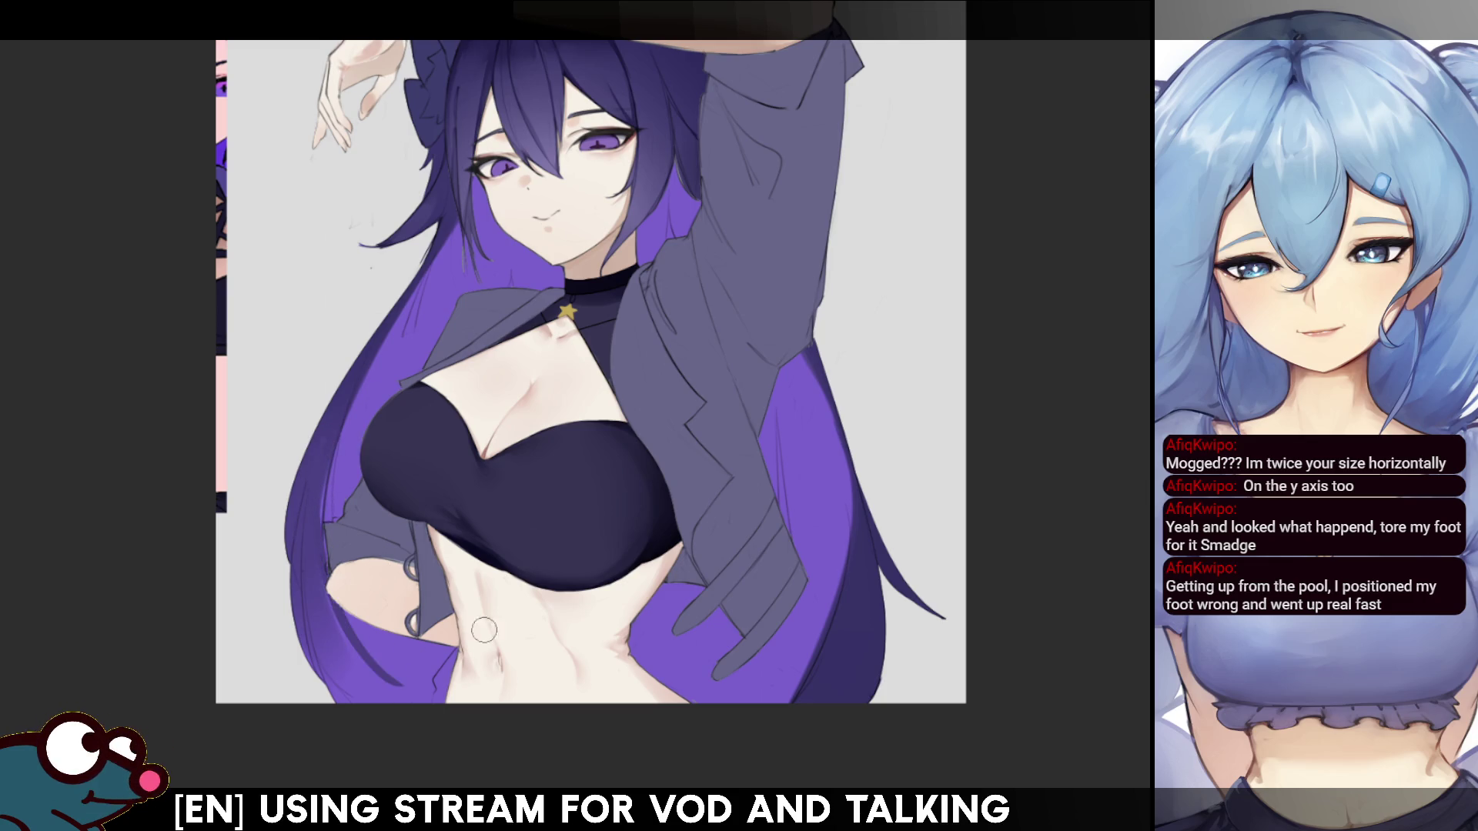
{"action": "key", "text": "h"}
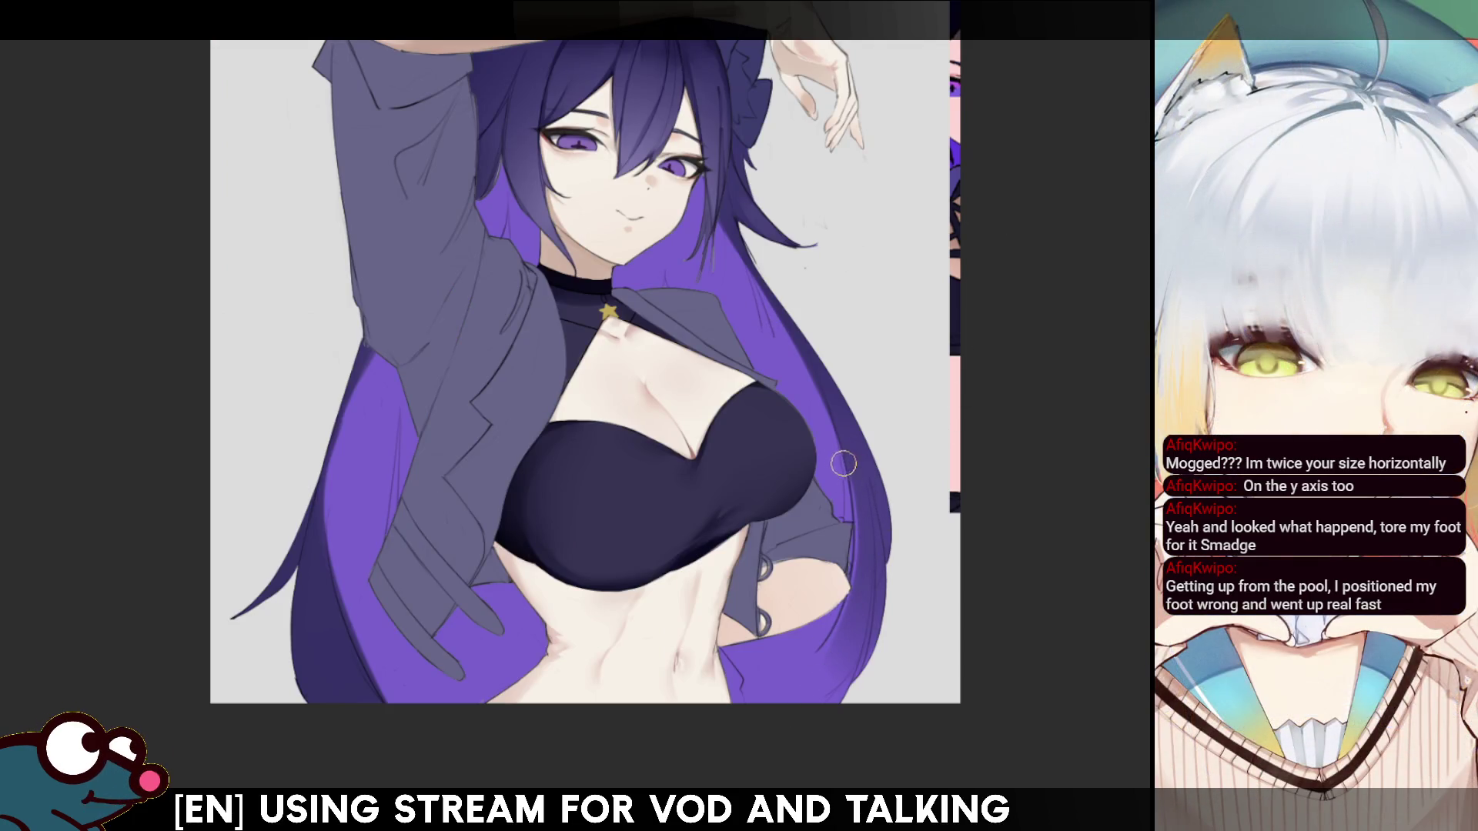
{"action": "left_click_drag", "start_coordinate": [855, 542], "coordinate": [770, 699]}
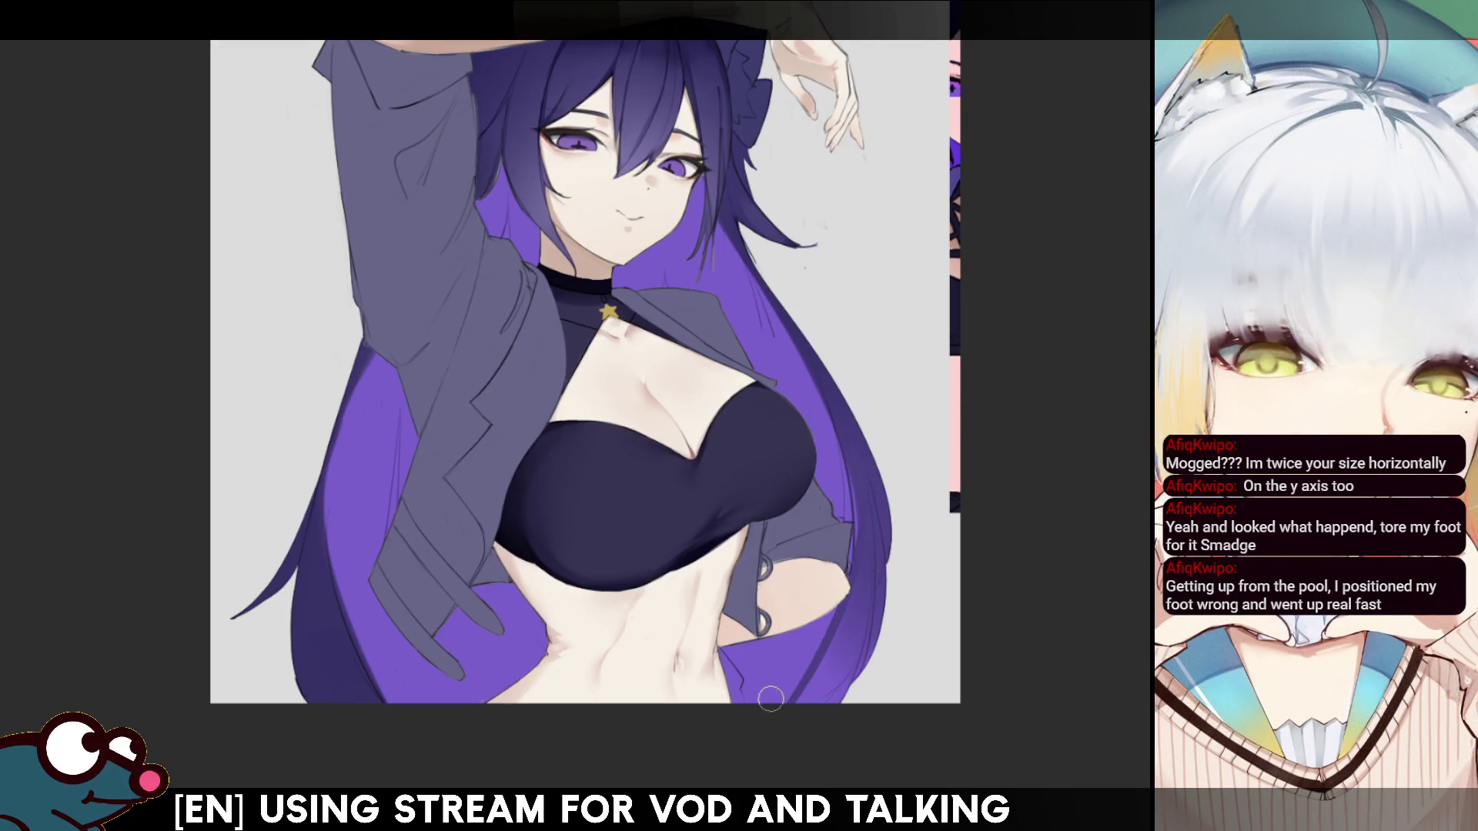
{"action": "key", "text": "h"}
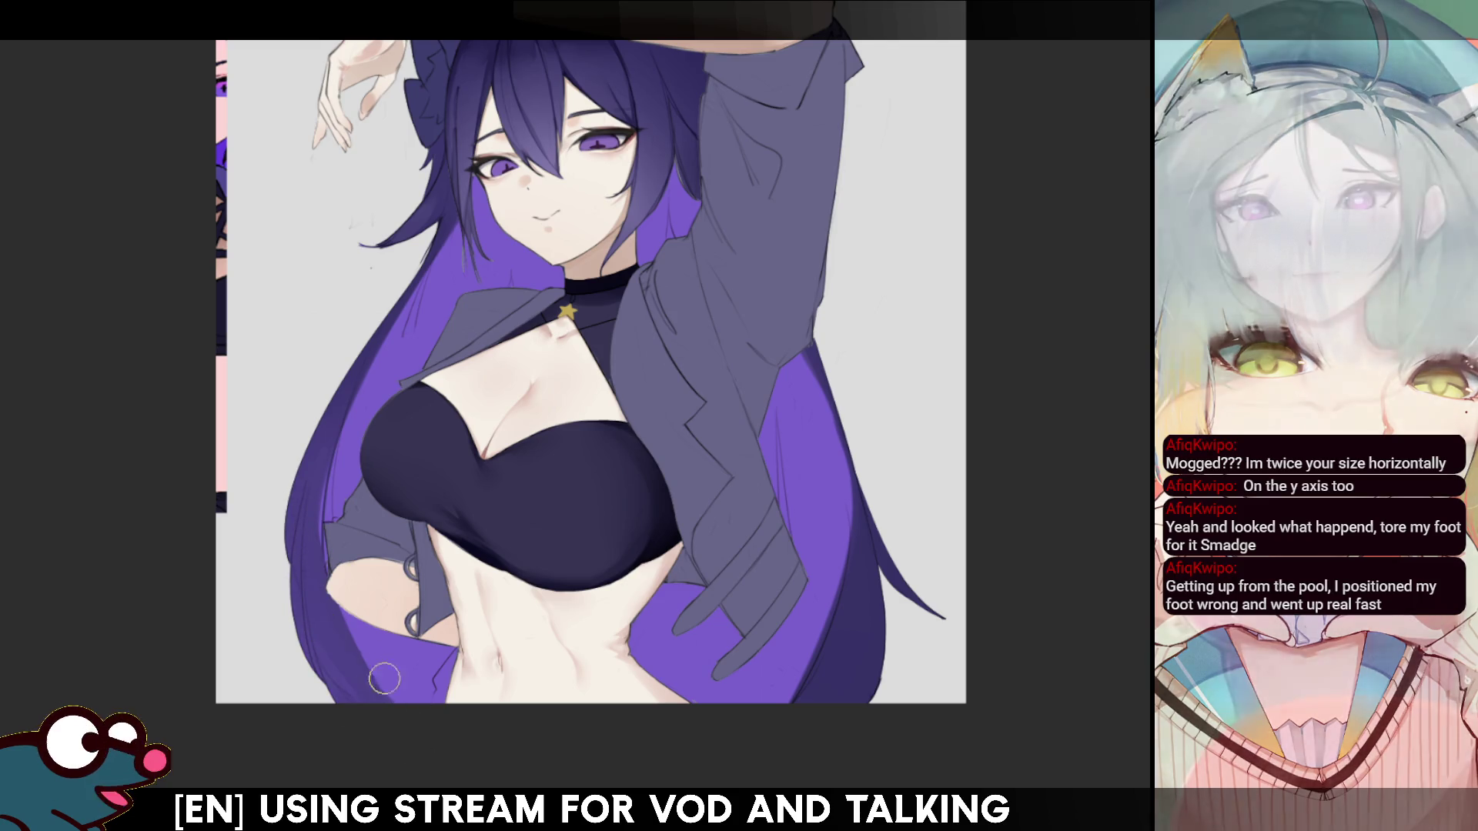
- Pan toward the raised arm and rotate the view so the figure lies sideways
{"action": "left_click_drag", "start_coordinate": [398, 690], "coordinate": [352, 809]}
{"action": "mouse_move", "coordinate": [547, 446]}
{"action": "left_mouse_down"}
{"action": "mouse_move", "coordinate": [550, 492]}
{"action": "mouse_move", "coordinate": [548, 415]}
{"action": "mouse_move", "coordinate": [569, 522]}
{"action": "left_mouse_up"}
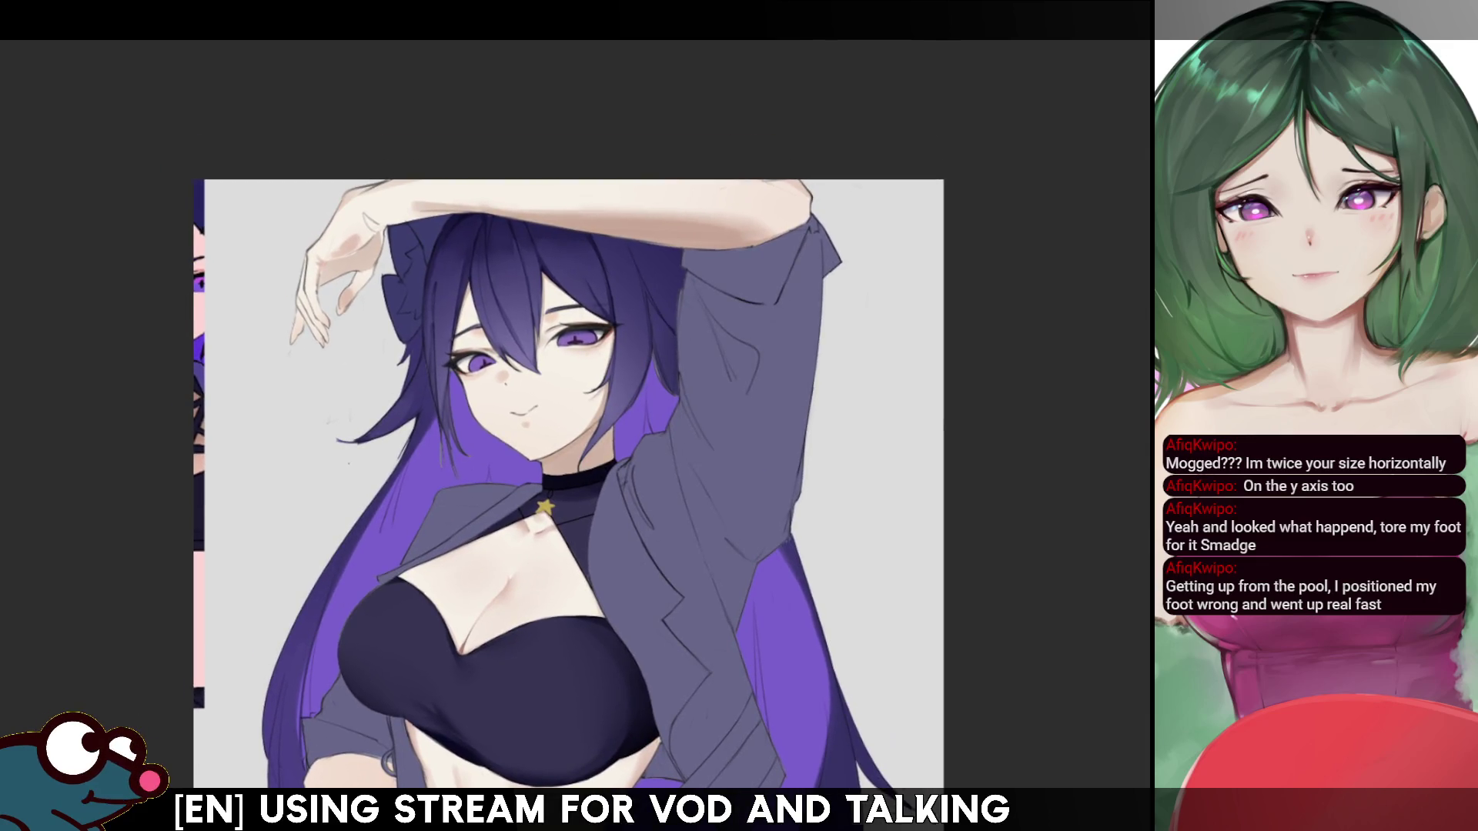
{"action": "left_click_drag", "start_coordinate": [793, 115], "coordinate": [401, 331]}
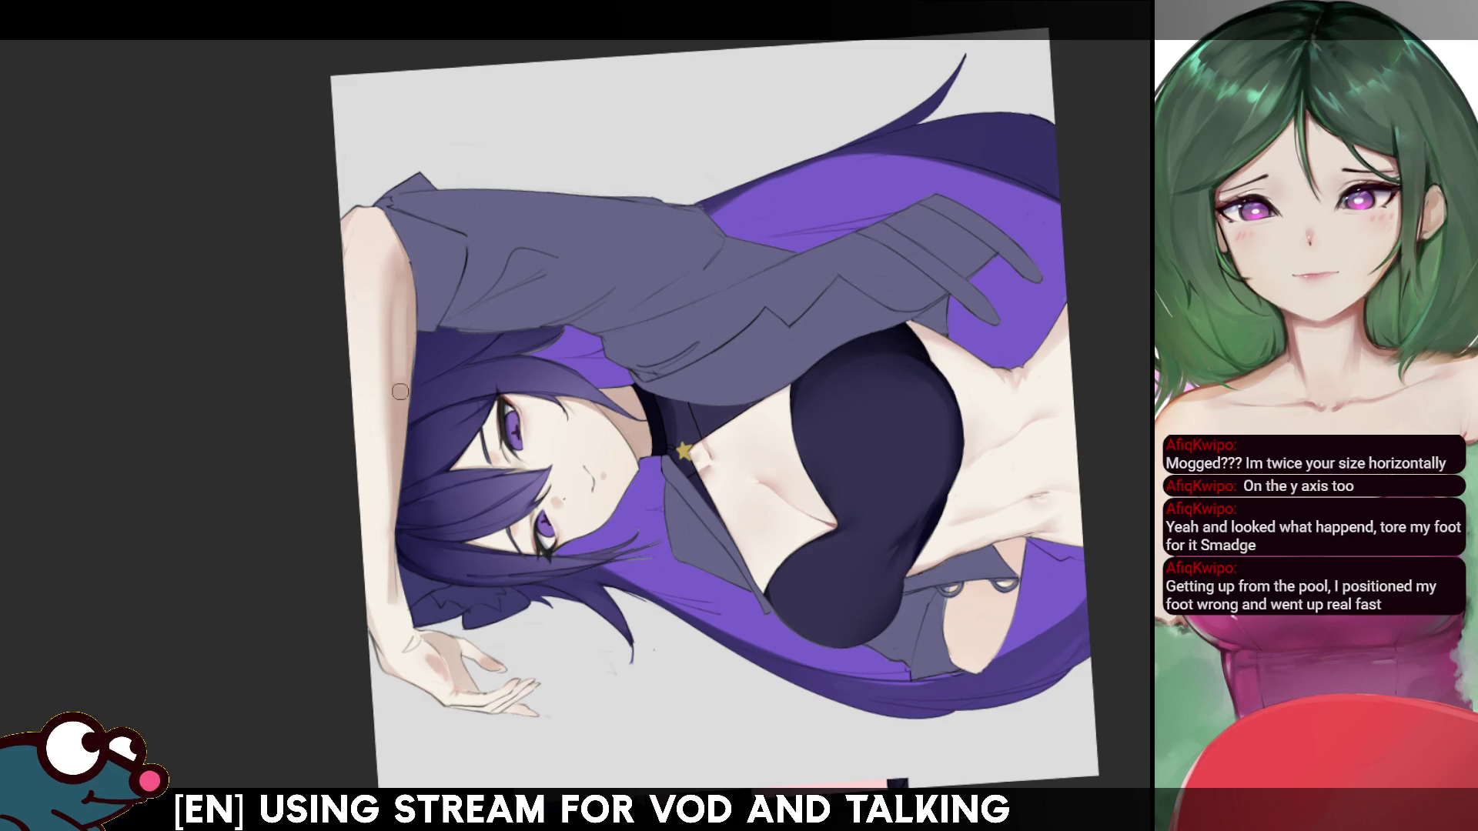
- Draw a dark line along the raised arm's inner edge in mirrored view, then re-tilt and re-centre
{"action": "key", "text": "m"}
{"action": "left_click_drag", "start_coordinate": [777, 435], "coordinate": [766, 302]}
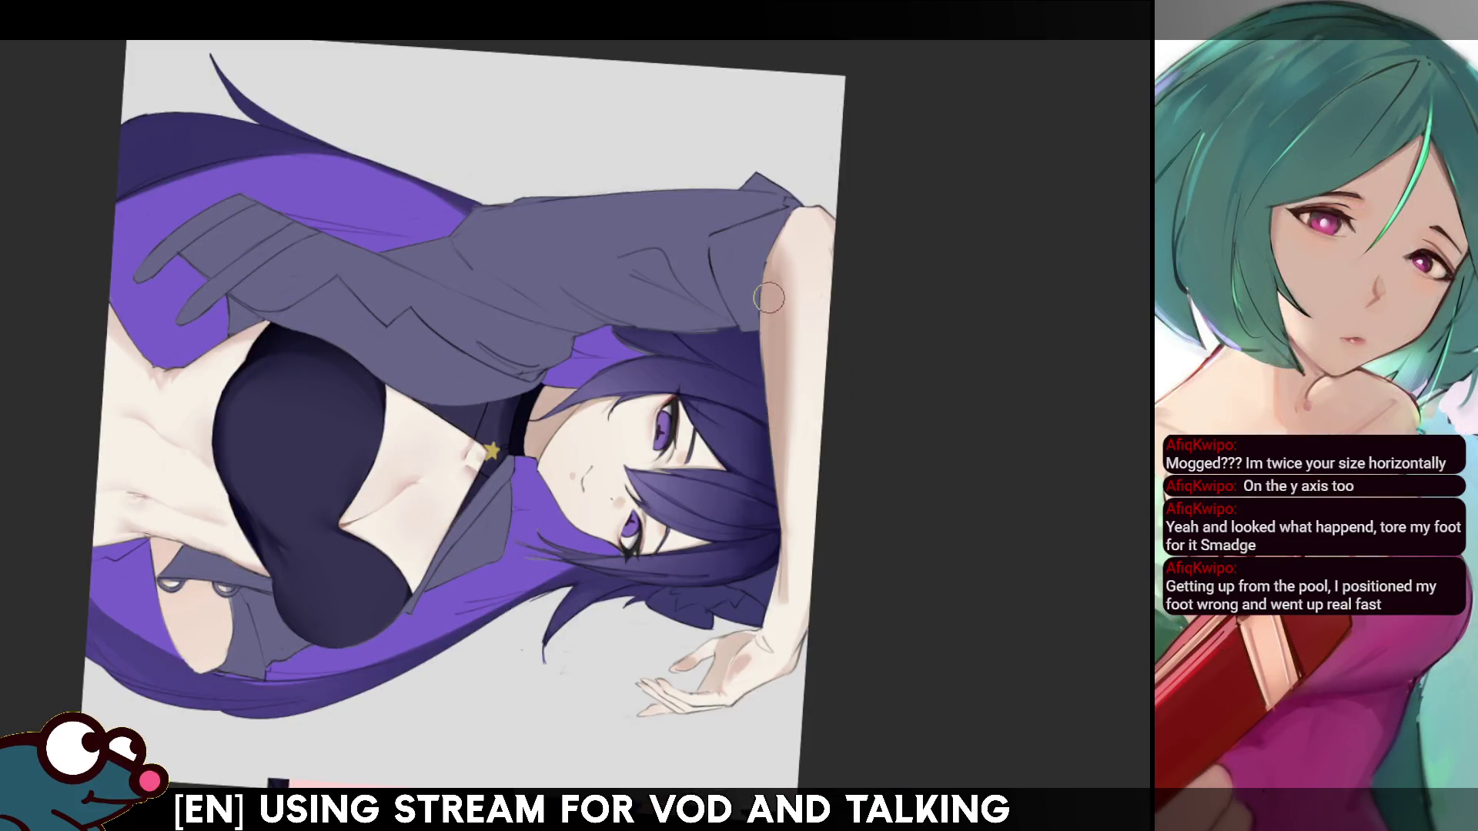
{"action": "key", "text": "m"}
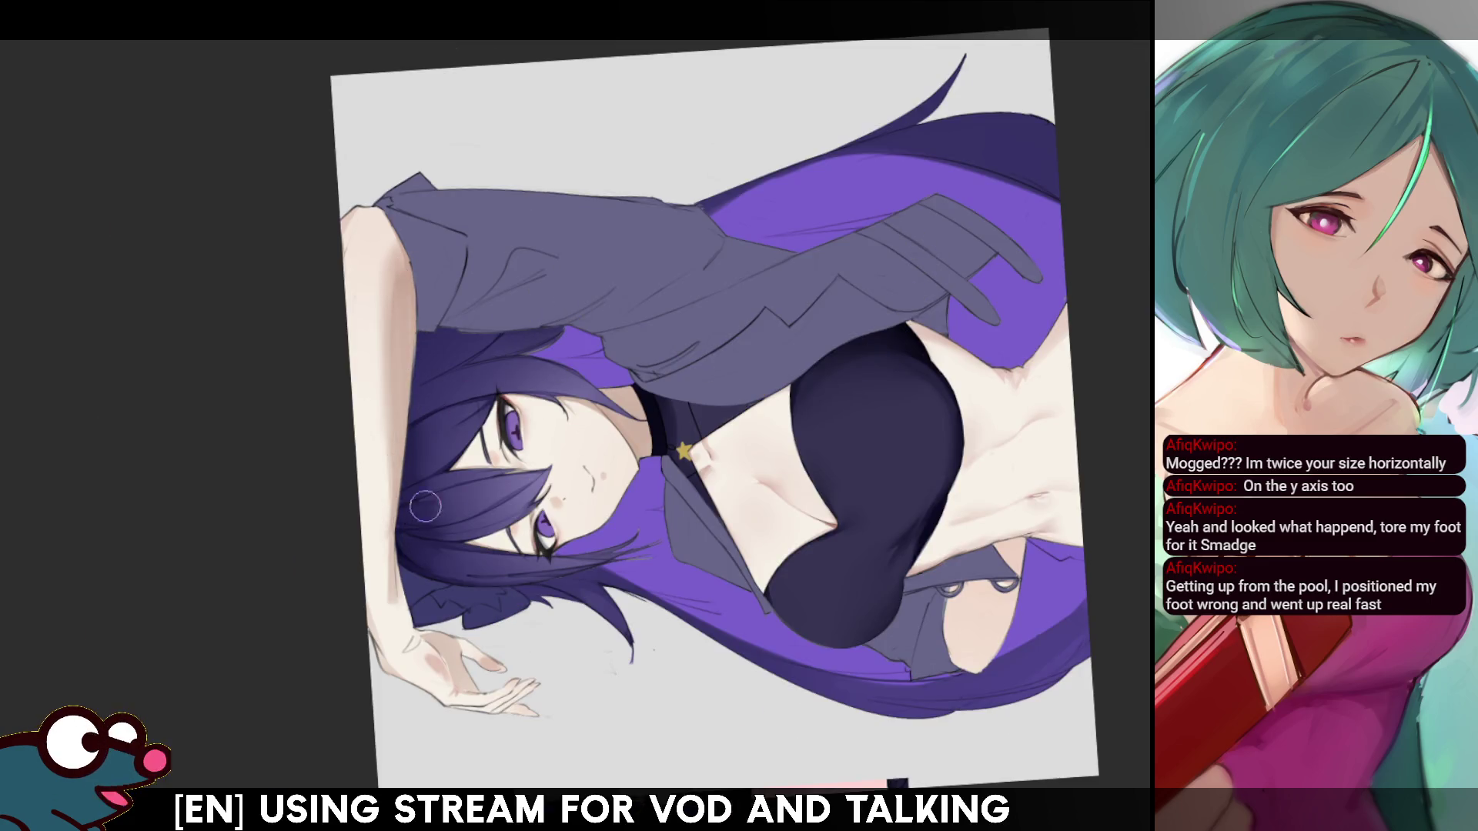
{"action": "mouse_move", "coordinate": [885, 231]}
{"action": "left_mouse_down"}
{"action": "mouse_move", "coordinate": [886, 416]}
{"action": "mouse_move", "coordinate": [847, 539]}
{"action": "mouse_move", "coordinate": [809, 600]}
{"action": "left_mouse_up"}
{"action": "left_click_drag", "start_coordinate": [539, 416], "coordinate": [633, 293]}
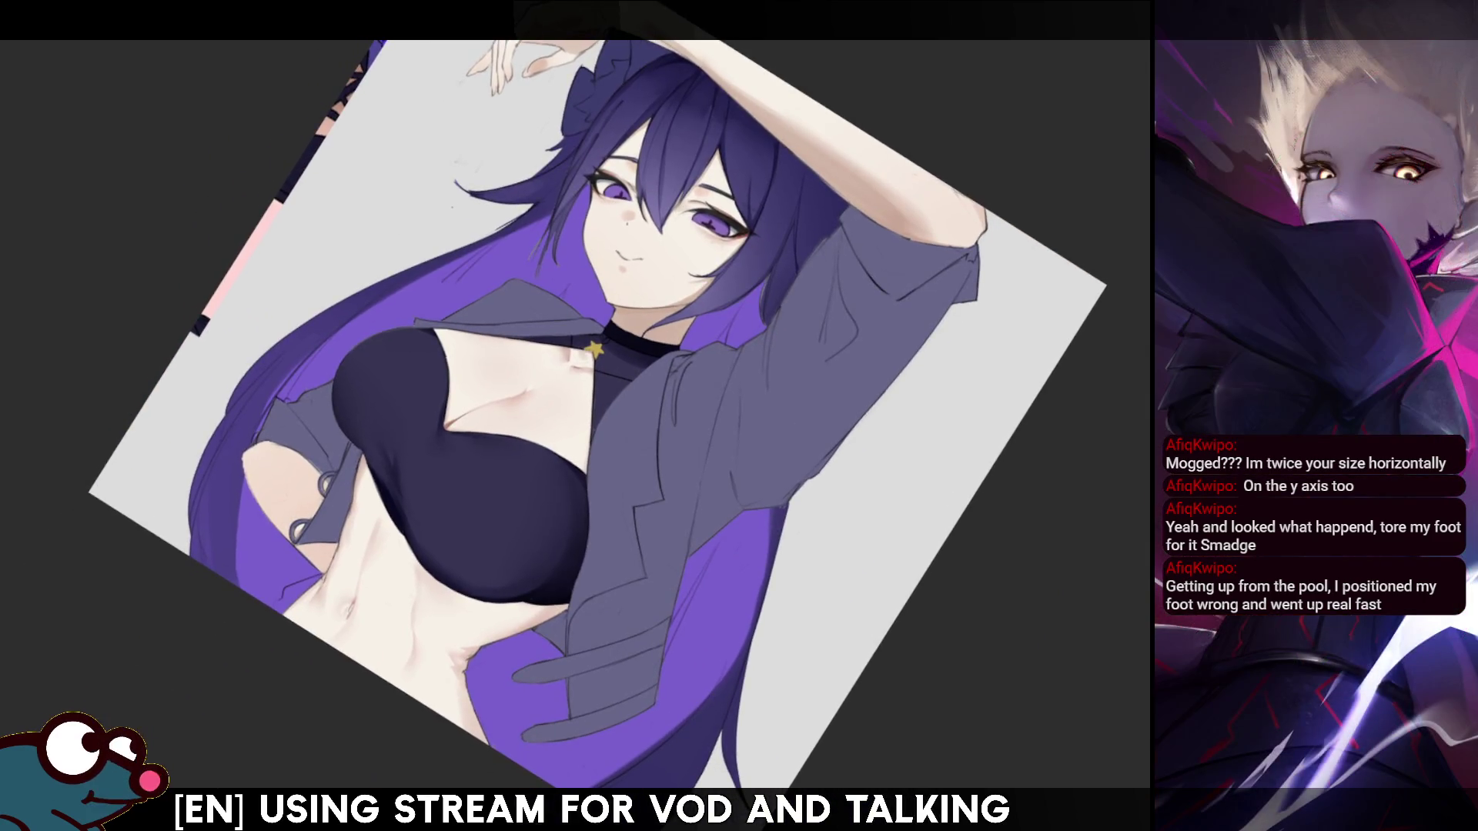
{"action": "mouse_move", "coordinate": [847, 308]}
{"action": "left_mouse_down"}
{"action": "mouse_move", "coordinate": [769, 385]}
{"action": "mouse_move", "coordinate": [831, 432]}
{"action": "mouse_move", "coordinate": [908, 554]}
{"action": "left_mouse_up"}
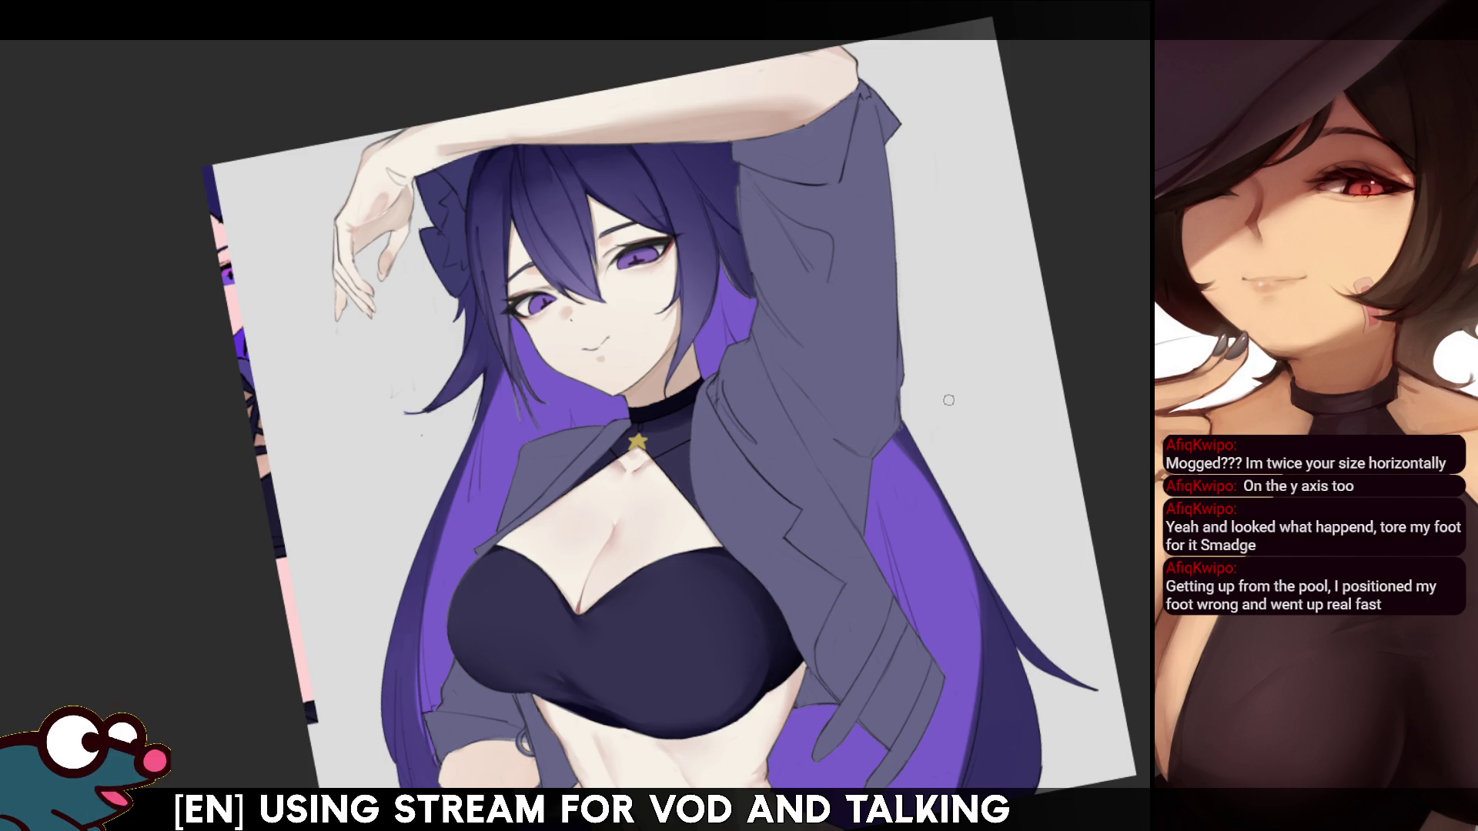
{"action": "key", "text": "Escape"}
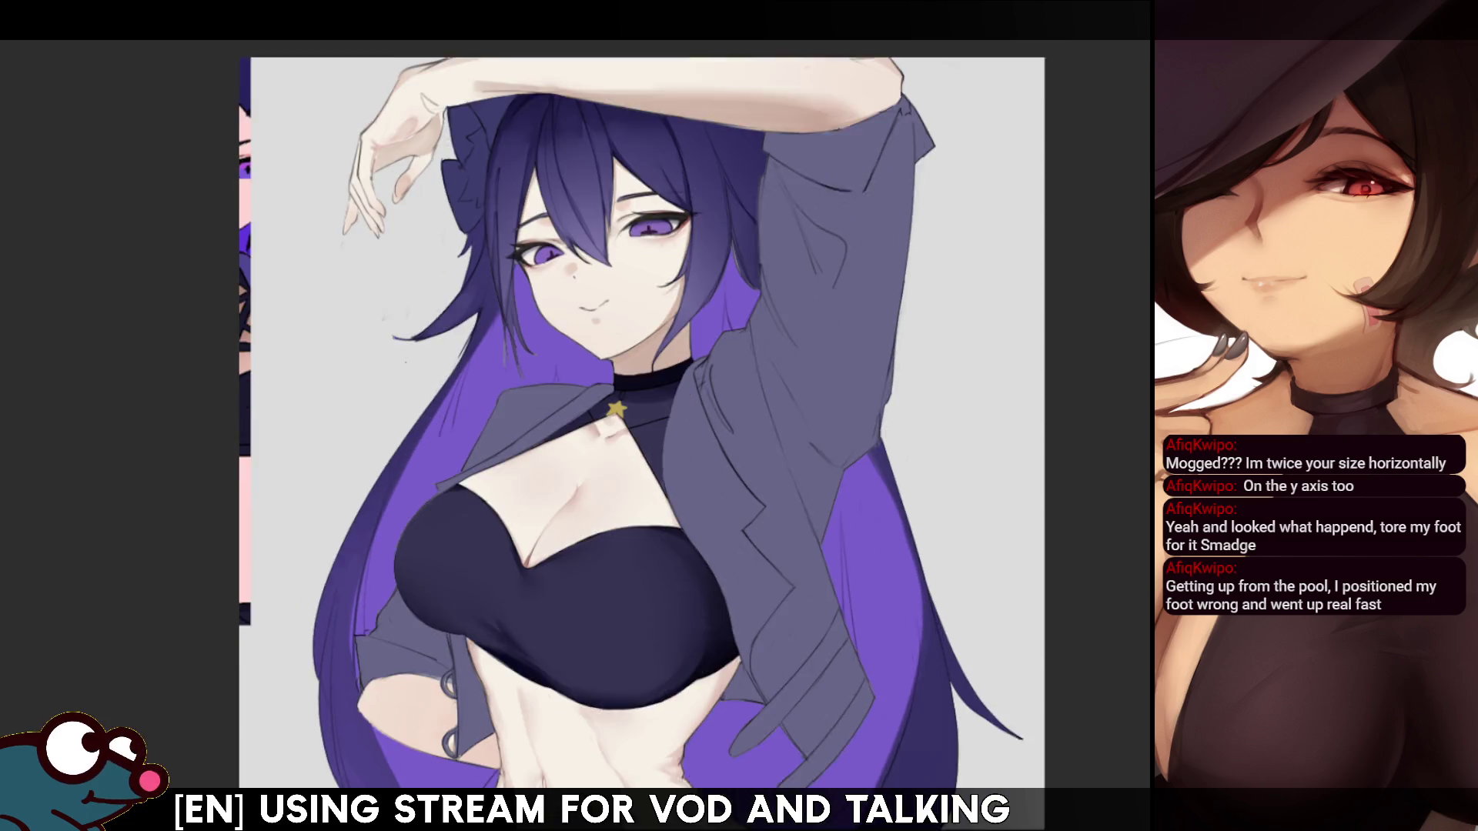
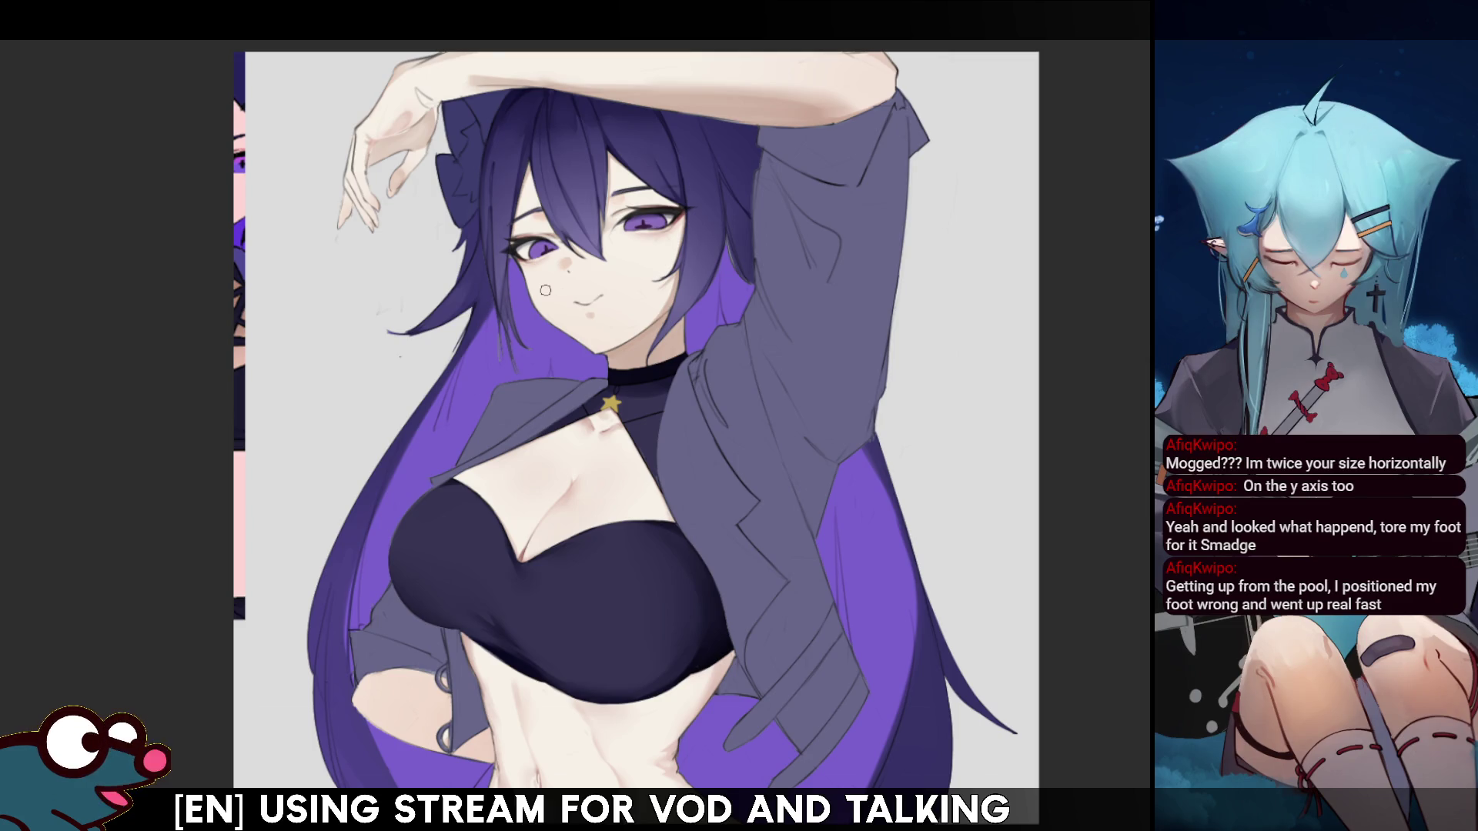
- Auto-select the inner lining of both the right and left jacket flaps
{"action": "left_click_drag", "start_coordinate": [545, 289], "coordinate": [535, 267]}
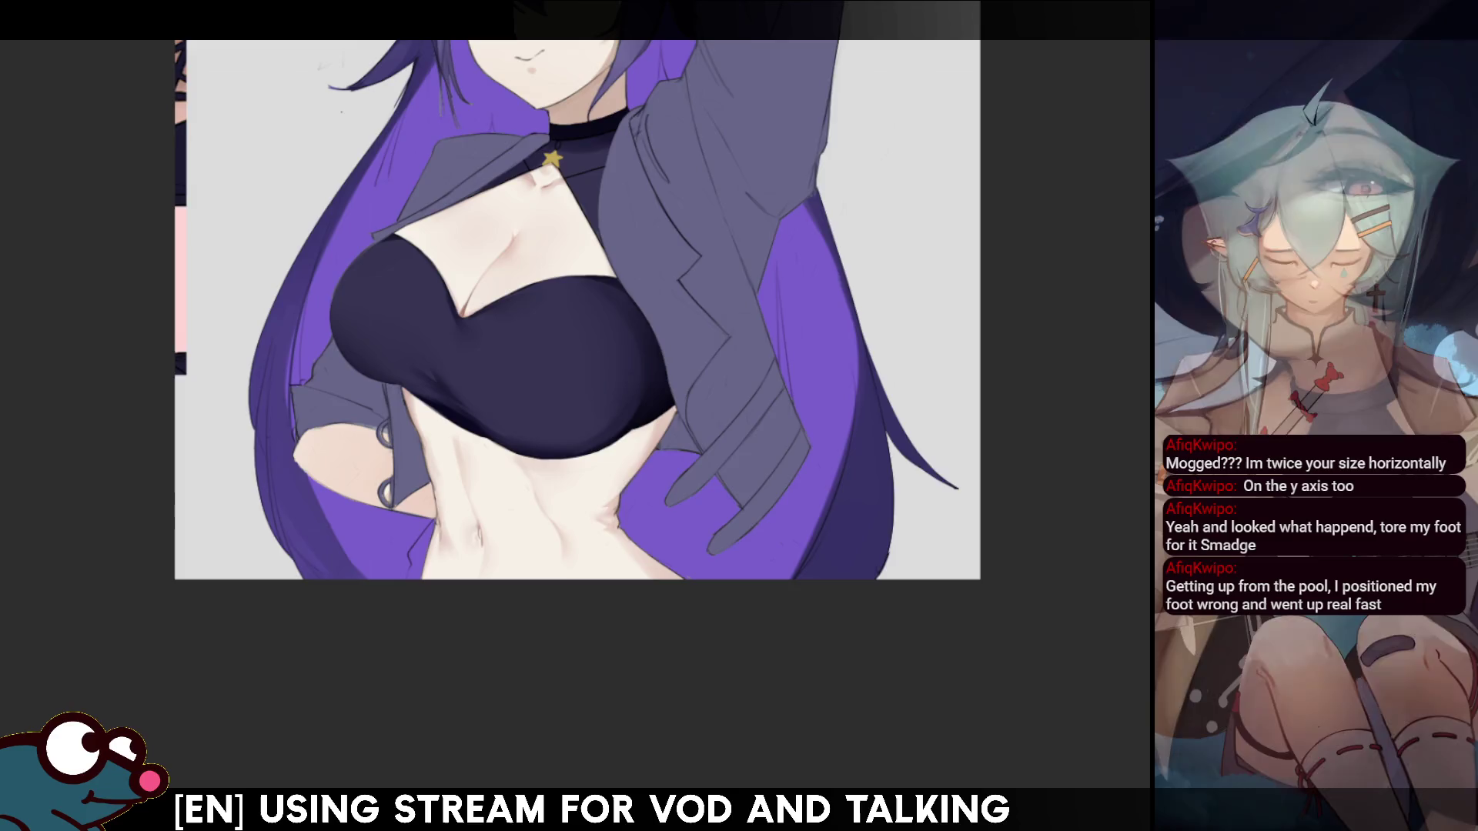
{"action": "left_click_drag", "start_coordinate": [719, 264], "coordinate": [693, 376]}
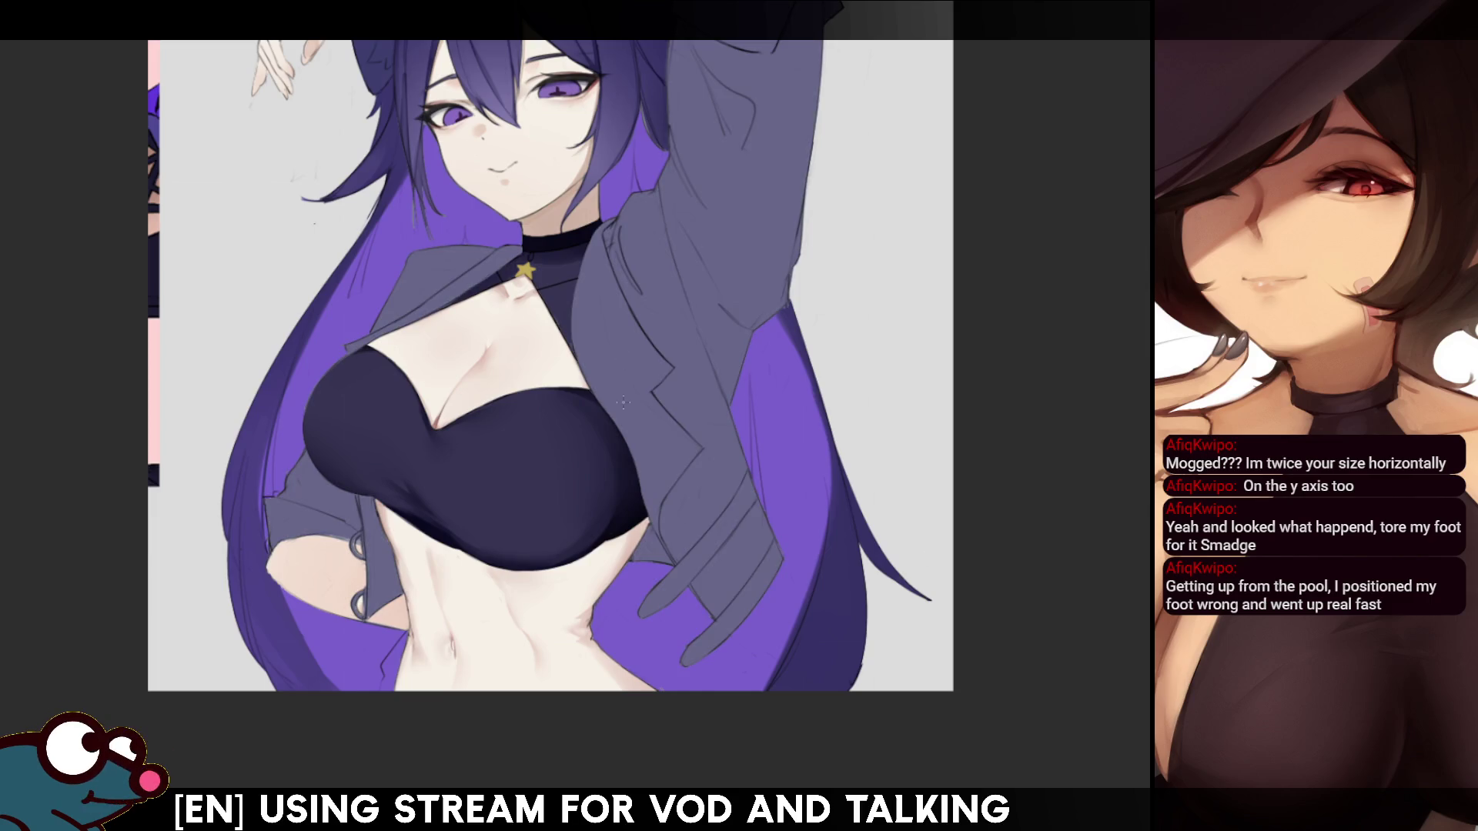
{"action": "key", "text": "w"}
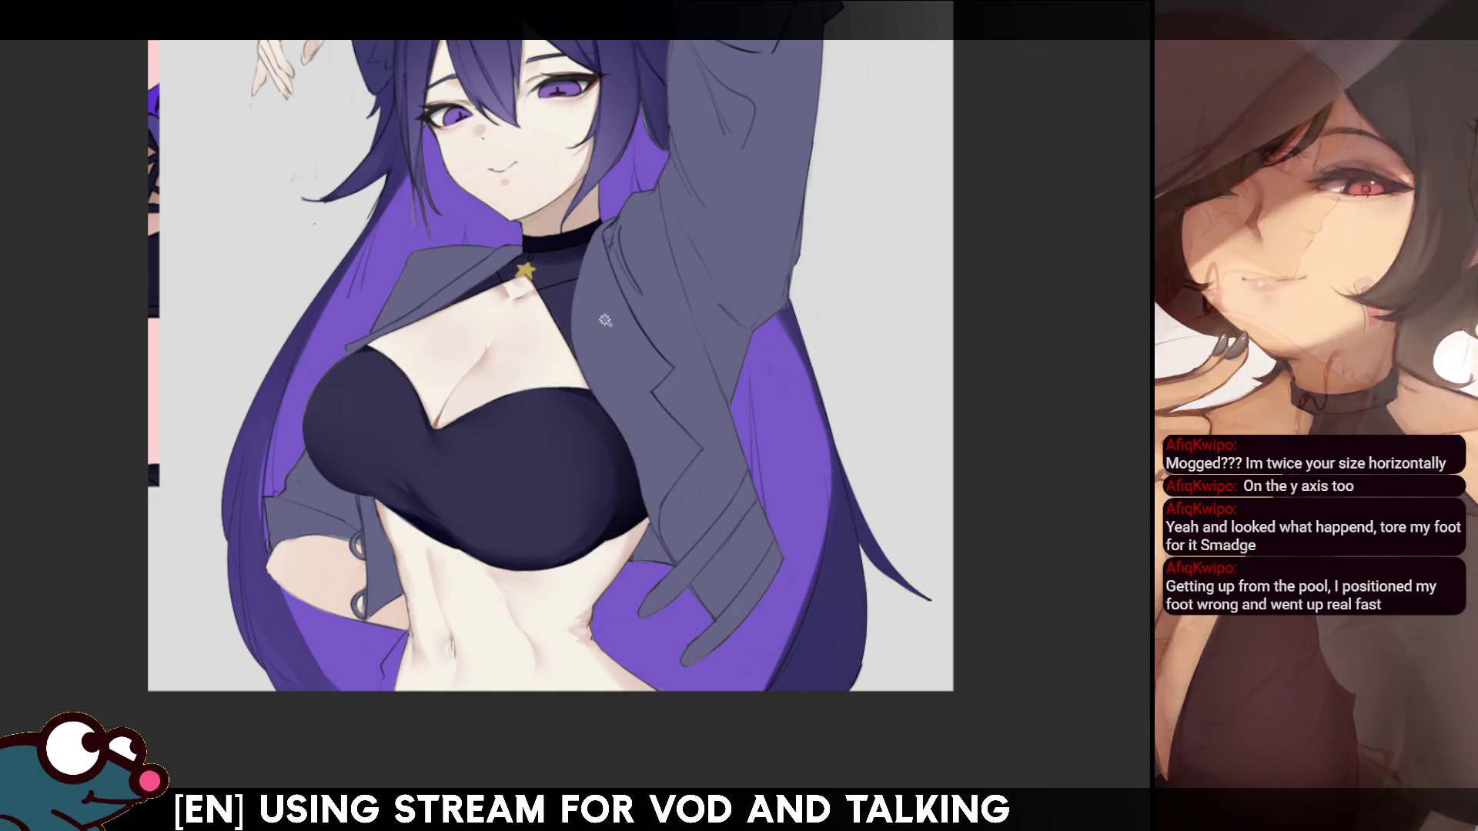
{"action": "left_click", "coordinate": [510, 306]}
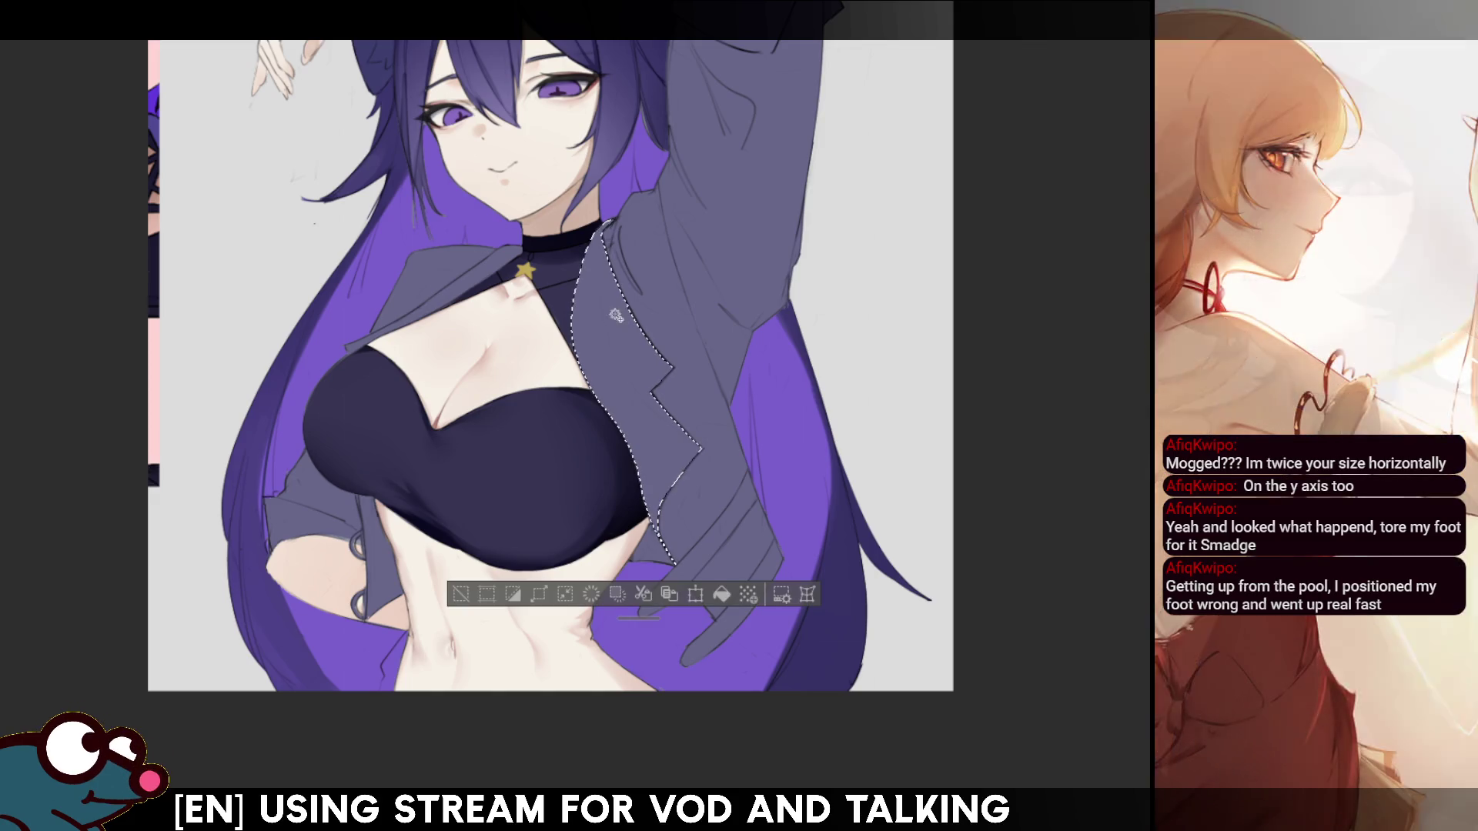
{"action": "left_click", "coordinate": [379, 541], "text": "shift"}
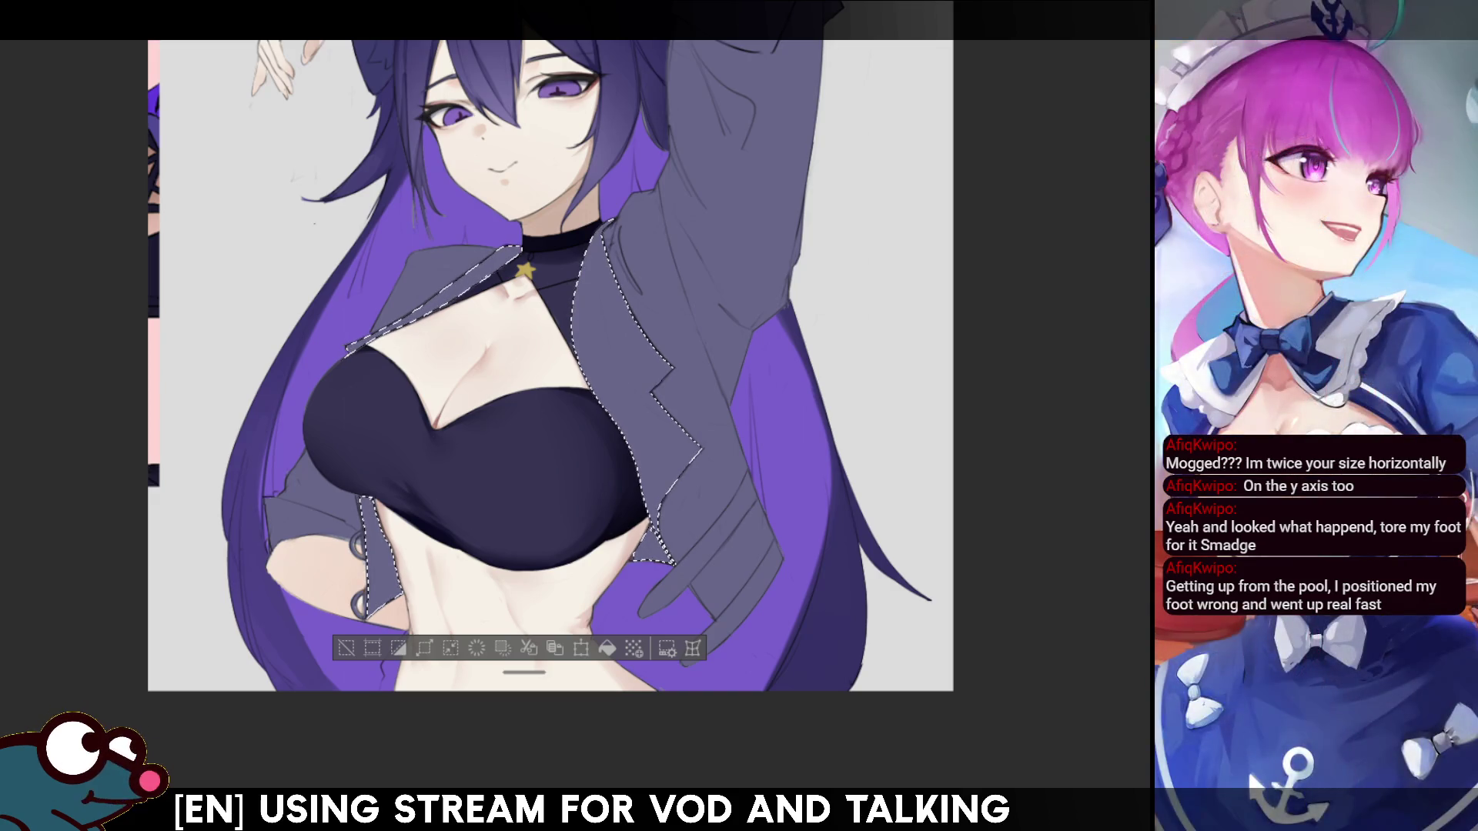
- Tint the selected lining a muted purple, compare before and after, then deselect
{"action": "key", "text": "alt+BackSpace"}
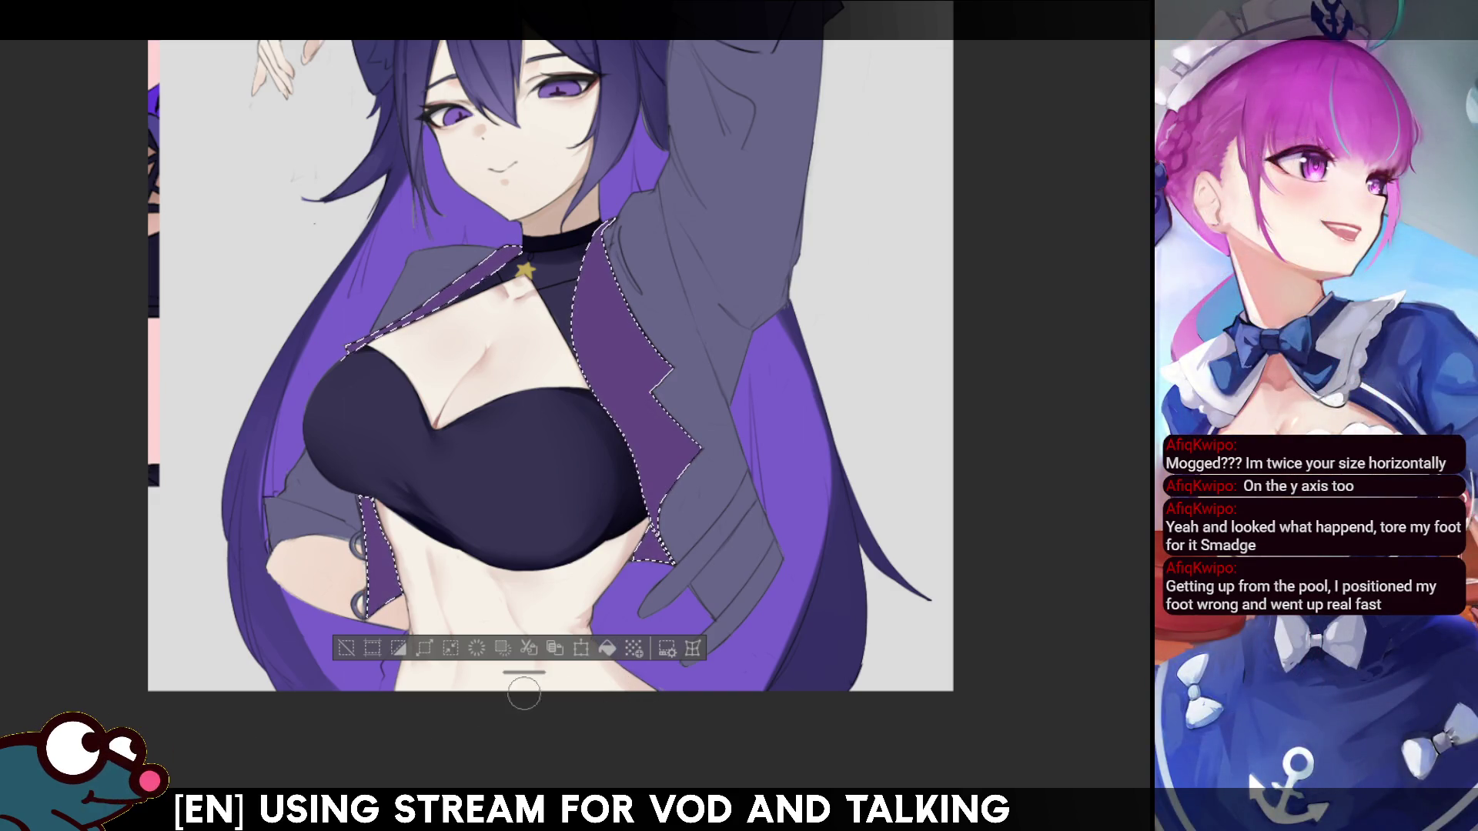
{"action": "key", "text": "ctrl+z"}
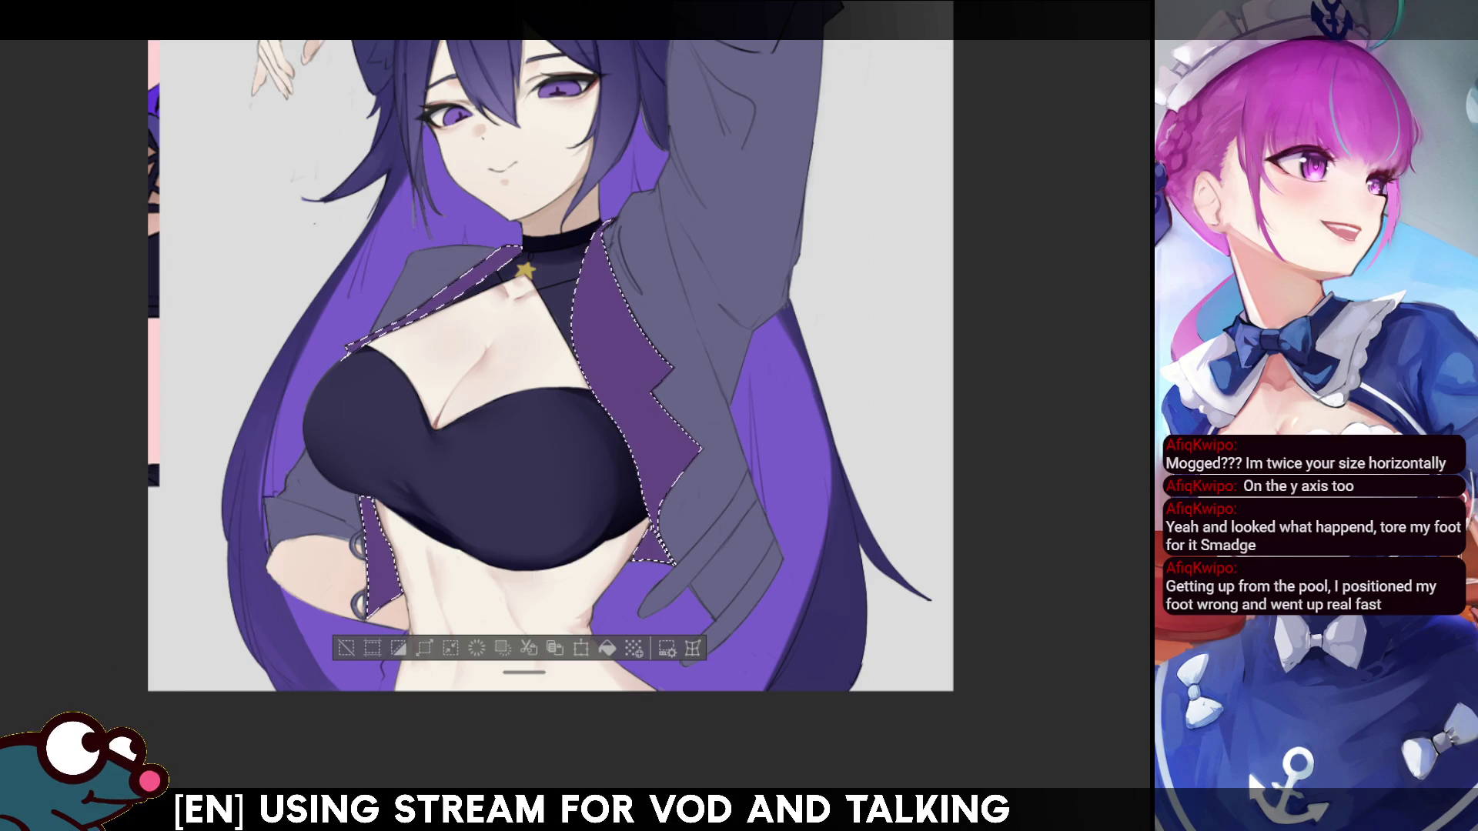
{"action": "key", "text": "ctrl+y"}
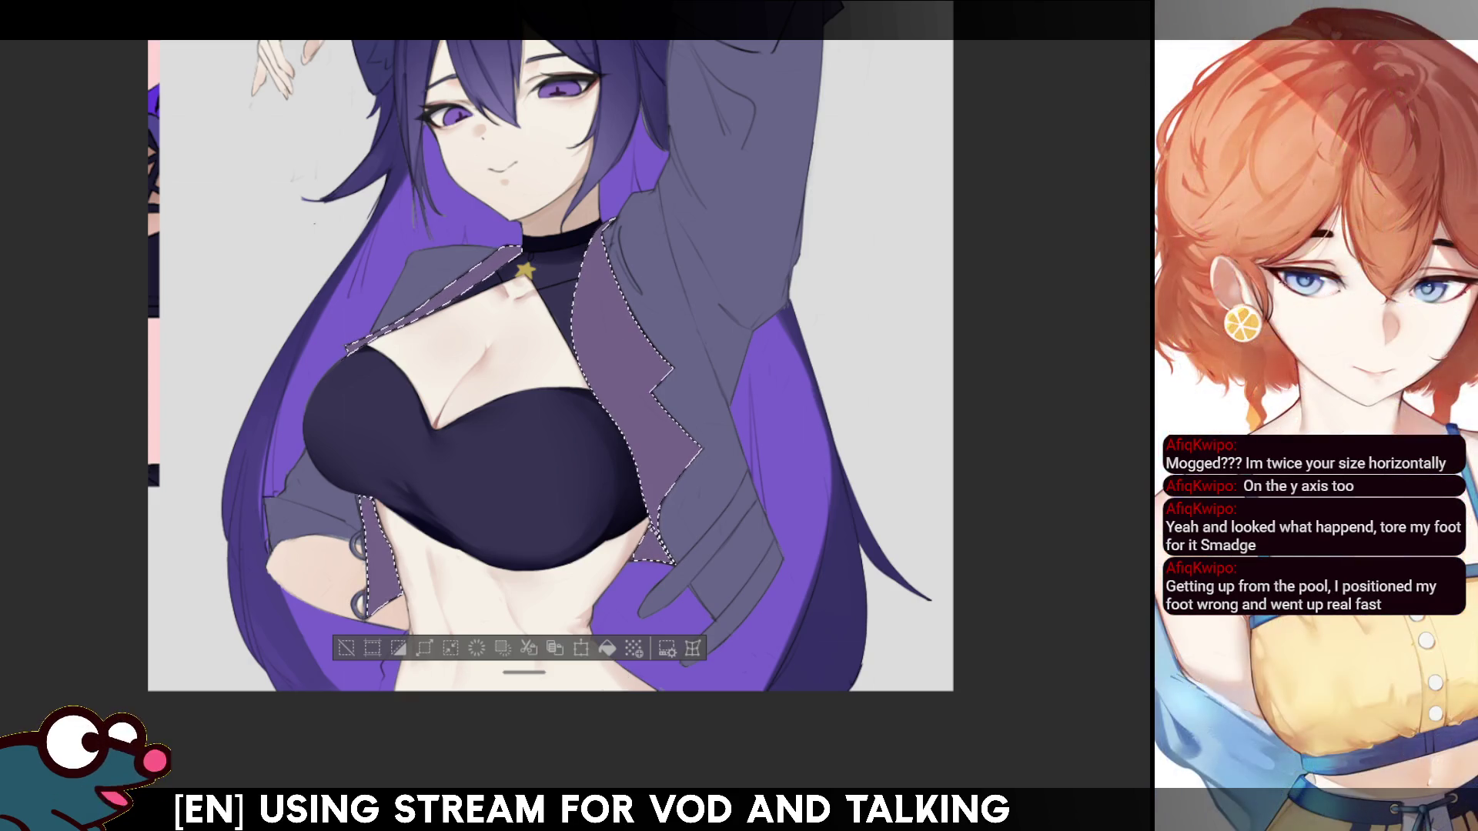
{"action": "key", "text": "ctrl+d"}
{"action": "key", "text": "h"}
{"action": "key", "text": "h"}
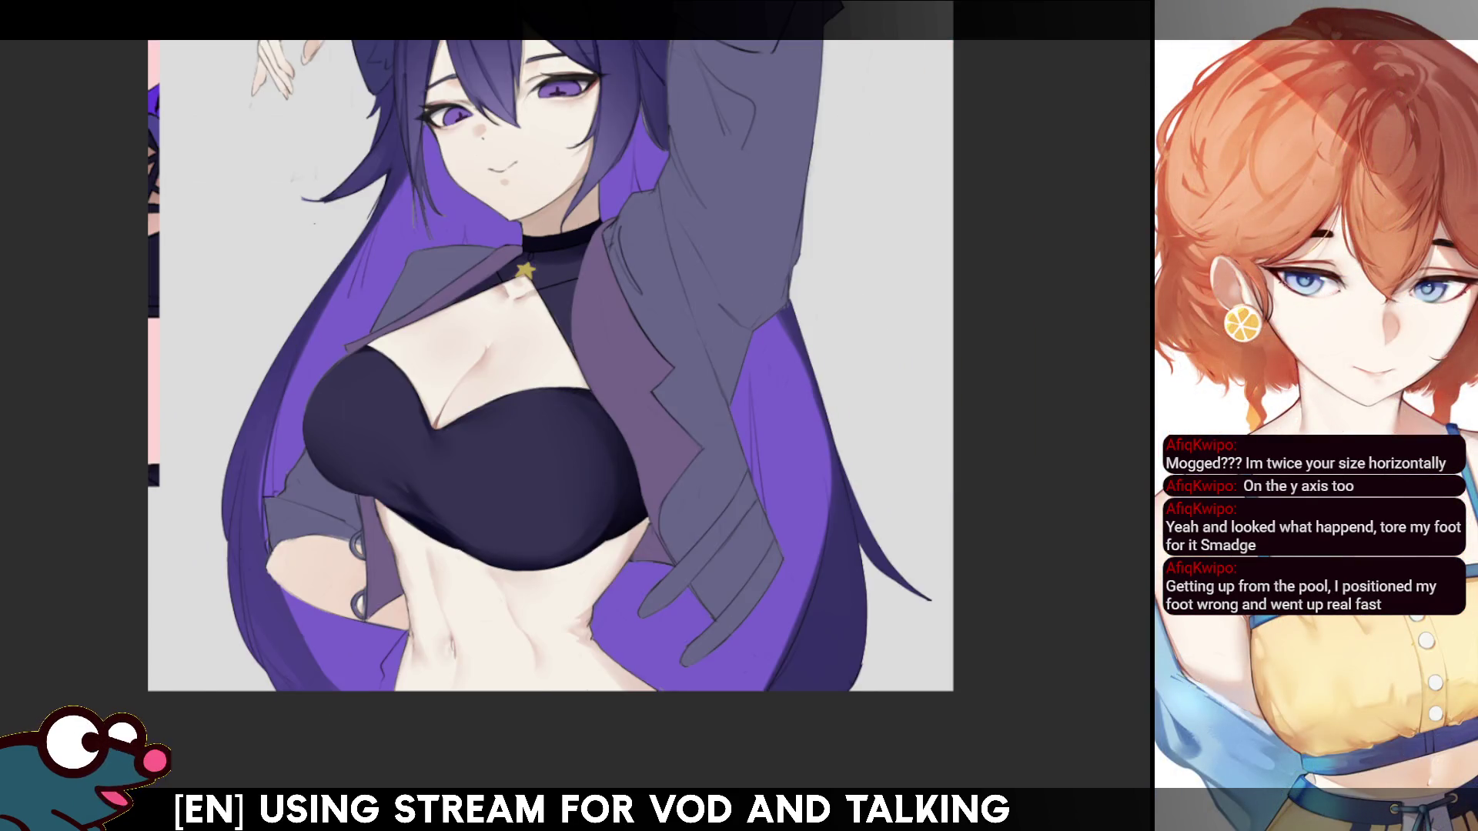
{"action": "scroll", "coordinate": [539, 361], "scroll_direction": "up", "scroll_amount": 2}
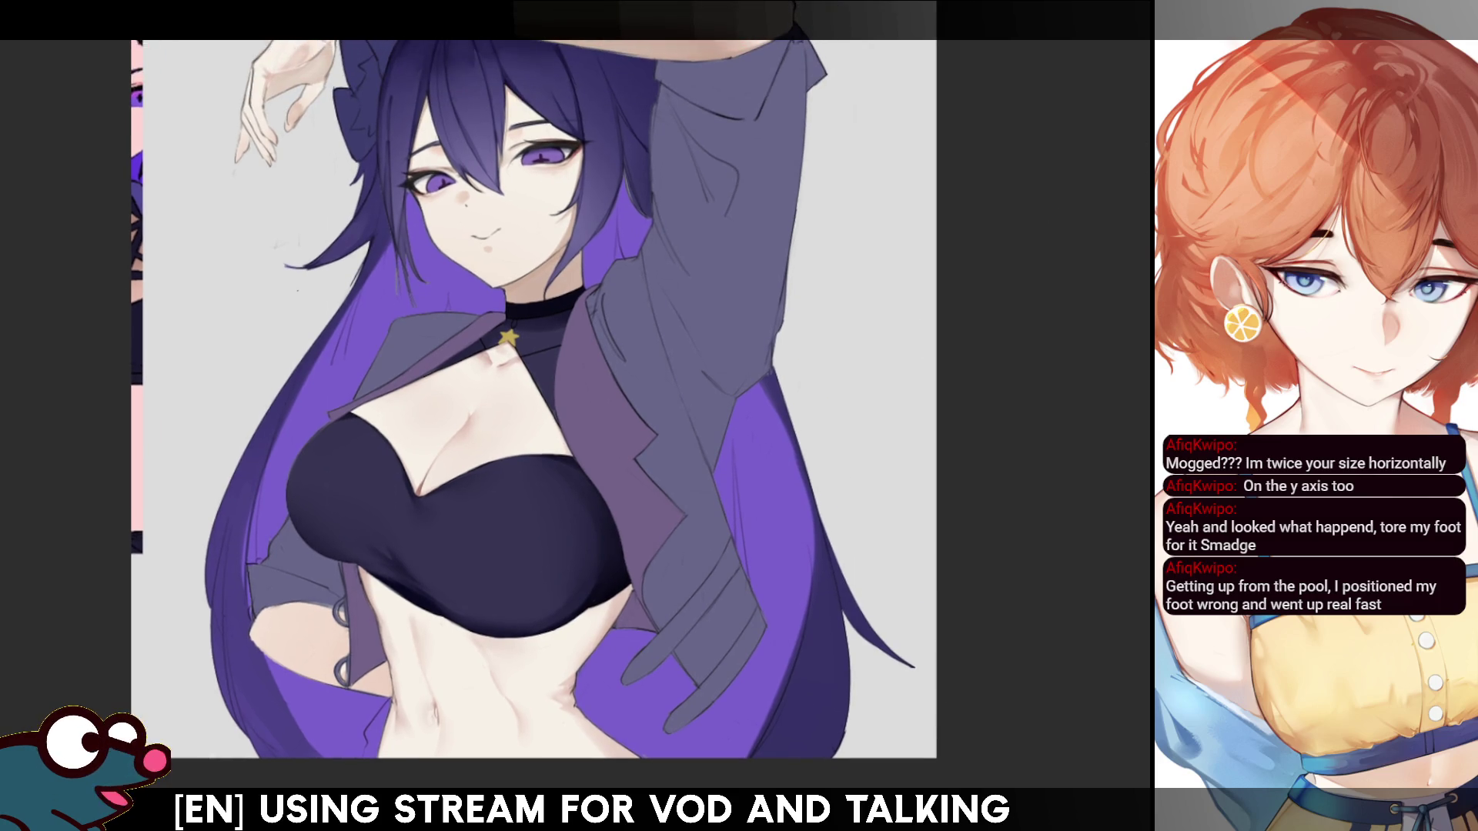
{"action": "left_click", "coordinate": [609, 431]}
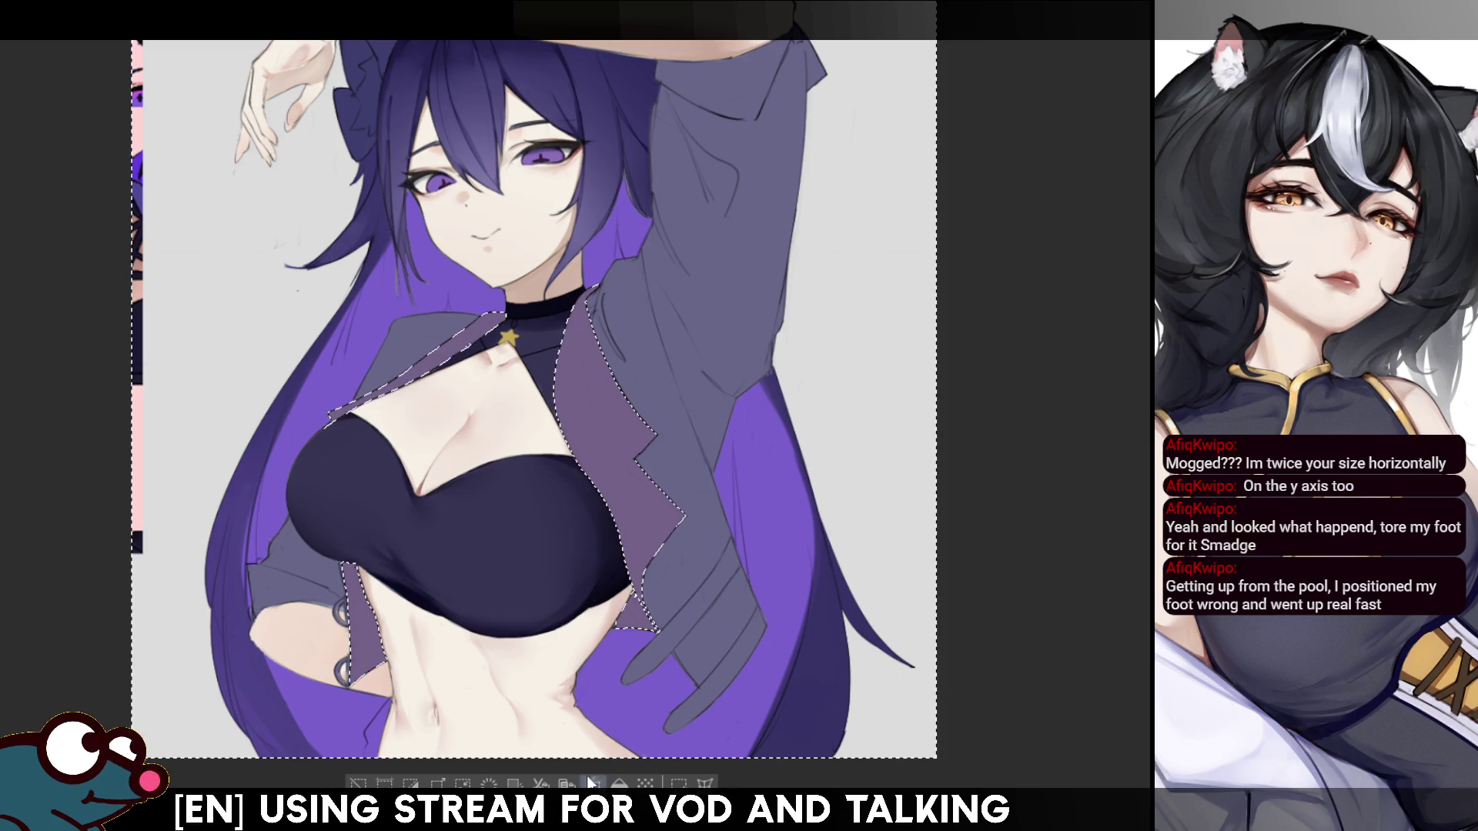
{"action": "left_click", "coordinate": [619, 783]}
{"action": "key", "text": "ctrl+d"}
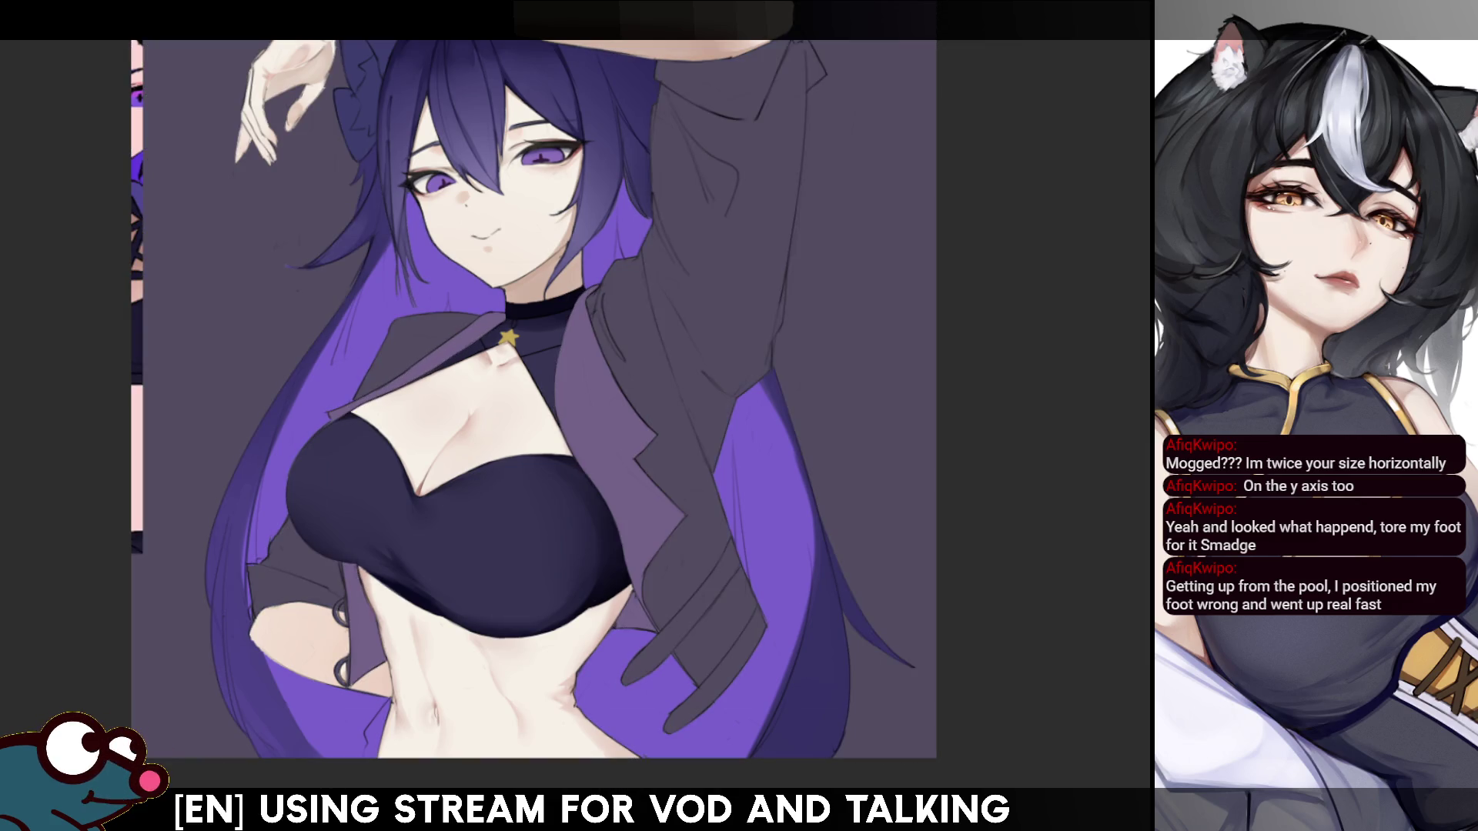
{"action": "key", "text": "ctrl+z"}
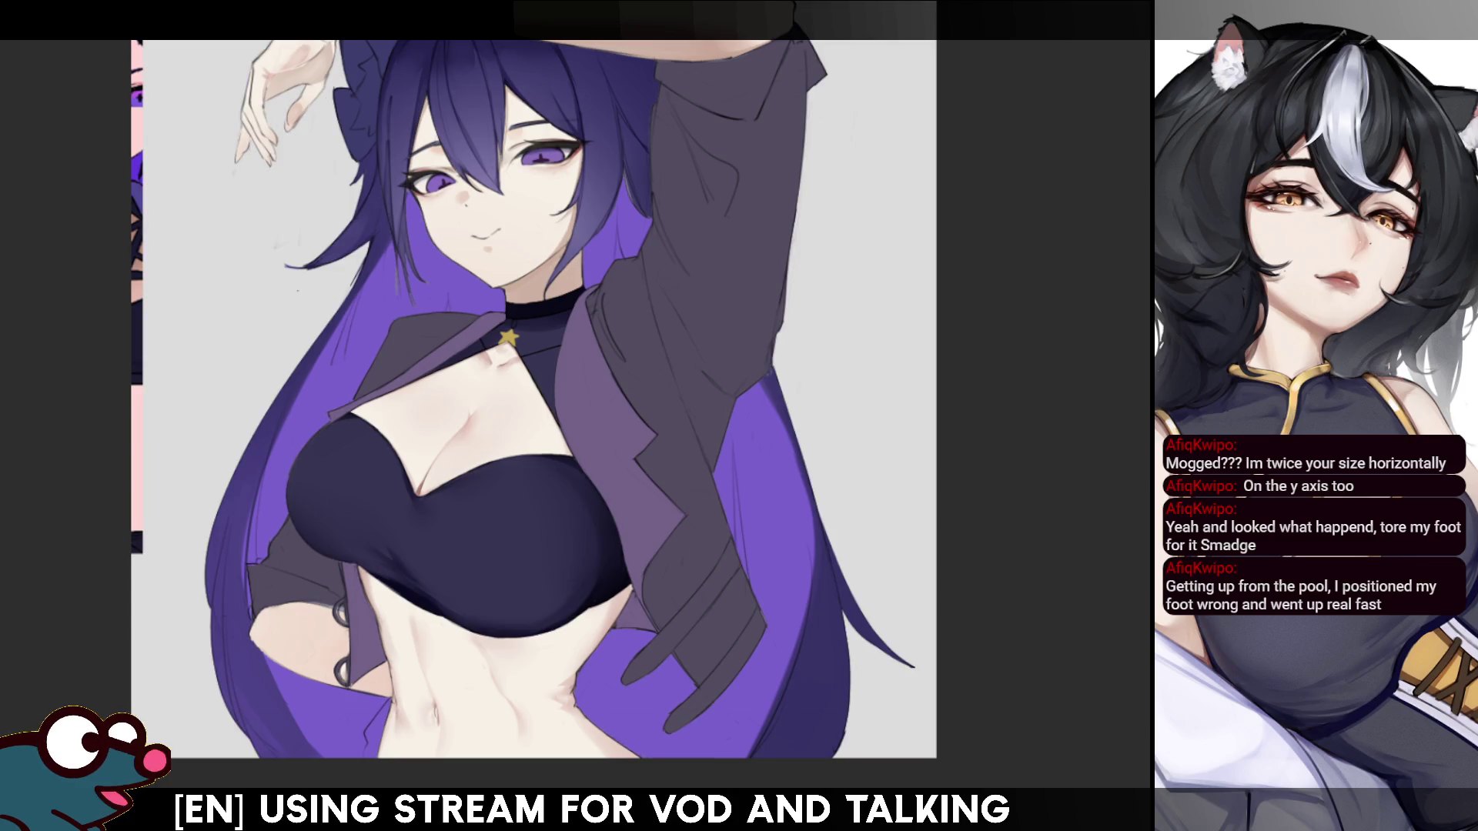
{"action": "scroll", "coordinate": [534, 400], "scroll_direction": "up", "scroll_amount": 2}
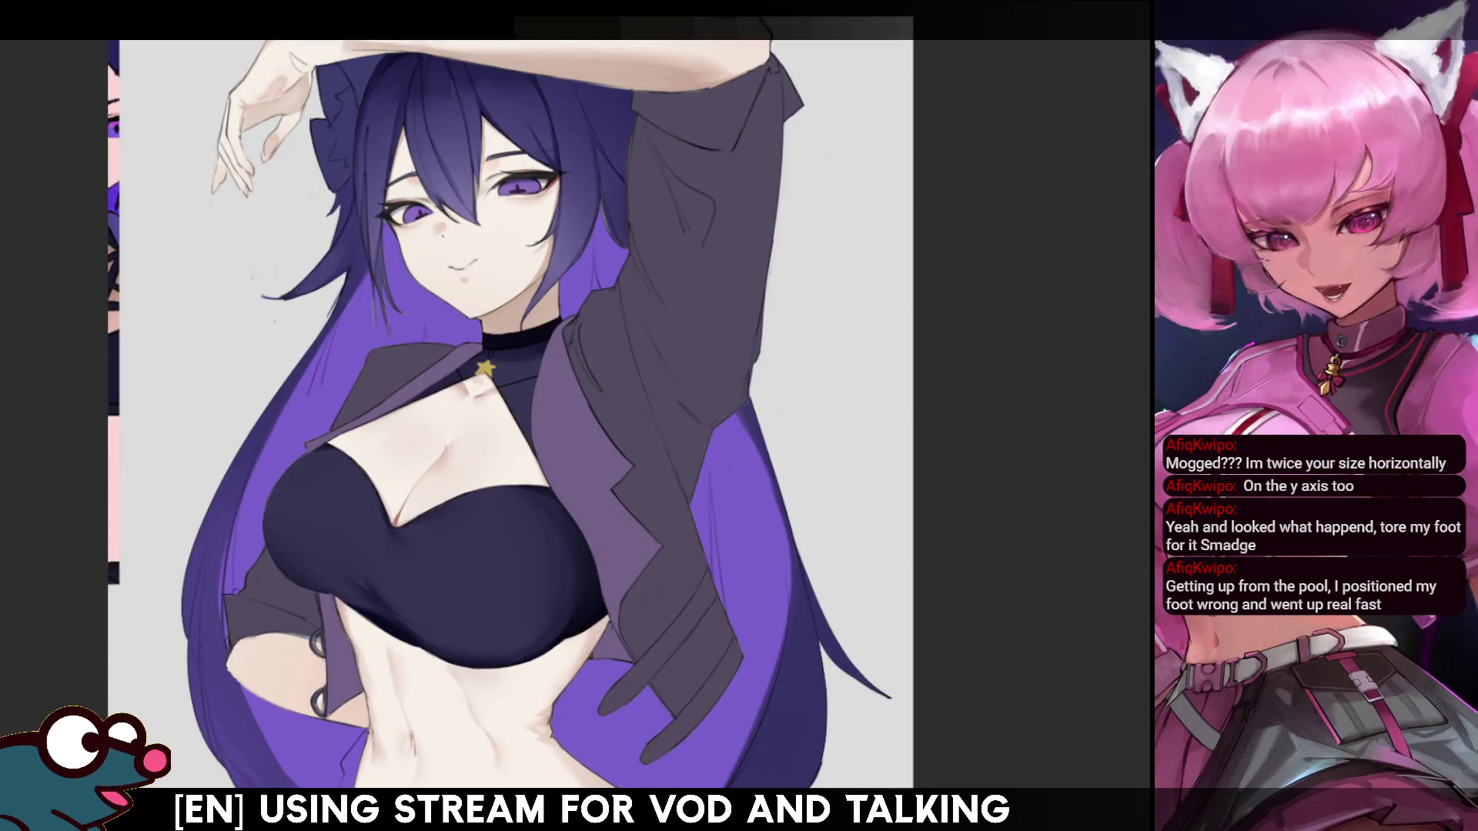
{"action": "scroll", "coordinate": [520, 416], "scroll_direction": "down", "scroll_amount": 1}
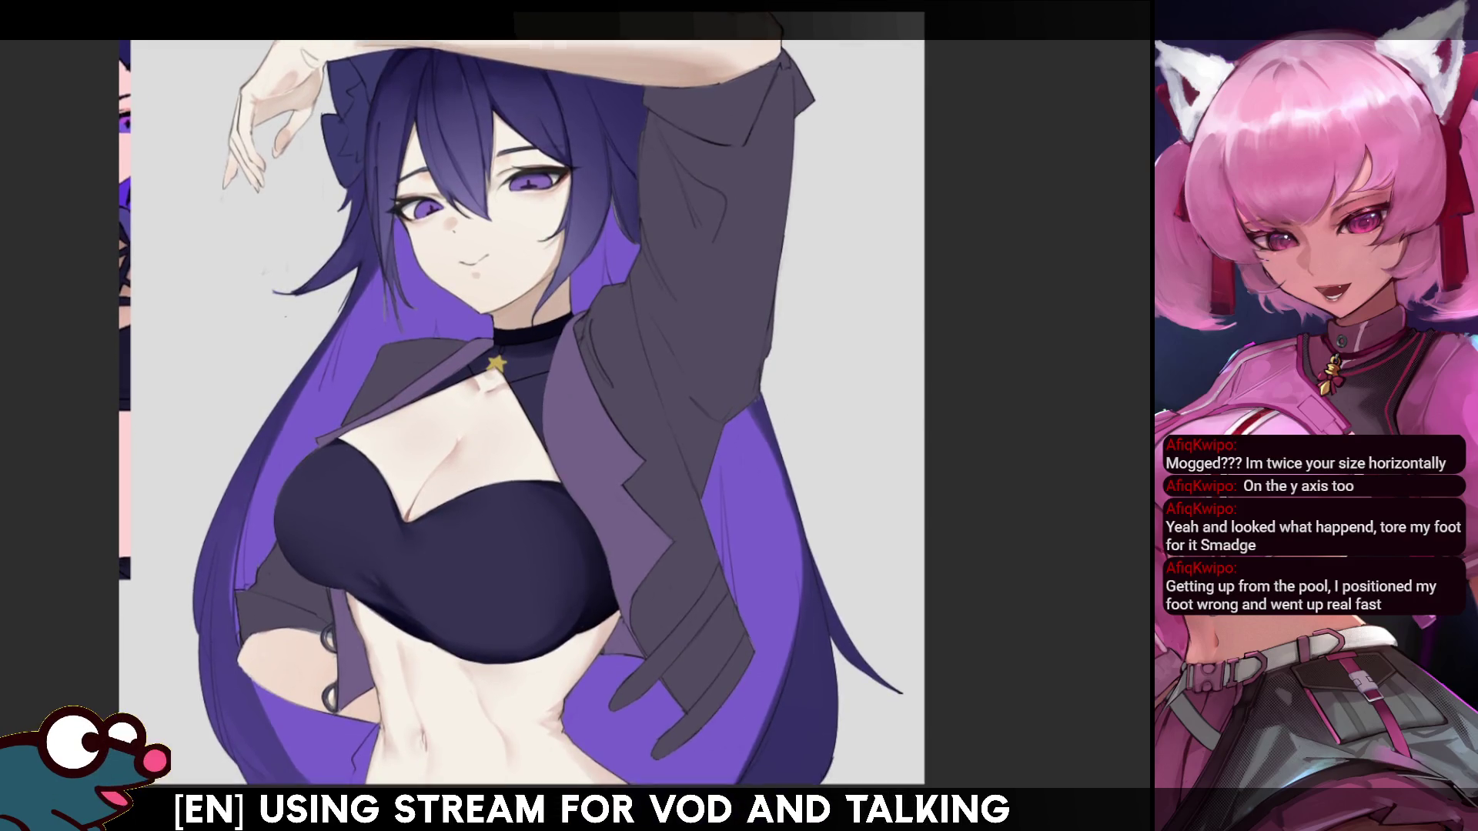
{"action": "scroll", "coordinate": [520, 415], "scroll_direction": "up", "scroll_amount": 1}
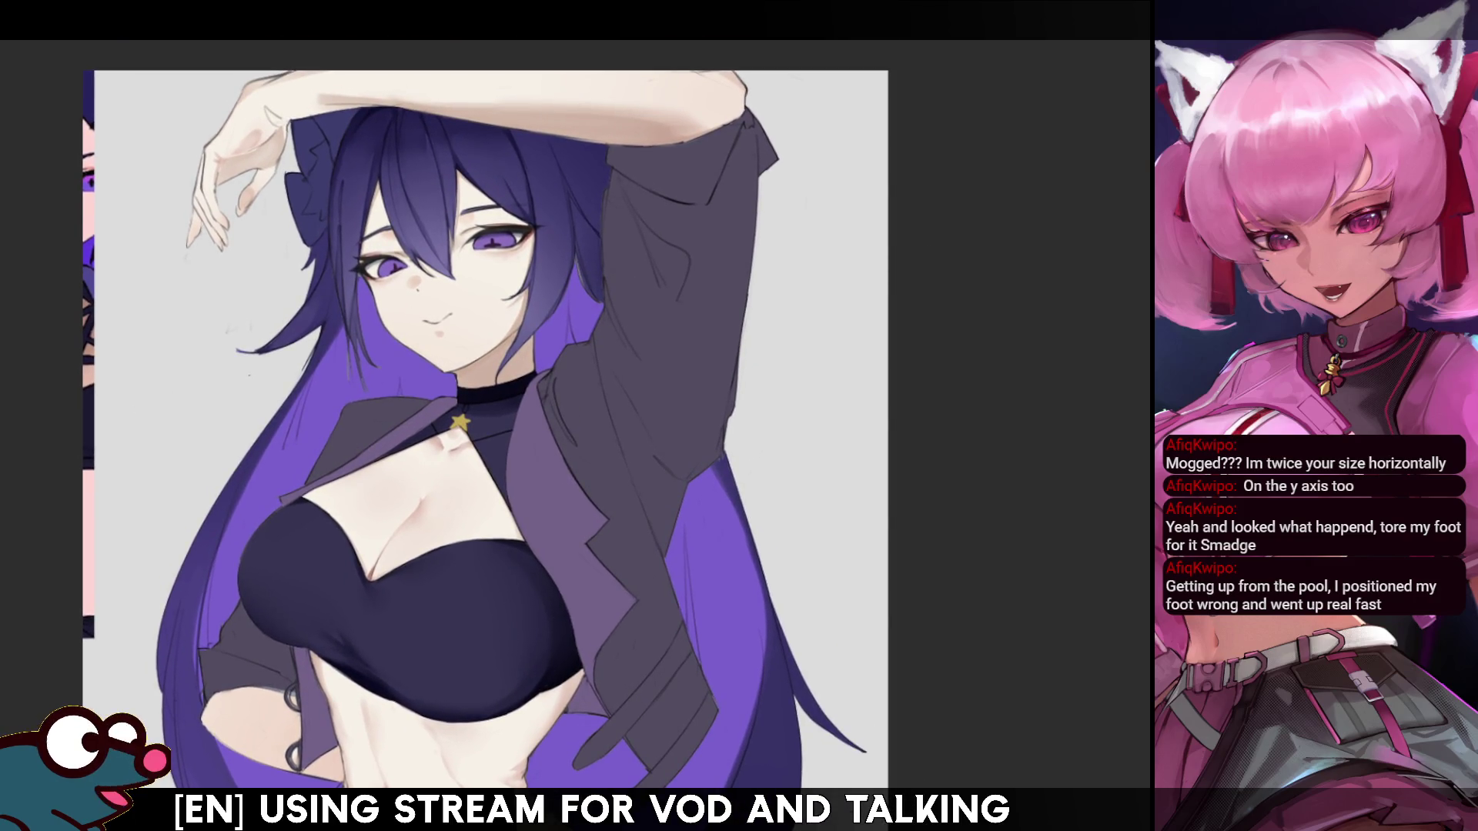
- Paint lighter purple highlight strokes along the raised sleeve, adding fainter ones with a smaller brush
{"action": "mouse_move", "coordinate": [616, 145]}
{"action": "left_mouse_down"}
{"action": "mouse_move", "coordinate": [636, 157]}
{"action": "mouse_move", "coordinate": [697, 135]}
{"action": "mouse_move", "coordinate": [659, 162]}
{"action": "mouse_move", "coordinate": [724, 124]}
{"action": "left_mouse_up"}
{"action": "key", "text": "bracketleft"}
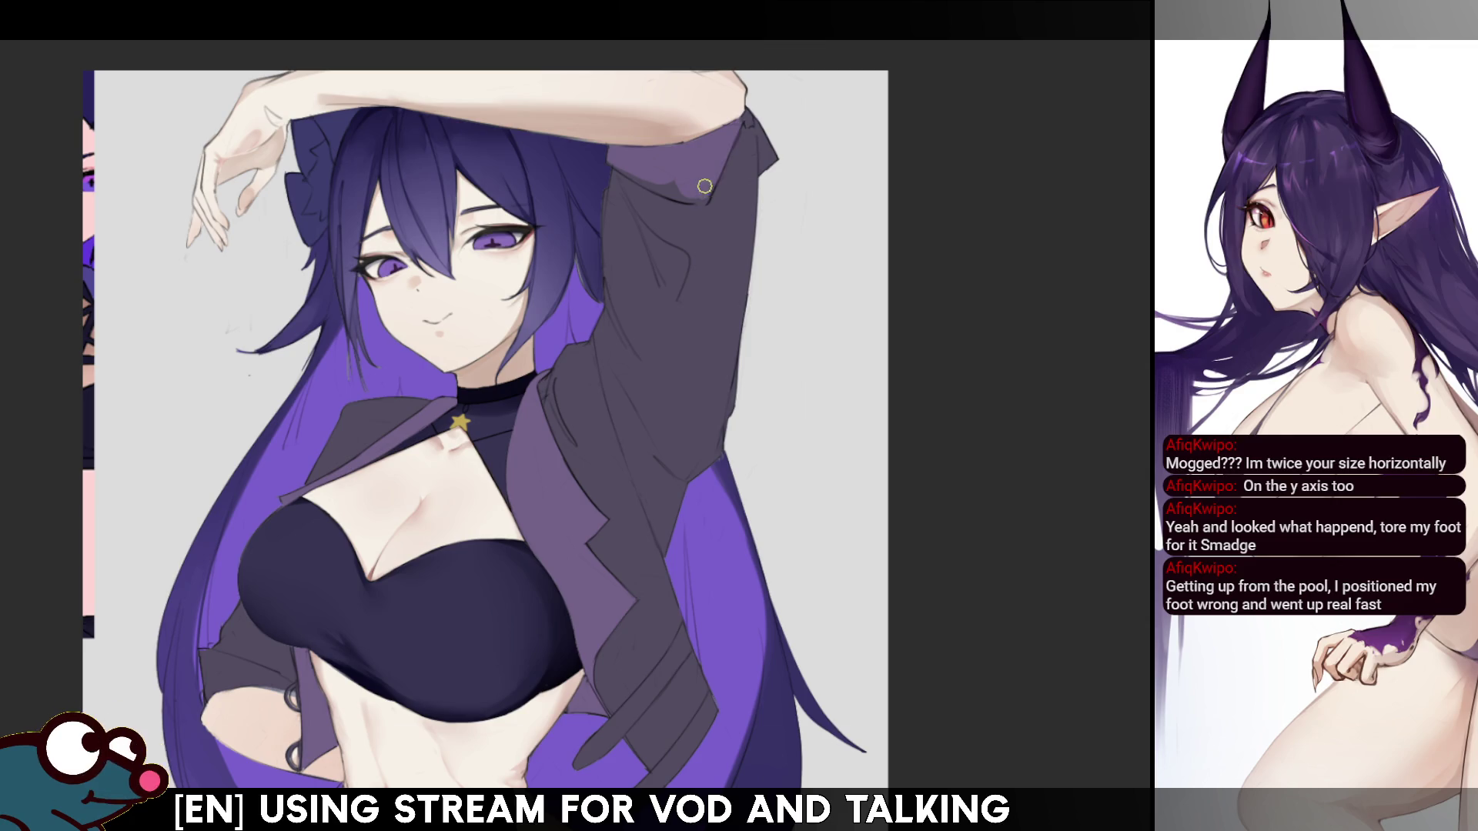
{"action": "mouse_move", "coordinate": [643, 173]}
{"action": "left_mouse_down"}
{"action": "mouse_move", "coordinate": [617, 161]}
{"action": "mouse_move", "coordinate": [694, 196]}
{"action": "left_mouse_up"}
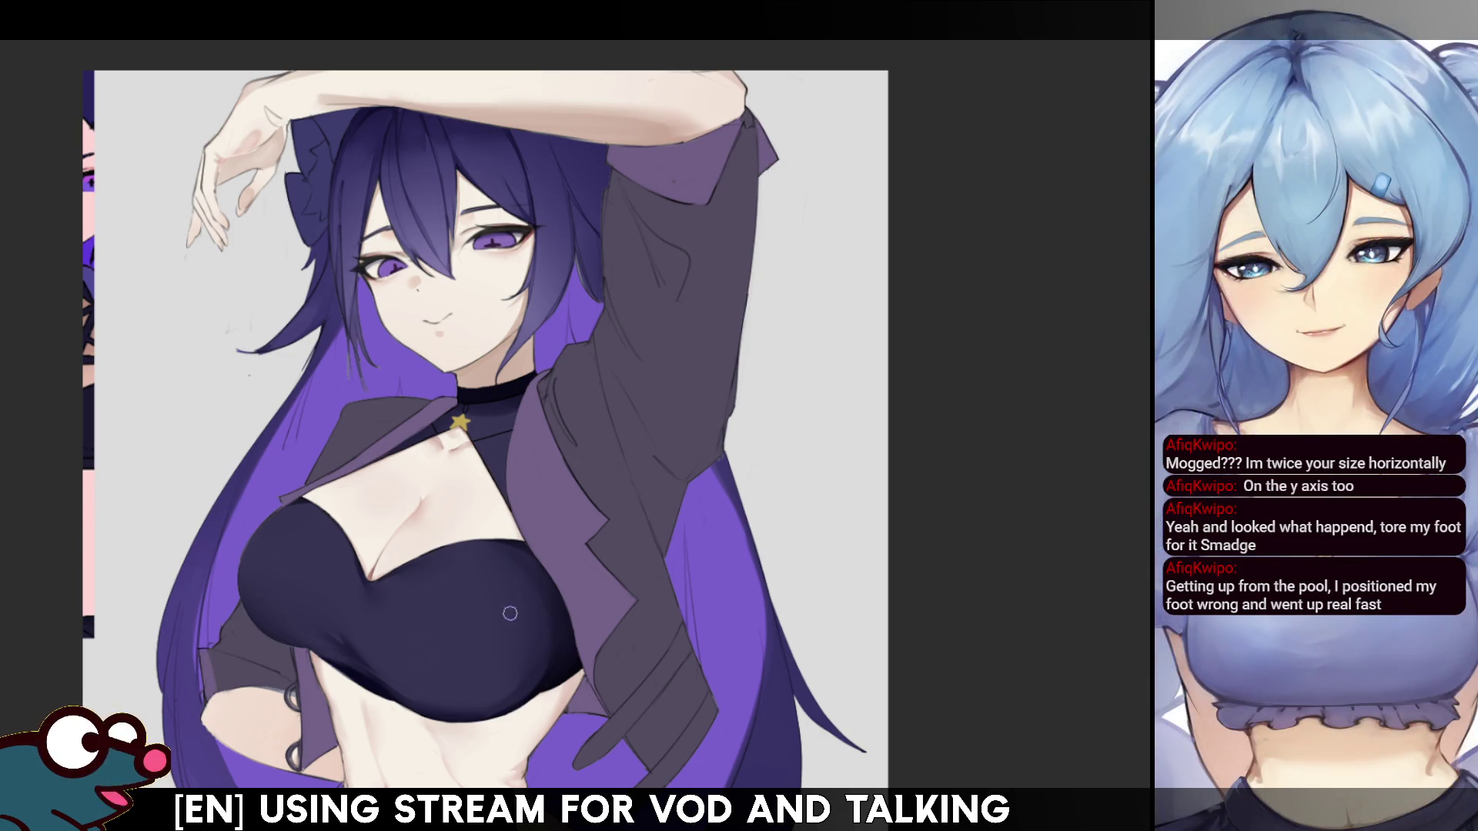
{"action": "mouse_move", "coordinate": [509, 614]}
{"action": "left_mouse_down"}
{"action": "mouse_move", "coordinate": [646, 493]}
{"action": "mouse_move", "coordinate": [678, 430]}
{"action": "left_mouse_up"}
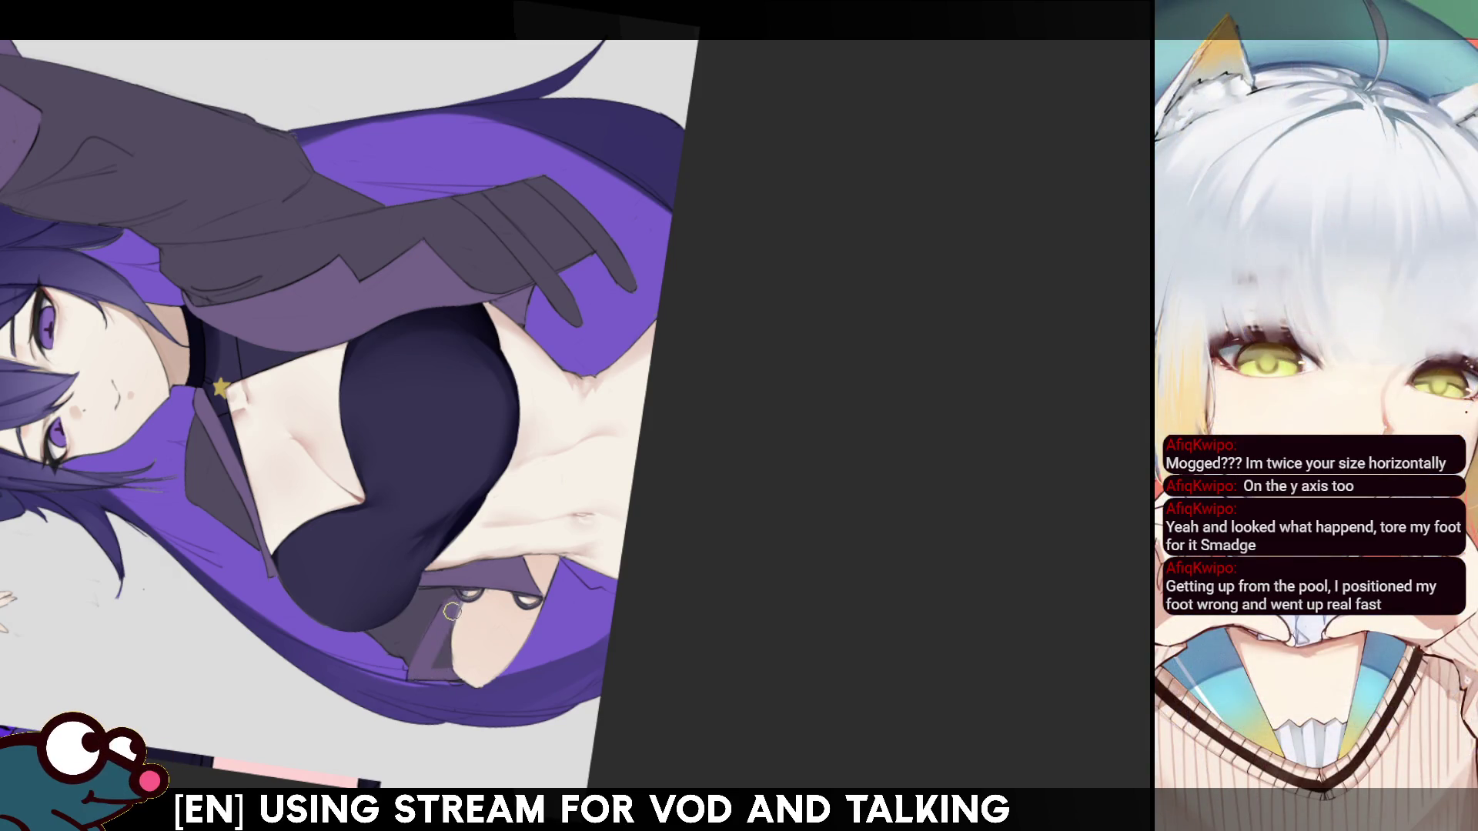
- With a smaller brush, shade the lower metal ring and add lighter highlights to the upper ring
{"action": "left_click_drag", "start_coordinate": [770, 346], "coordinate": [843, 385]}
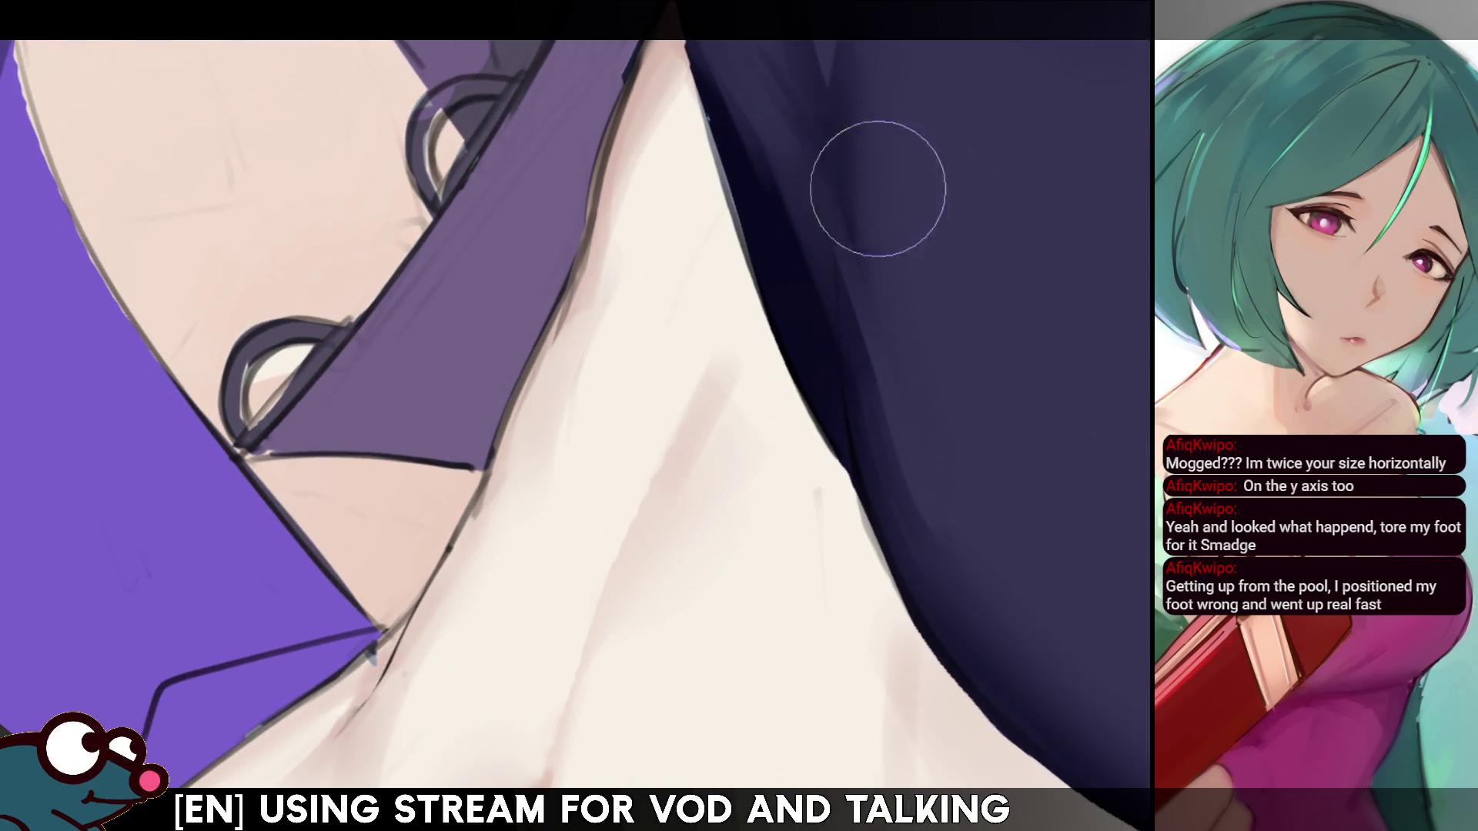
{"action": "key", "text": "bracketleft"}
{"action": "key", "text": "bracketleft"}
{"action": "key", "text": "bracketleft"}
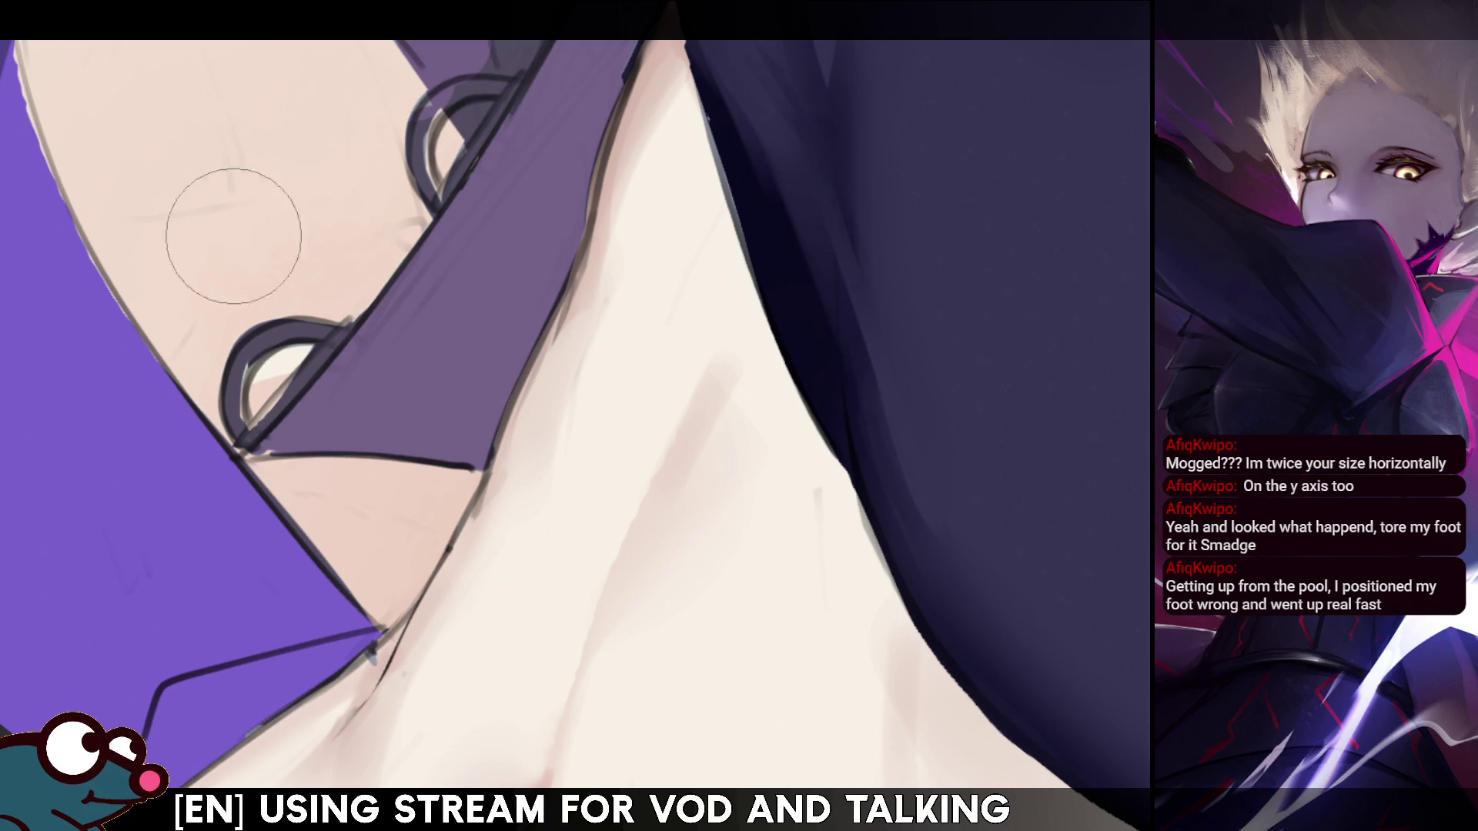
{"action": "key", "text": "bracketleft"}
{"action": "key", "text": "bracketleft"}
{"action": "key", "text": "bracketleft"}
{"action": "key", "text": "bracketleft"}
{"action": "key", "text": "bracketleft"}
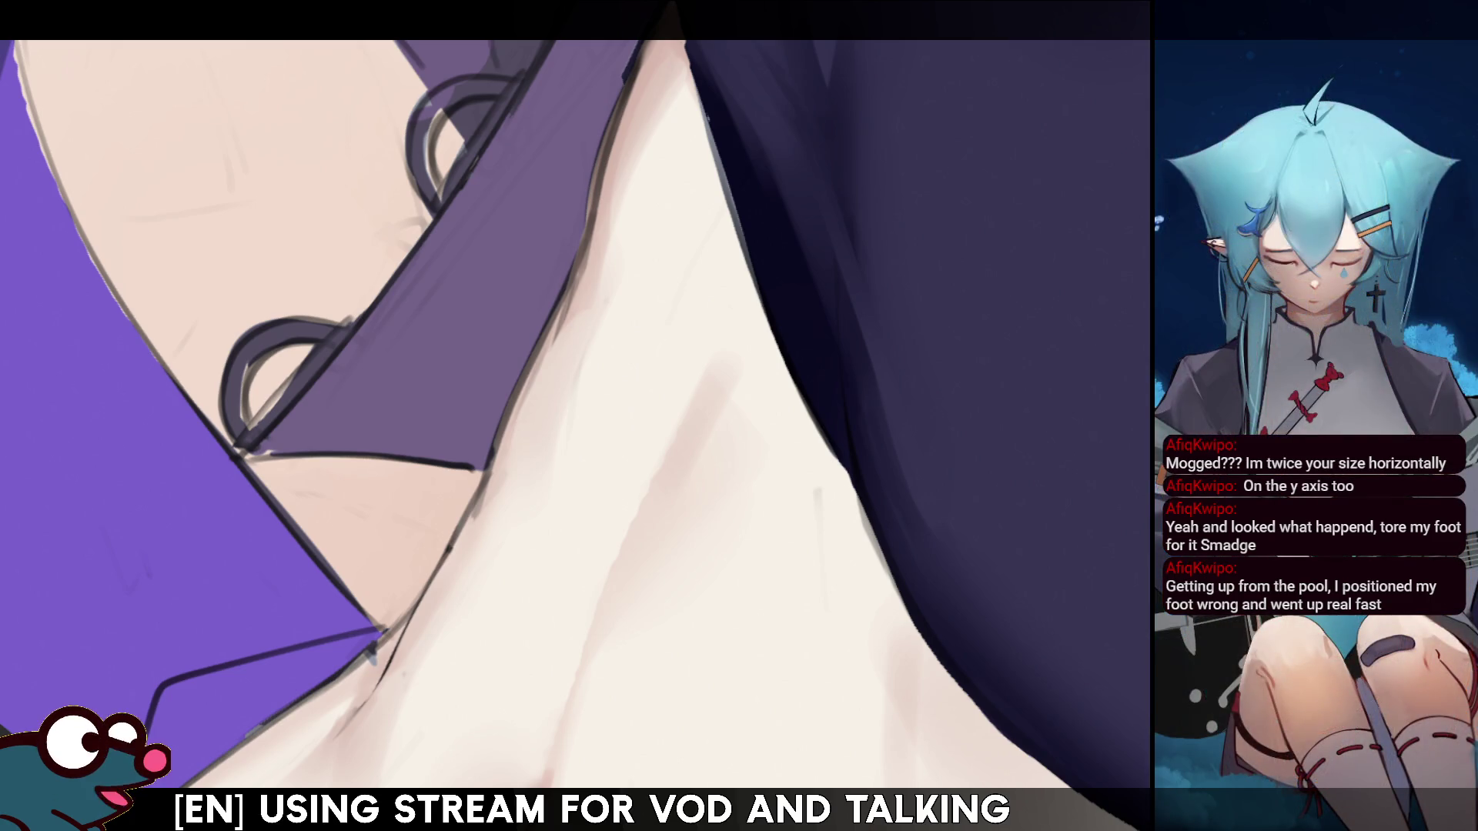
{"action": "mouse_move", "coordinate": [227, 400]}
{"action": "left_mouse_down"}
{"action": "mouse_move", "coordinate": [242, 443]}
{"action": "mouse_move", "coordinate": [239, 417]}
{"action": "mouse_move", "coordinate": [278, 332]}
{"action": "mouse_move", "coordinate": [336, 334]}
{"action": "mouse_move", "coordinate": [250, 443]}
{"action": "left_mouse_up"}
{"action": "mouse_move", "coordinate": [494, 91]}
{"action": "left_mouse_down"}
{"action": "mouse_move", "coordinate": [475, 83]}
{"action": "mouse_move", "coordinate": [420, 116]}
{"action": "mouse_move", "coordinate": [422, 180]}
{"action": "mouse_move", "coordinate": [442, 186]}
{"action": "left_mouse_up"}
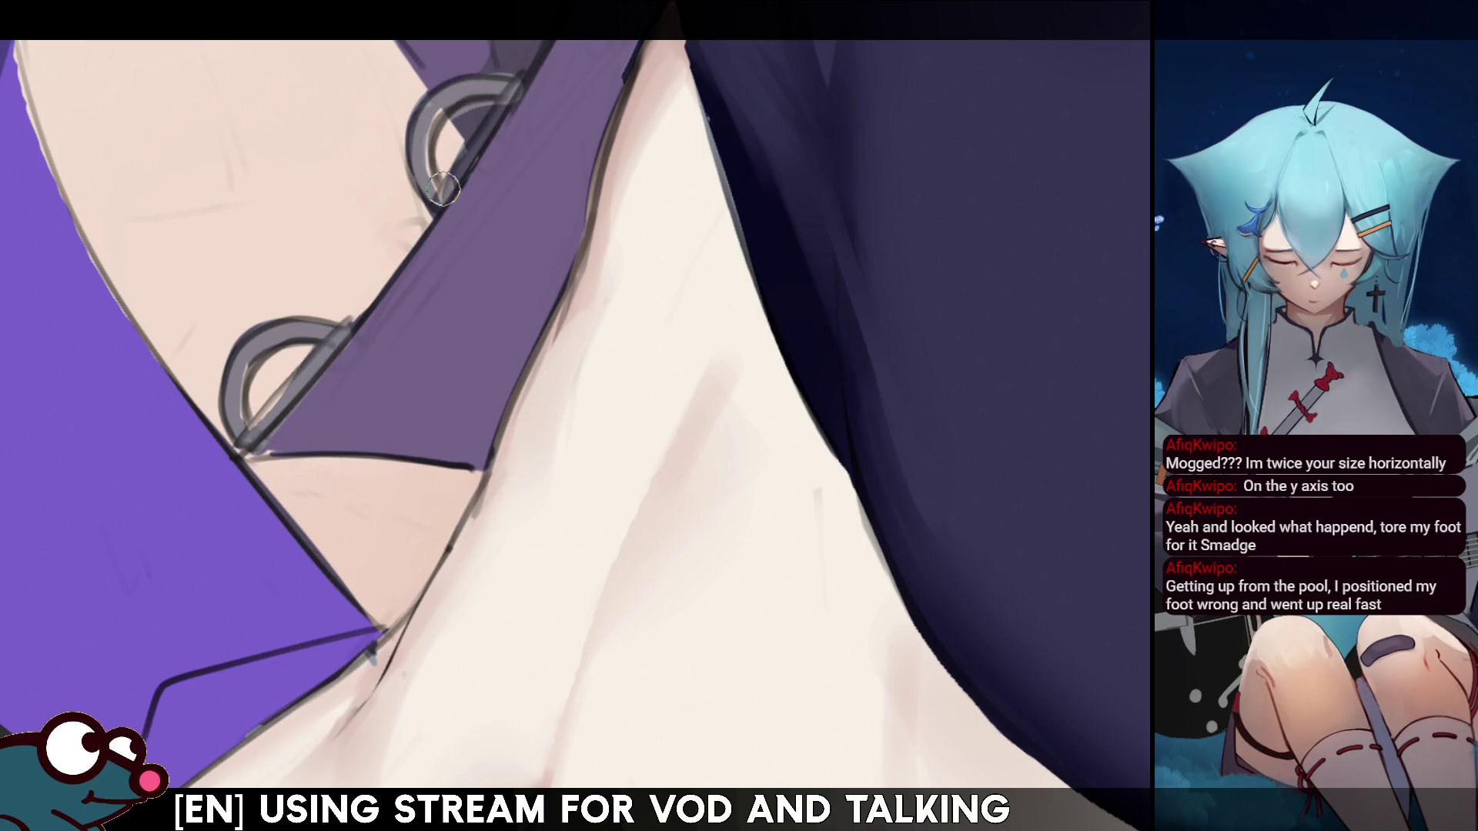
{"action": "key", "text": "ctrl+z"}
{"action": "key", "text": "ctrl+z"}
{"action": "mouse_move", "coordinate": [507, 91]}
{"action": "left_mouse_down"}
{"action": "mouse_move", "coordinate": [472, 84]}
{"action": "mouse_move", "coordinate": [424, 133]}
{"action": "mouse_move", "coordinate": [415, 151]}
{"action": "mouse_move", "coordinate": [463, 90]}
{"action": "mouse_move", "coordinate": [429, 180]}
{"action": "mouse_move", "coordinate": [511, 87]}
{"action": "left_mouse_up"}
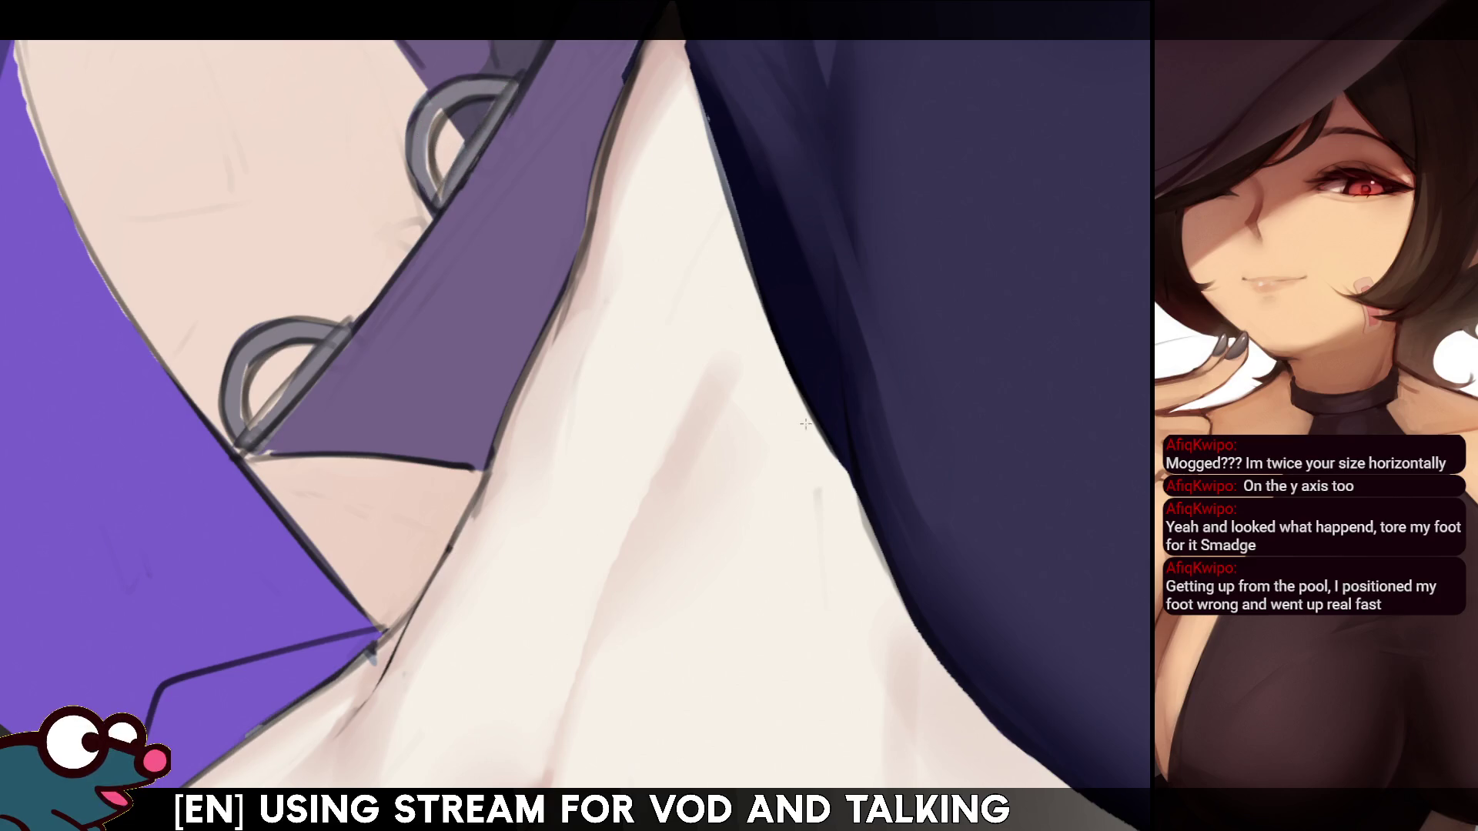